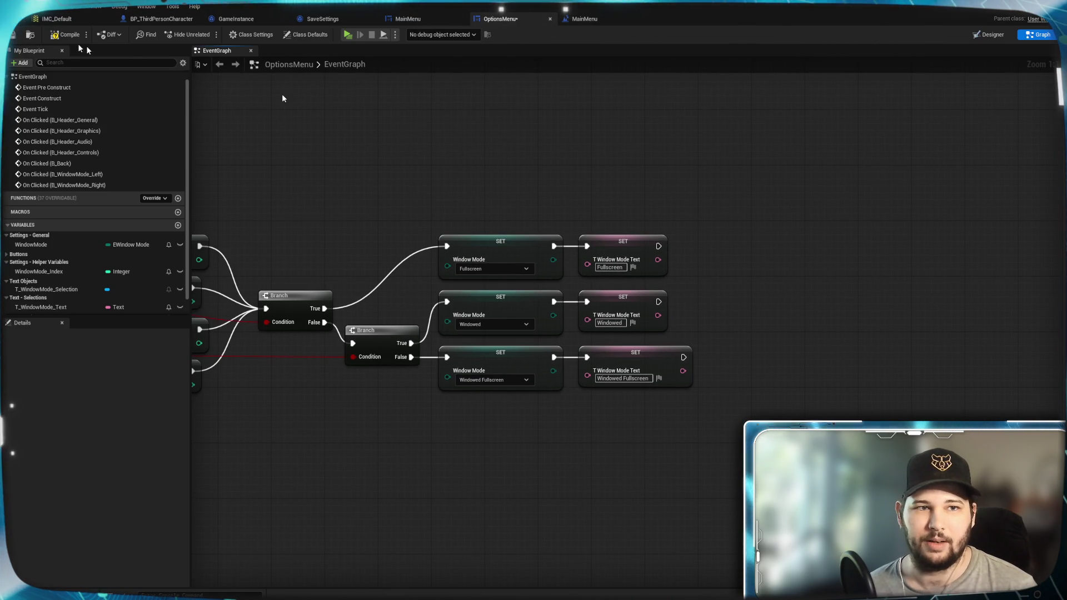
# Save, then in the Designer bind the selection Text field to T_WindowMode_Text
pyautogui.hotkey('ctrl', 's')
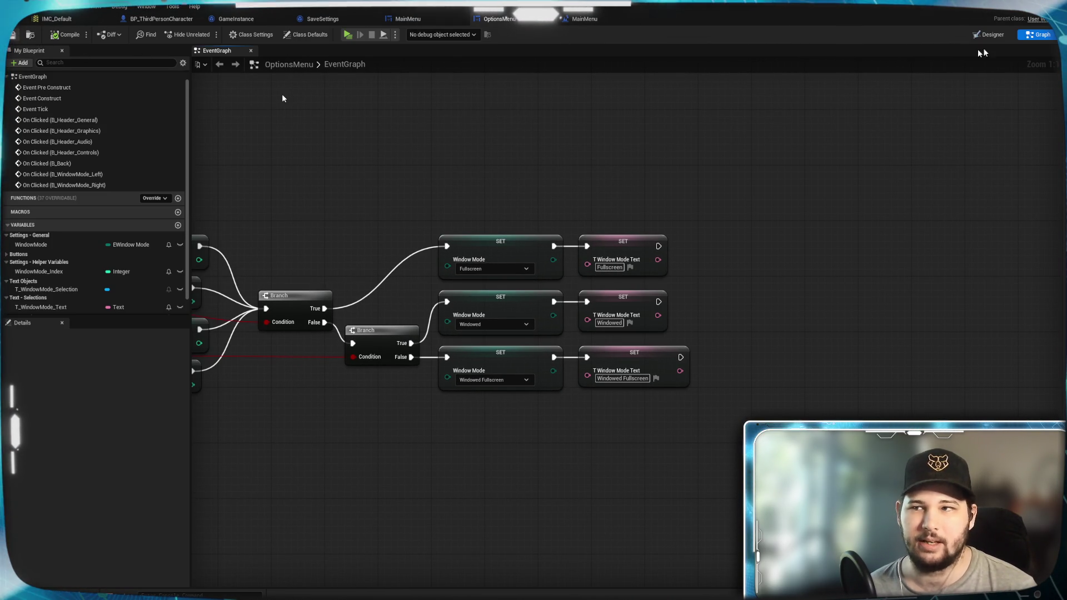
pyautogui.click(988, 35)
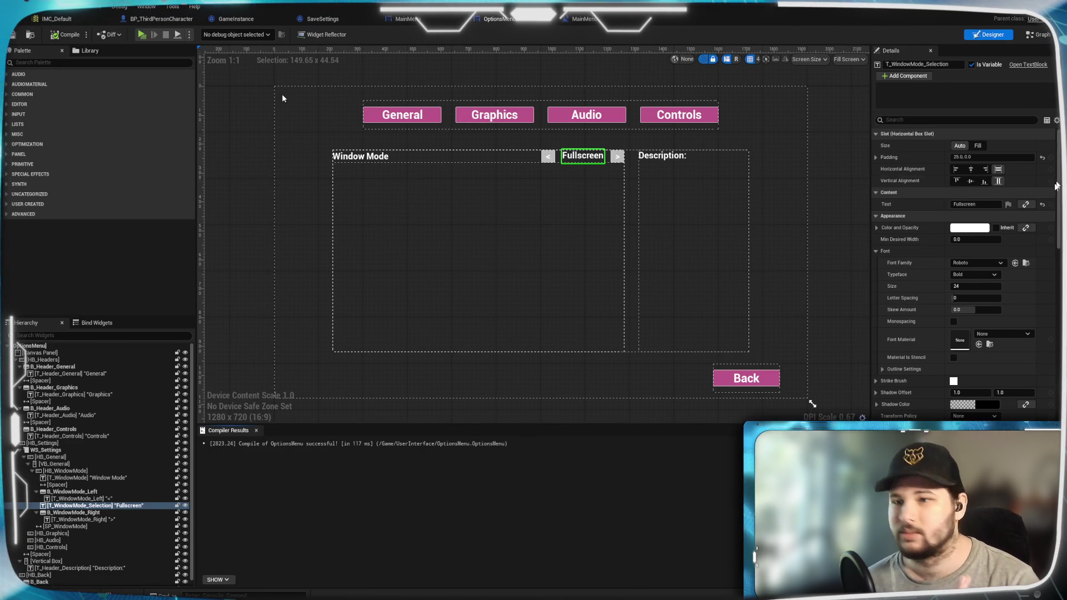
pyautogui.click(1025, 205)
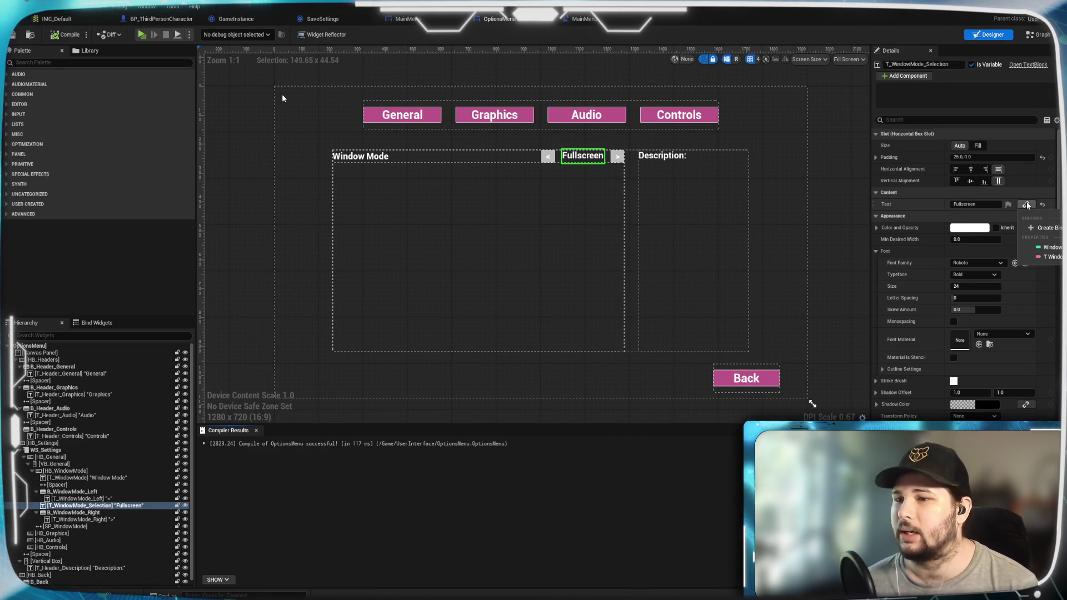
pyautogui.click(1059, 257)
pyautogui.click(583, 156)
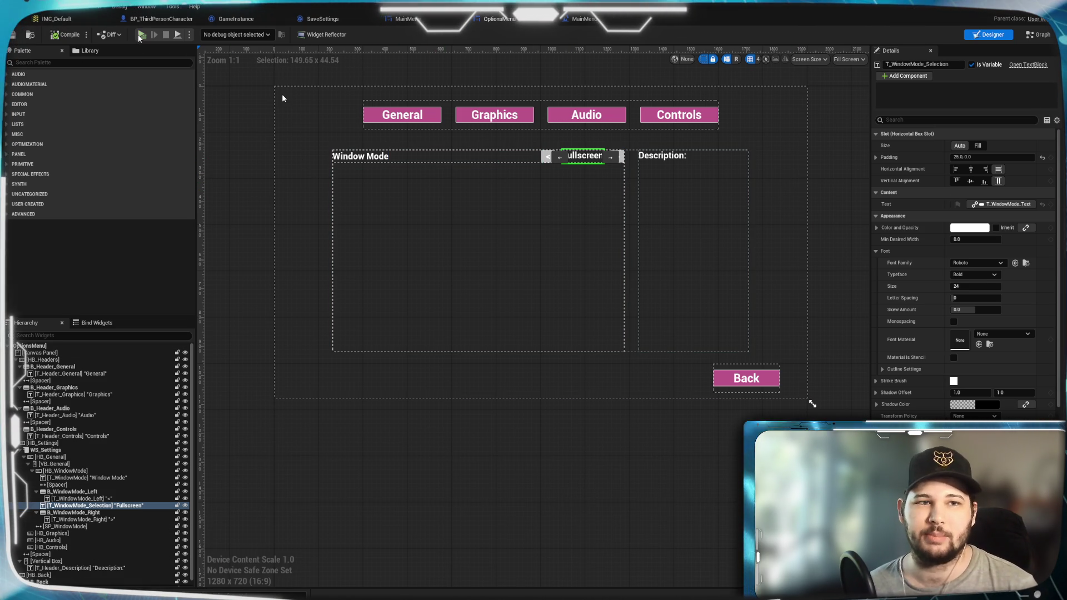
pyautogui.hotkey('alt', 'p')
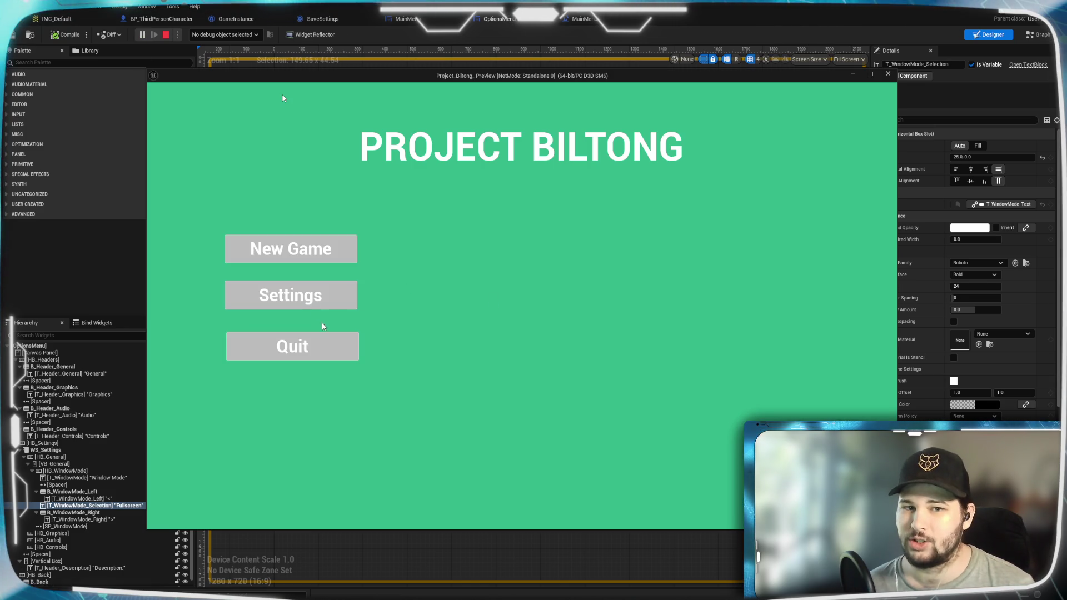
pyautogui.click(317, 305)
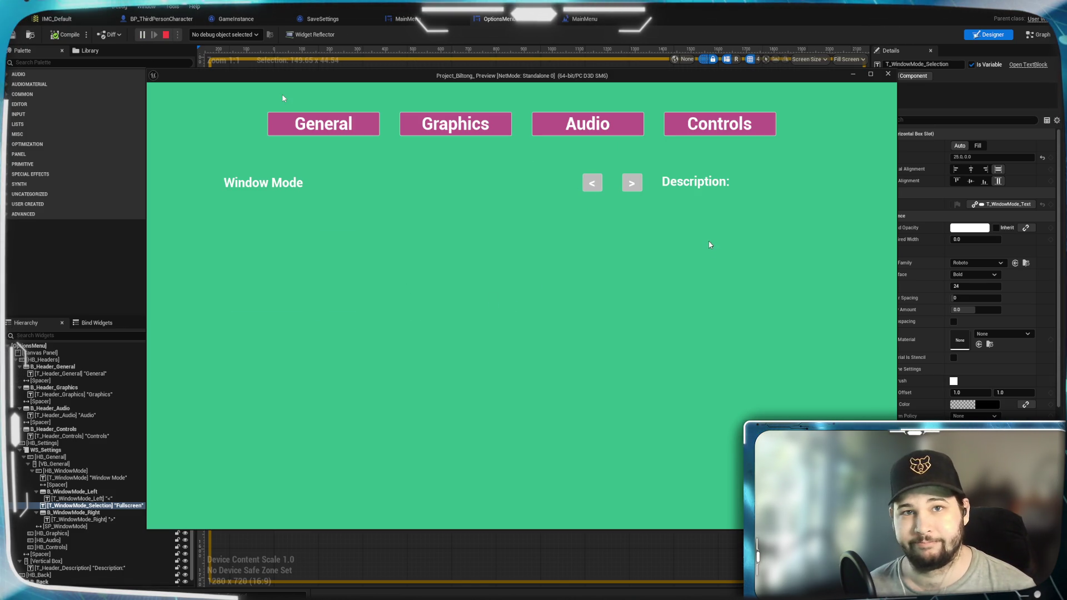
pyautogui.click(632, 183)
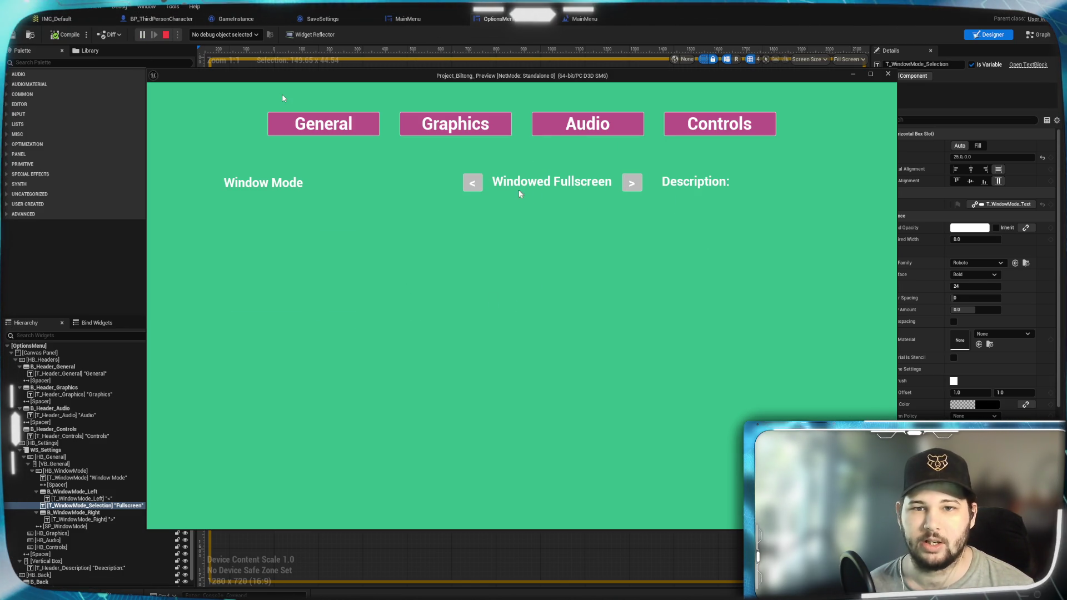
pyautogui.click(478, 185)
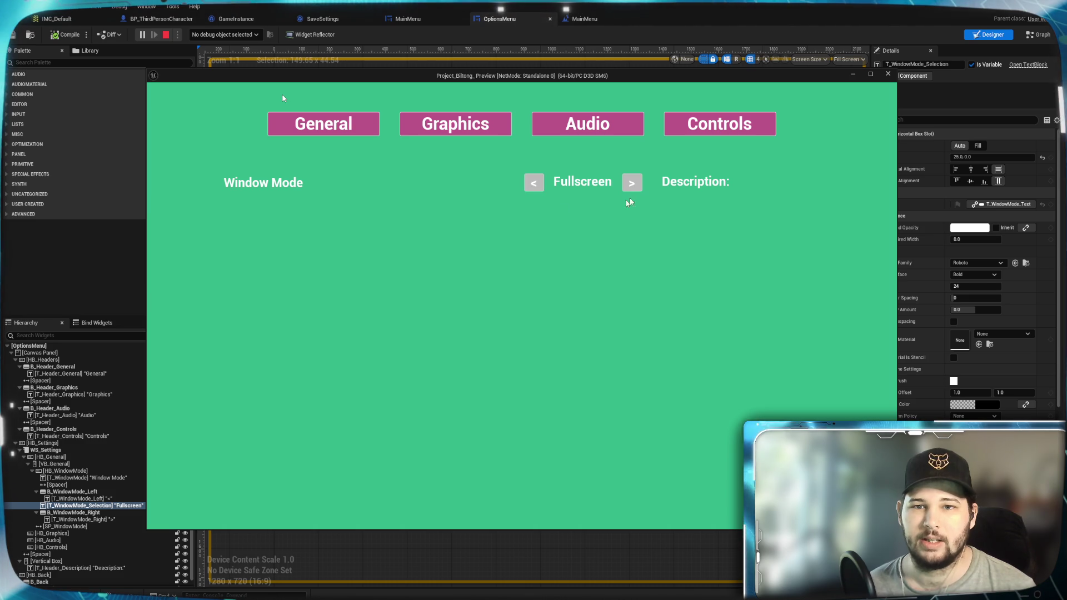
pyautogui.click(537, 188)
pyautogui.click(474, 186)
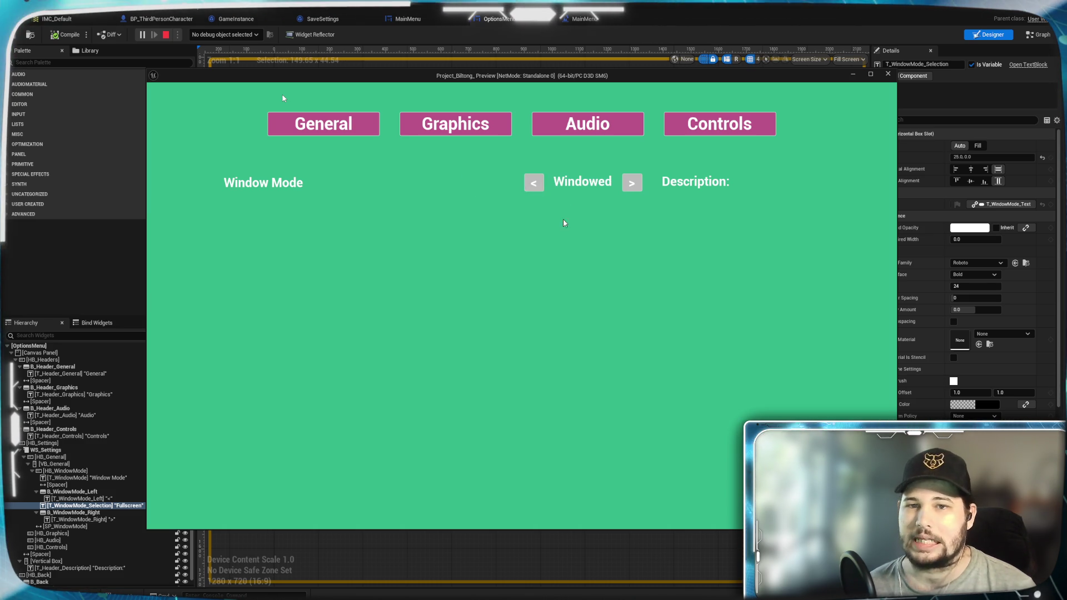
pyautogui.click(630, 185)
pyautogui.click(632, 185)
pyautogui.click(632, 185)
pyautogui.click(632, 185)
pyautogui.click(632, 185)
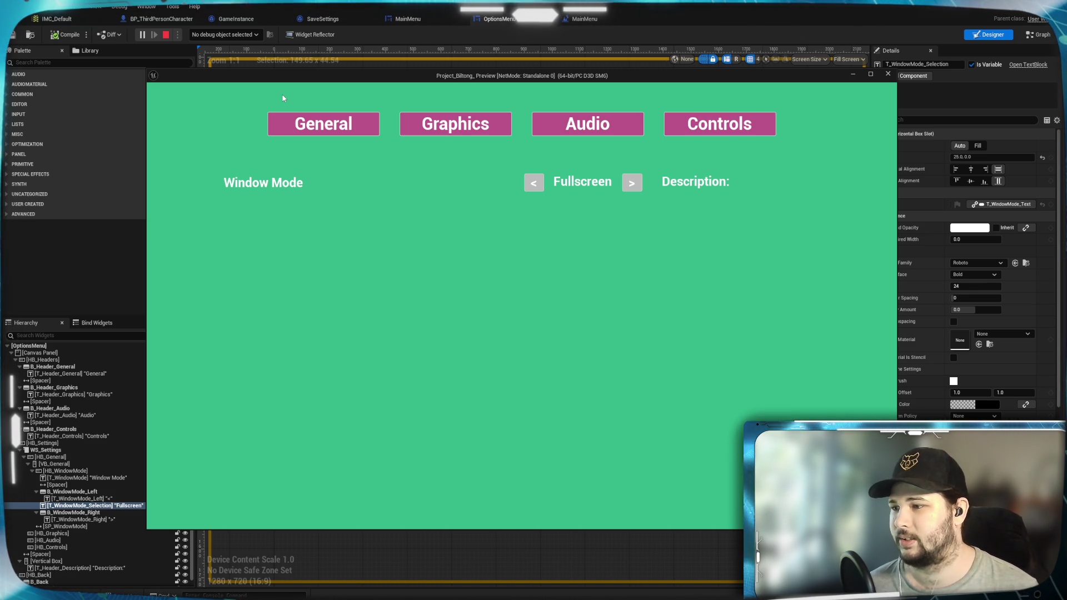
pyautogui.press('Escape')
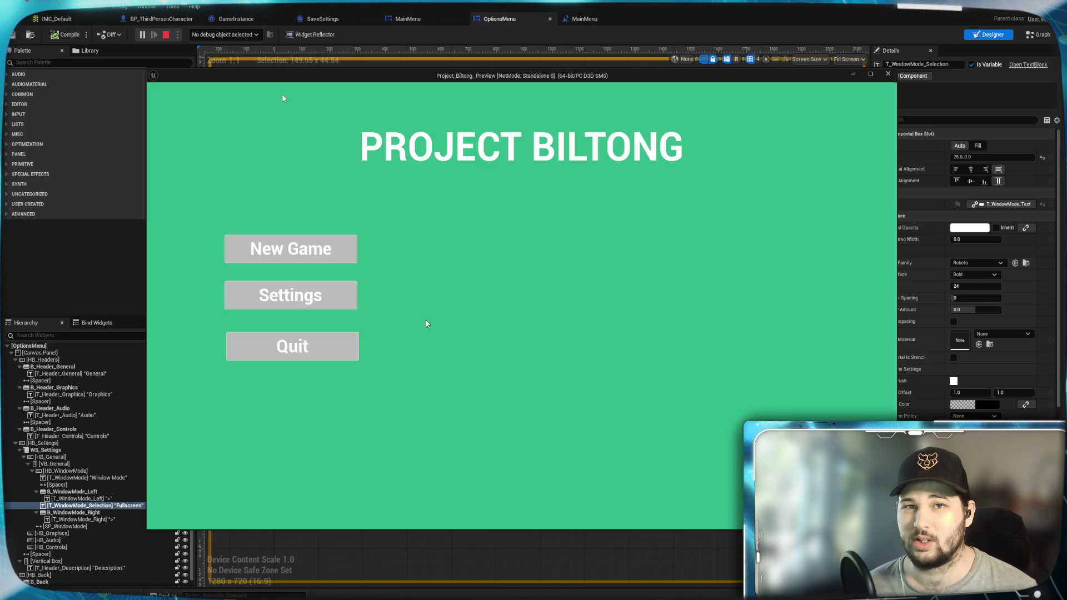
pyautogui.click(331, 354)
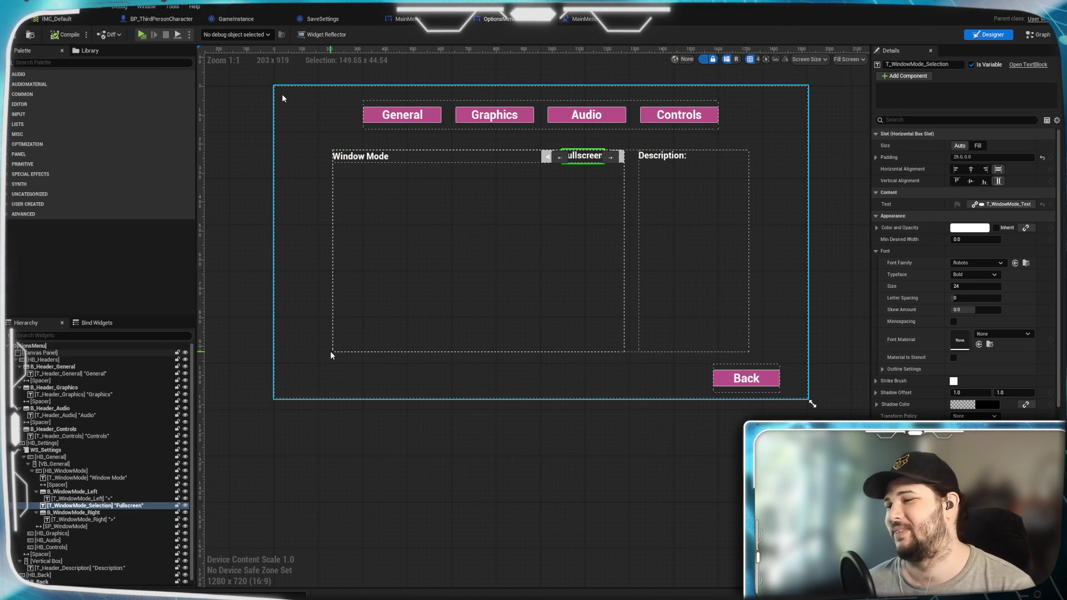
# Deselect the layout canvas and switch to the MainMenu level blueprint's EventGraph
pyautogui.click(678, 410)
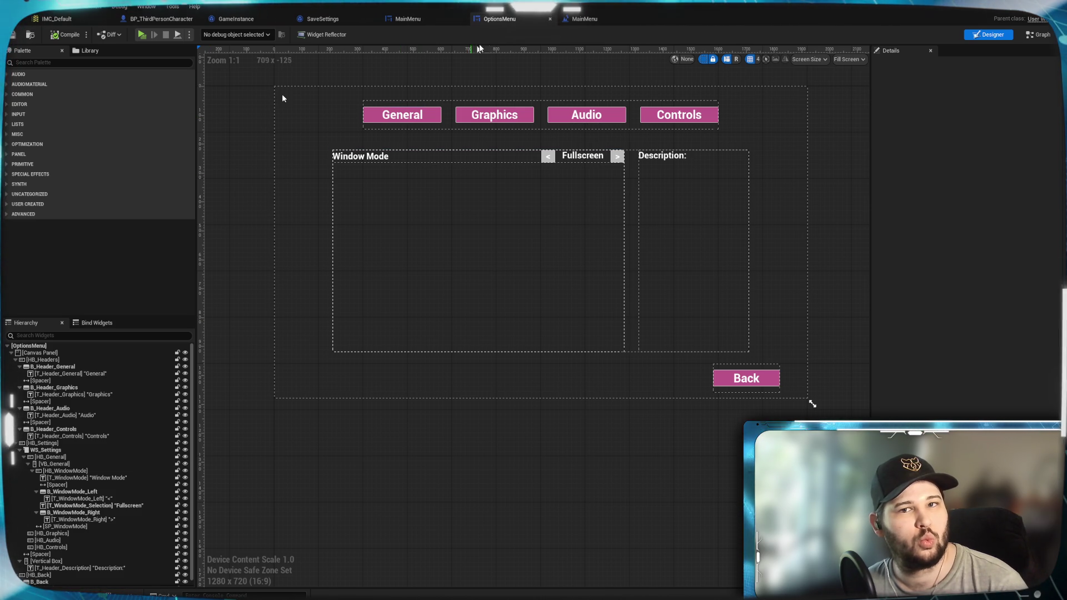
pyautogui.click(604, 21)
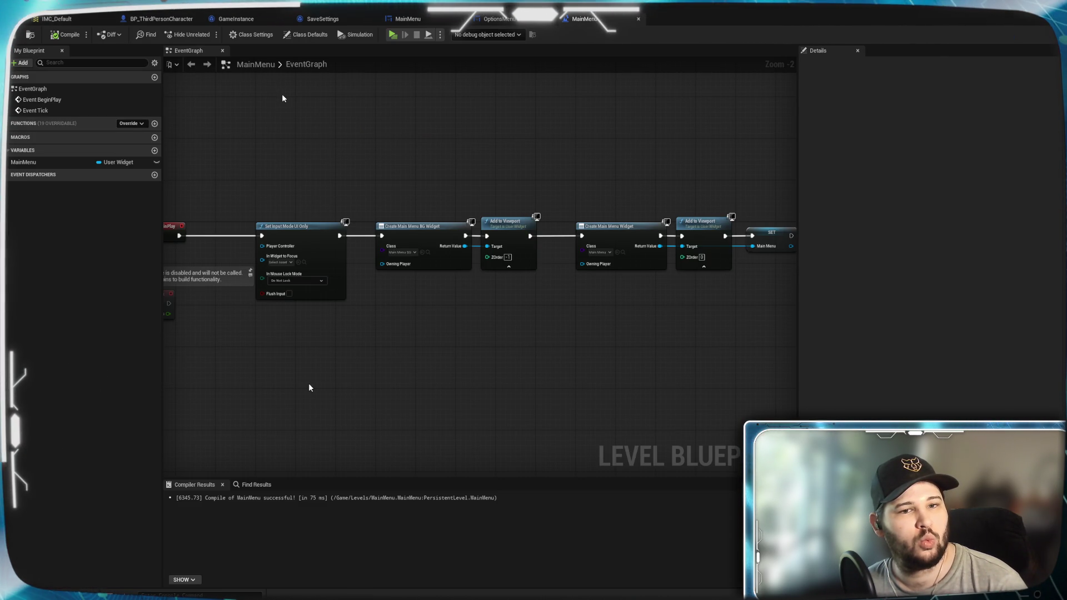
# Add a Get Player Controller node and wire it into Set Input Mode UI Only's Player Controller pin
pyautogui.scroll(2, 311, 378)
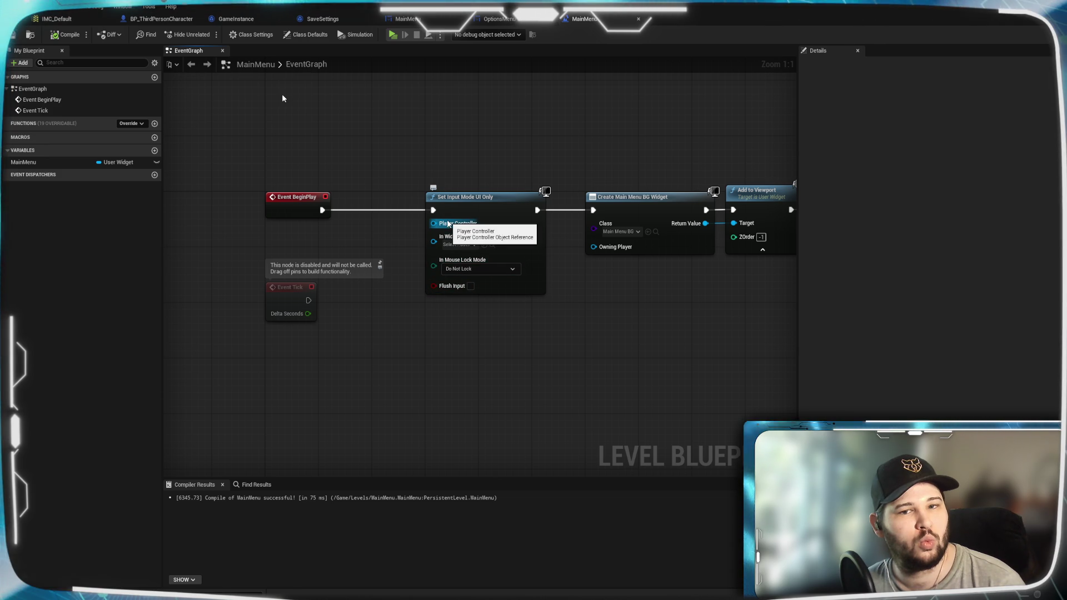
pyautogui.rightClick(303, 248)
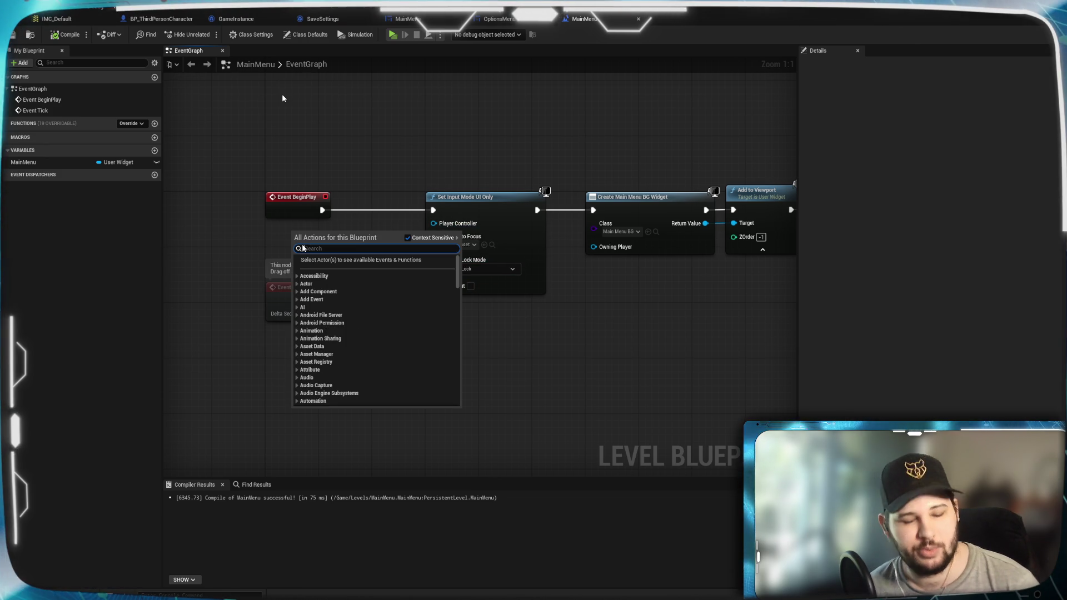
pyautogui.write('get')
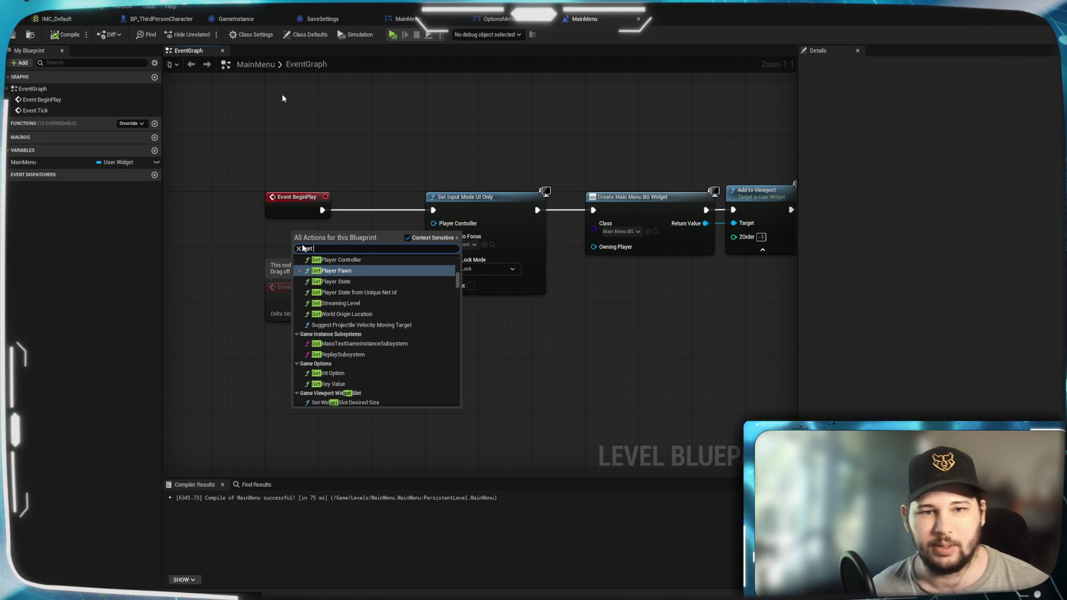
pyautogui.click(323, 259)
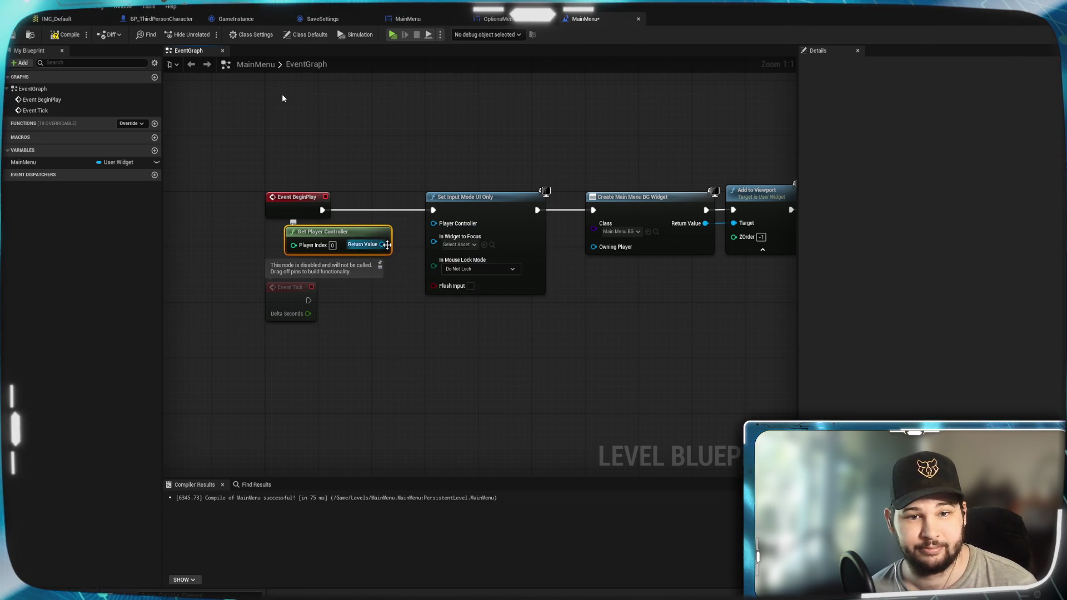
pyautogui.moveTo(382, 245); pyautogui.dragTo(434, 223)
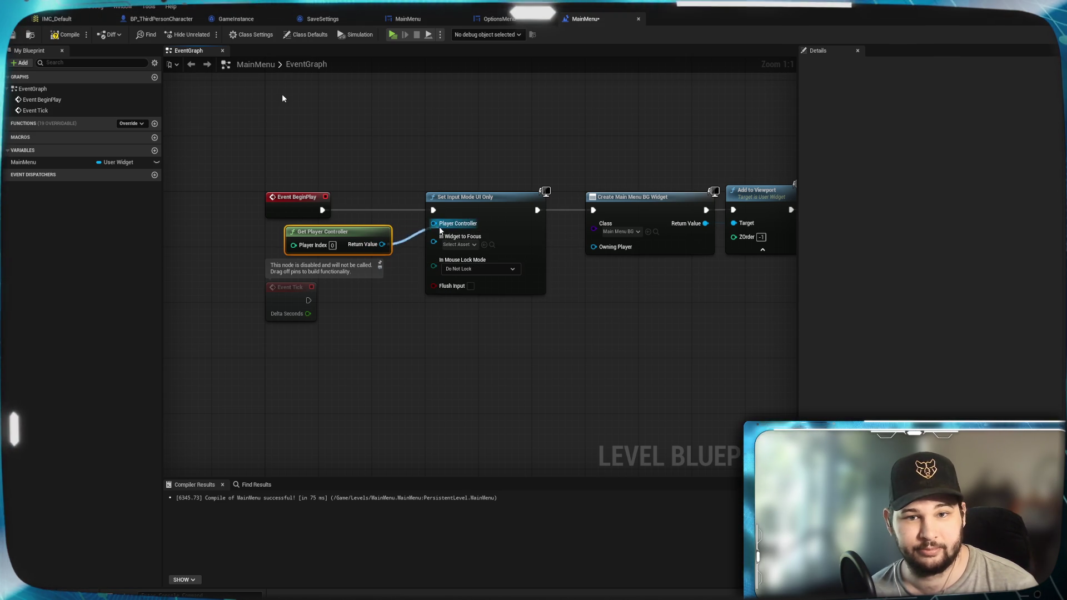
pyautogui.moveTo(357, 231); pyautogui.dragTo(338, 231)
pyautogui.click(388, 347)
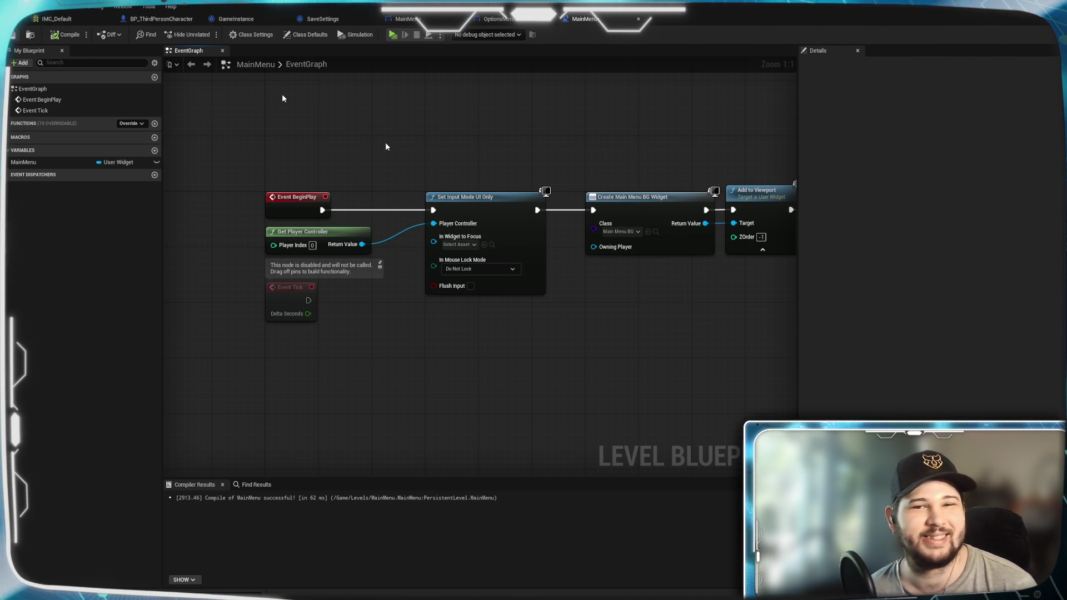
pyautogui.moveTo(573, 140); pyautogui.dragTo(479, 139)
pyautogui.click(505, 19)
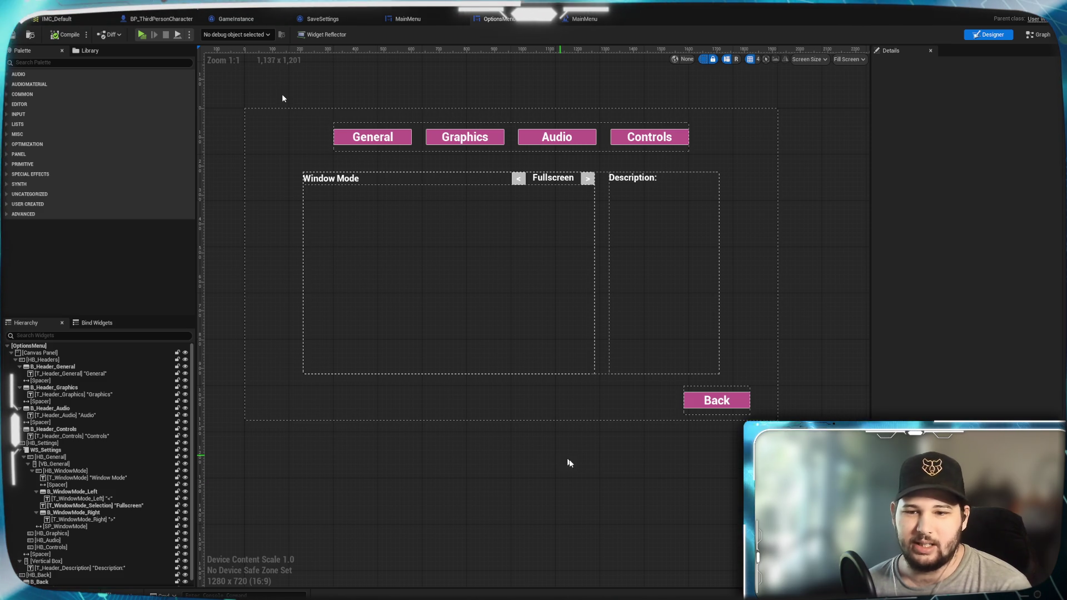
# In the OptionsMenu event graph, drag an execution wire off the Fullscreen text SET node
pyautogui.moveTo(599, 466)
pyautogui.mouseDown()
pyautogui.moveTo(593, 449)
pyautogui.moveTo(607, 451)
pyautogui.moveTo(603, 467)
pyautogui.mouseUp()
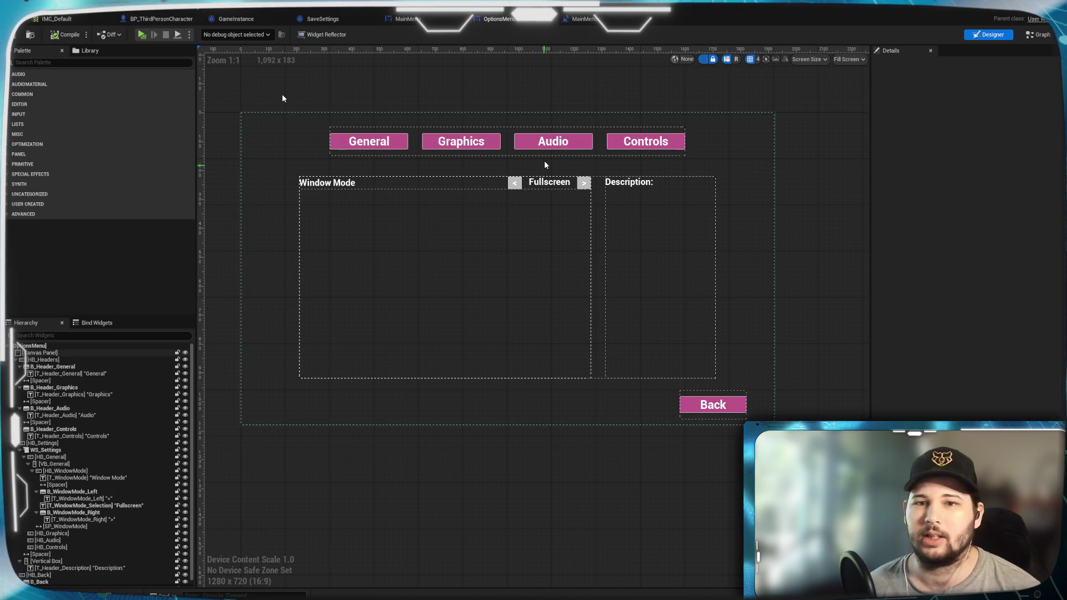
pyautogui.click(1036, 35)
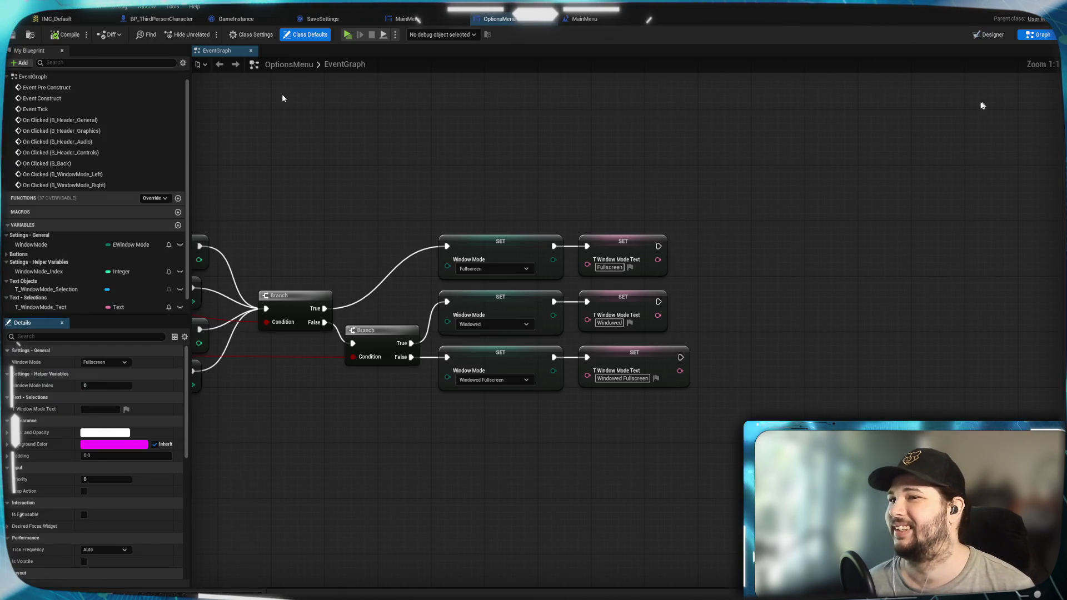
pyautogui.scroll(-1, 558, 423)
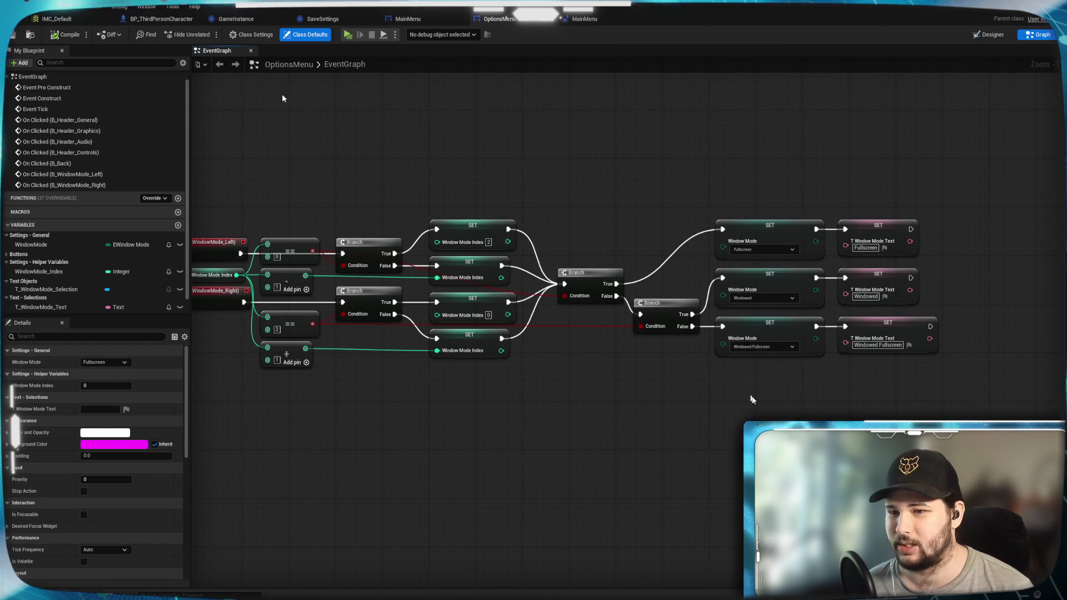
pyautogui.moveTo(761, 397); pyautogui.dragTo(499, 407)
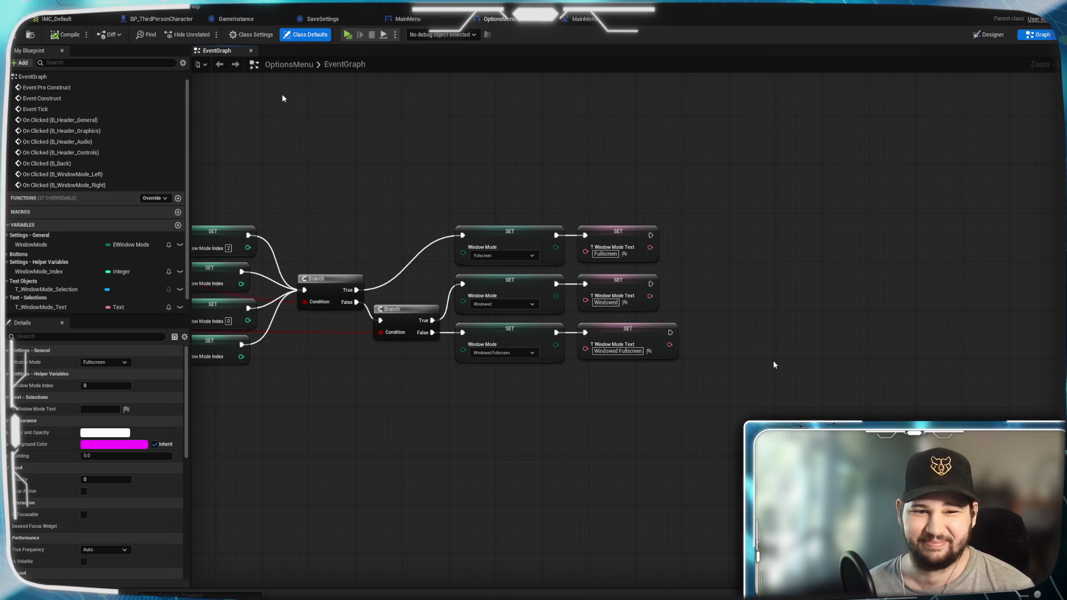
pyautogui.moveTo(773, 361); pyautogui.dragTo(705, 355)
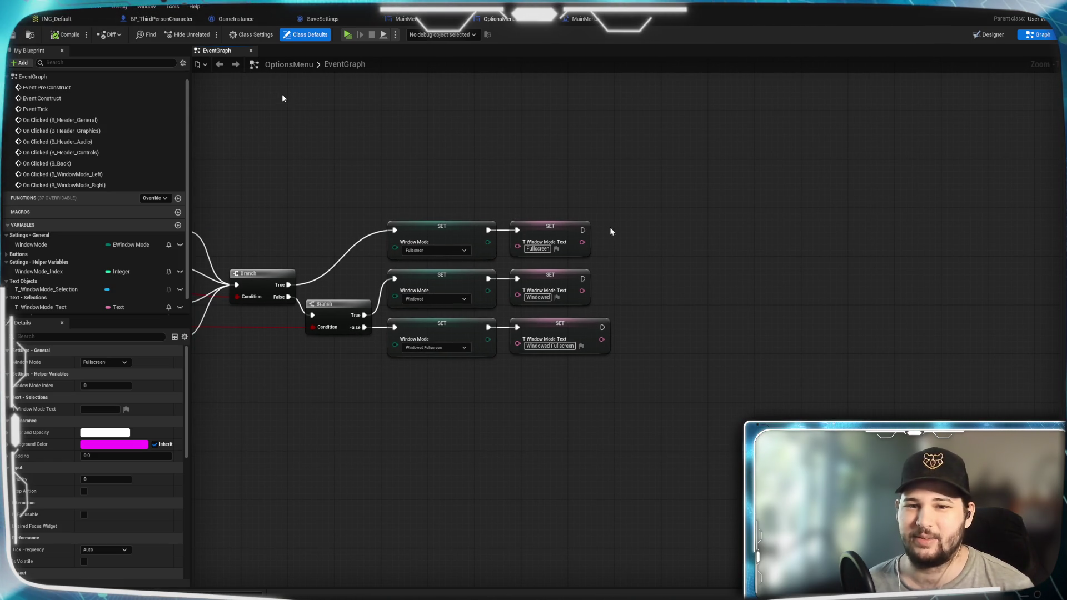
pyautogui.moveTo(582, 229)
pyautogui.mouseDown()
pyautogui.moveTo(649, 264)
pyautogui.moveTo(742, 346)
pyautogui.mouseUp()
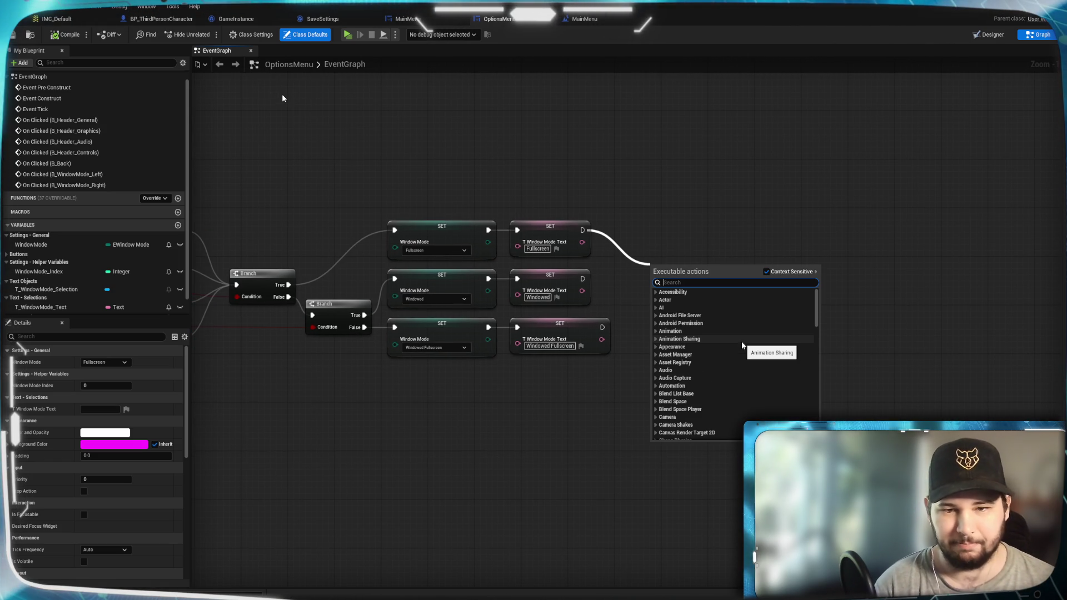
# Search the executable actions for 'window mod', then dismiss the menu without adding a node
pyautogui.write('window ')
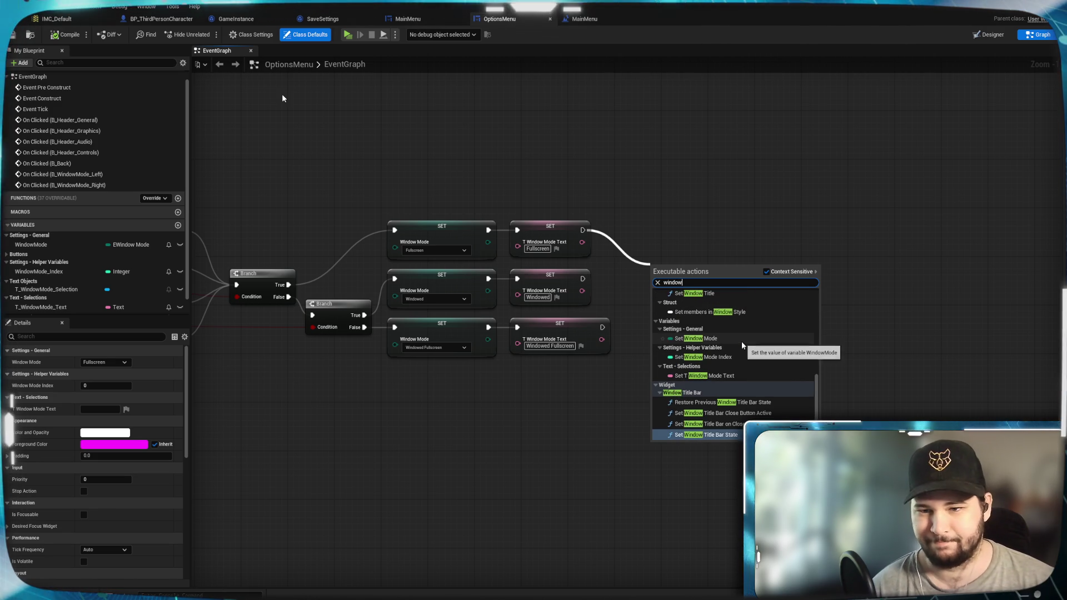
pyautogui.write('mod')
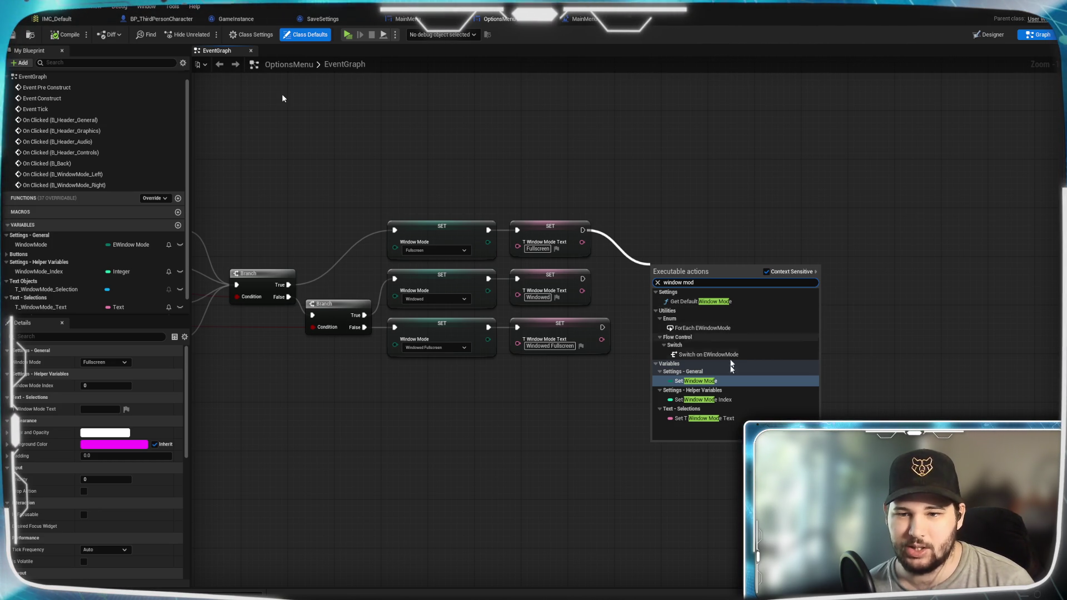
pyautogui.click(596, 455)
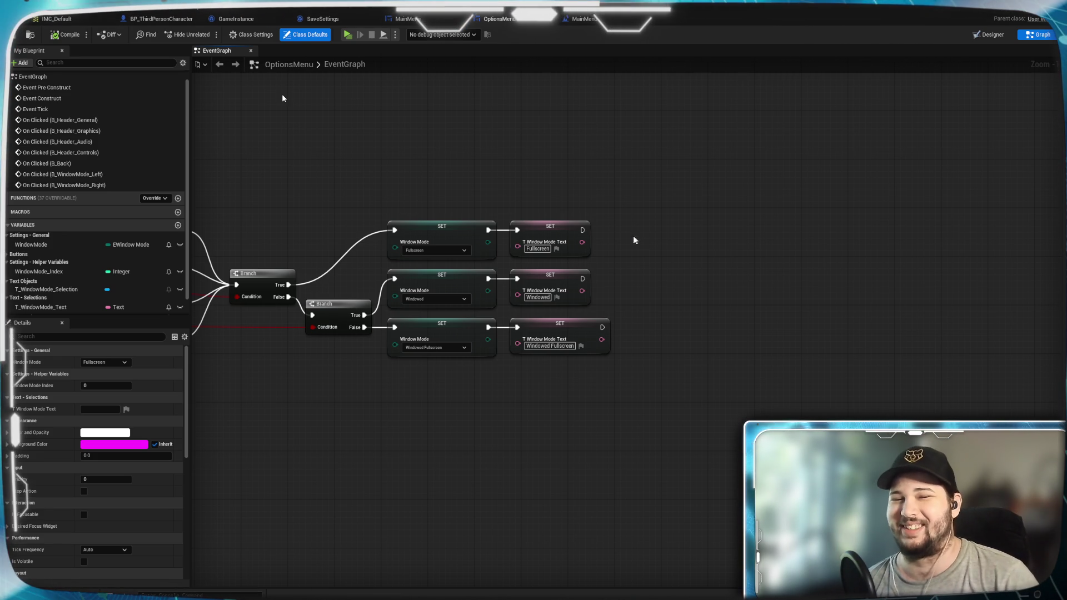
pyautogui.rightClick(679, 268)
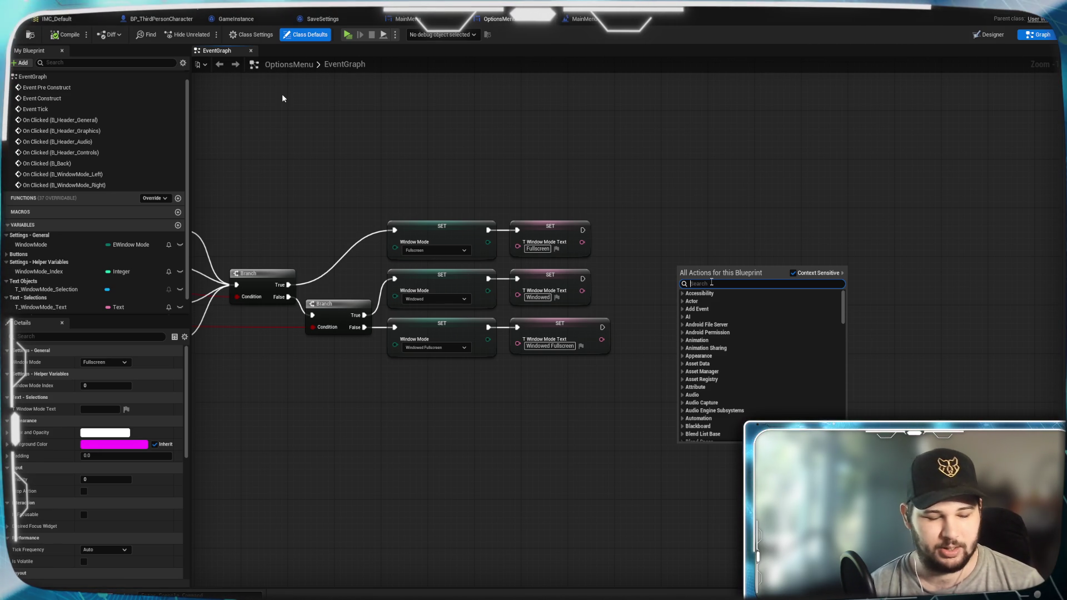
# Search 'set fullscre' with Context Sensitive off and add a Set Fullscreen Mode node
pyautogui.write('set fullscre')
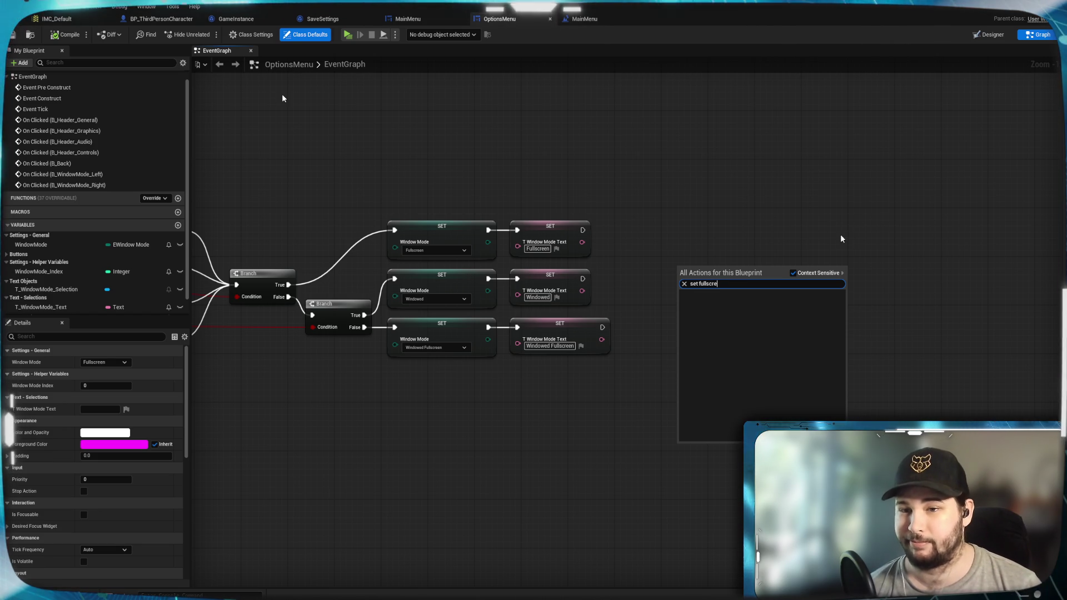
pyautogui.click(793, 273)
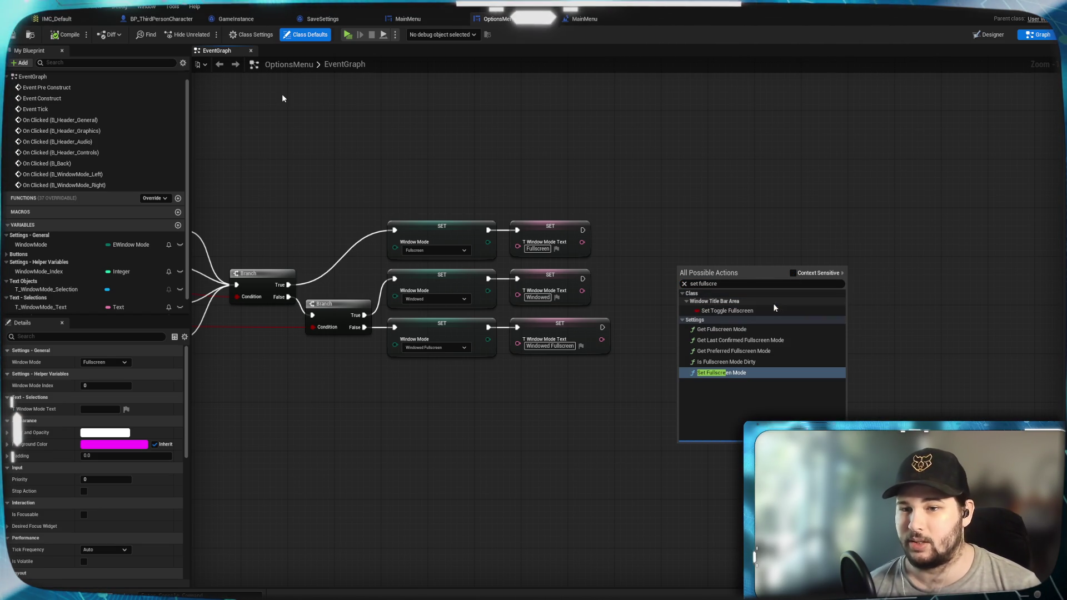
pyautogui.click(722, 372)
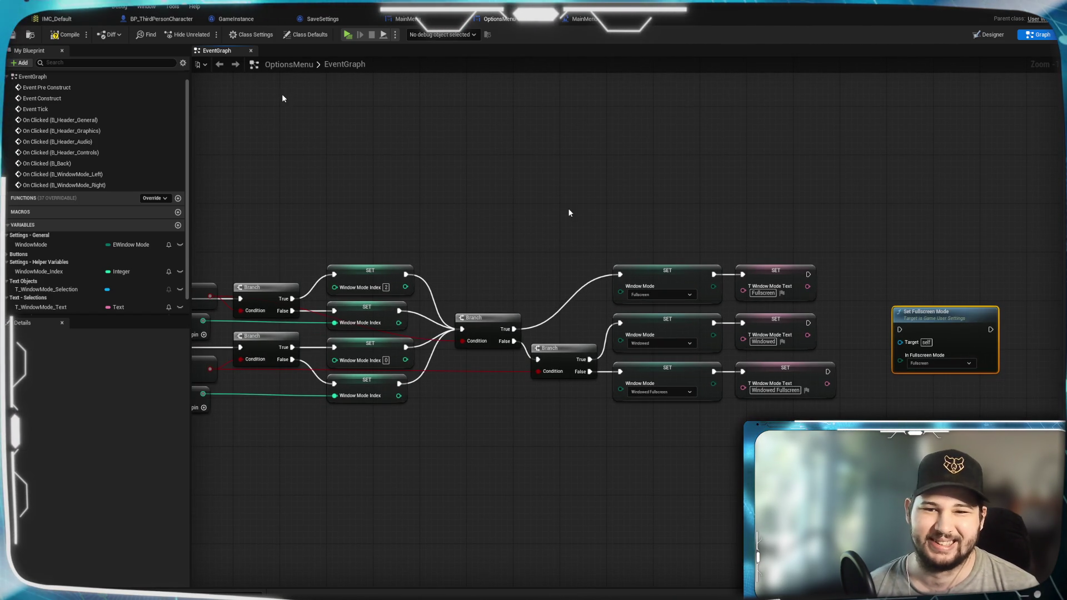
pyautogui.moveTo(572, 226)
pyautogui.mouseDown()
pyautogui.moveTo(769, 201)
pyautogui.moveTo(622, 172)
pyautogui.mouseUp()
# Wire the Fullscreen, Windowed and Windowed Fullscreen branches plus Window Mode into Set Fullscreen Mode
pyautogui.scroll(2, 774, 229)
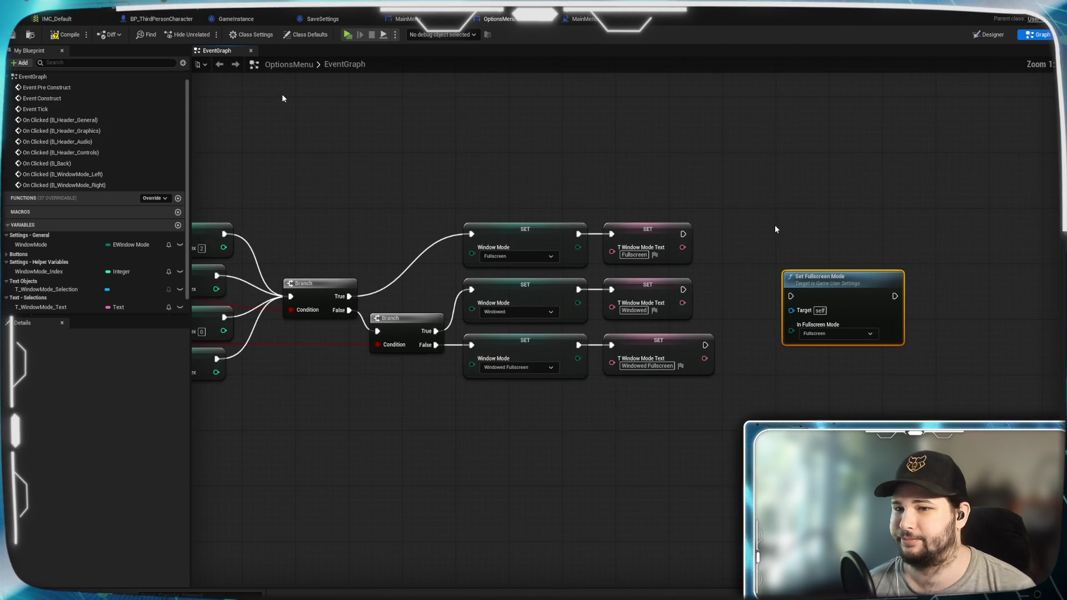
pyautogui.moveTo(780, 312); pyautogui.dragTo(787, 257)
pyautogui.moveTo(656, 271); pyautogui.dragTo(748, 269)
pyautogui.moveTo(539, 280); pyautogui.dragTo(750, 305)
pyautogui.moveTo(644, 323); pyautogui.dragTo(746, 267)
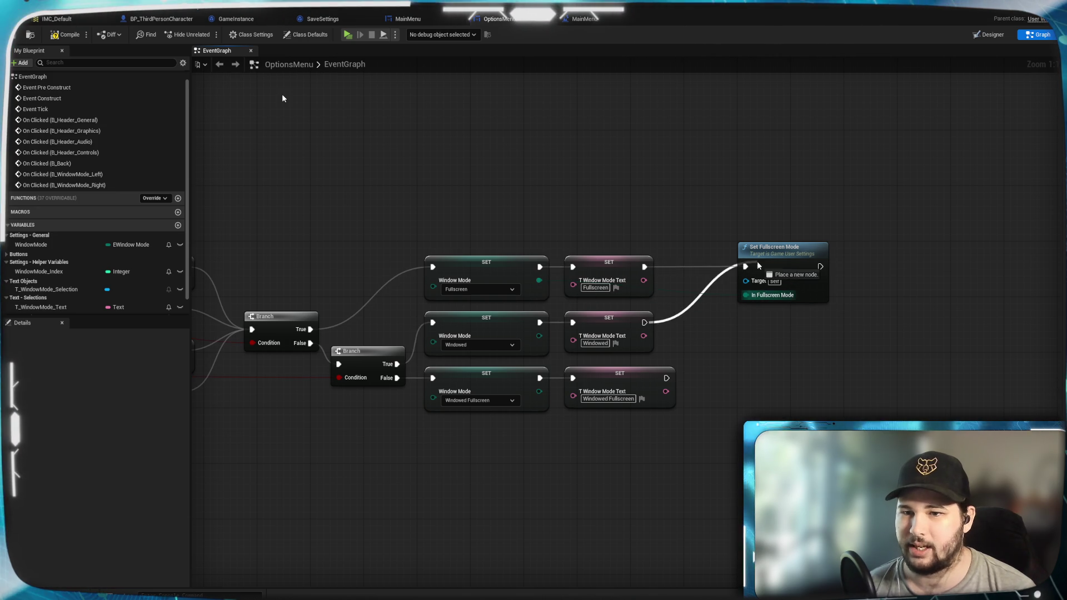
pyautogui.moveTo(666, 378); pyautogui.dragTo(746, 267)
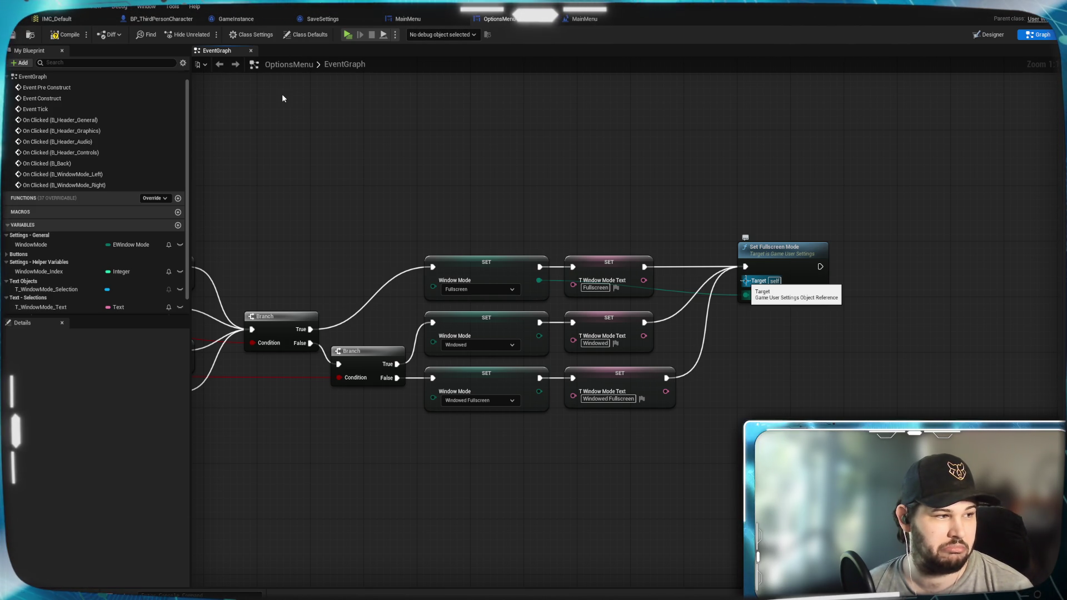
# Add a Get Game User Settings node near Set Fullscreen Mode
pyautogui.moveTo(745, 281)
pyautogui.mouseDown()
pyautogui.moveTo(634, 460)
pyautogui.moveTo(588, 442)
pyautogui.mouseUp()
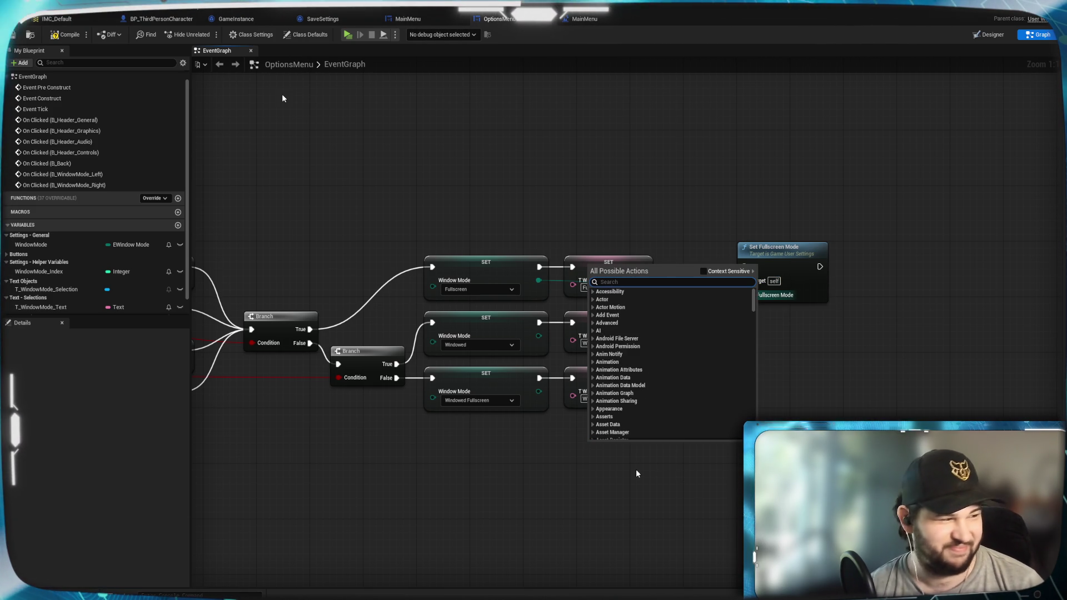
pyautogui.write('get')
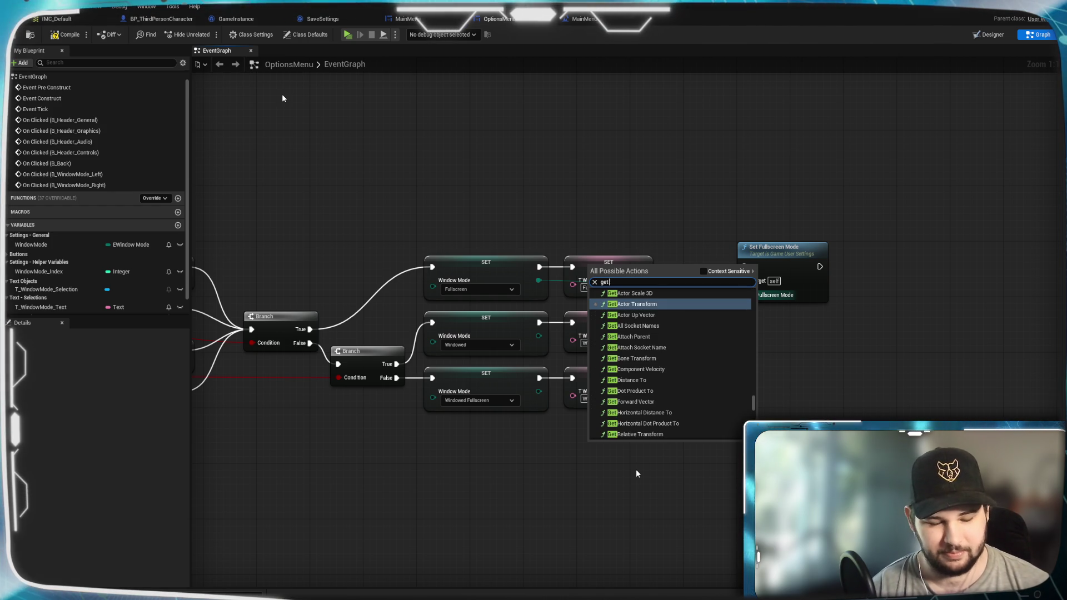
pyautogui.write(' Game')
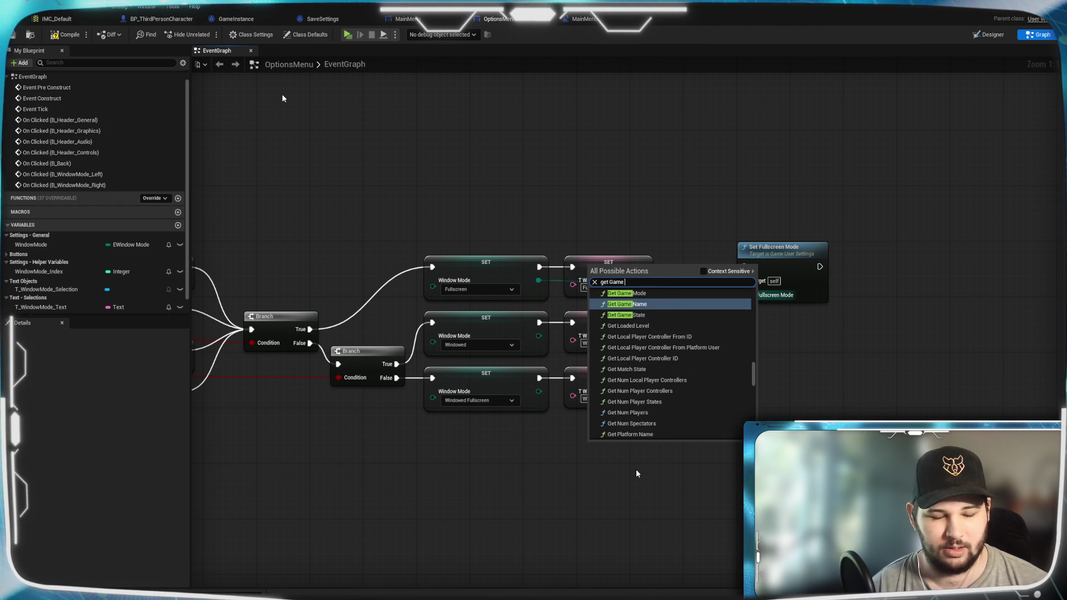
pyautogui.write(' user s')
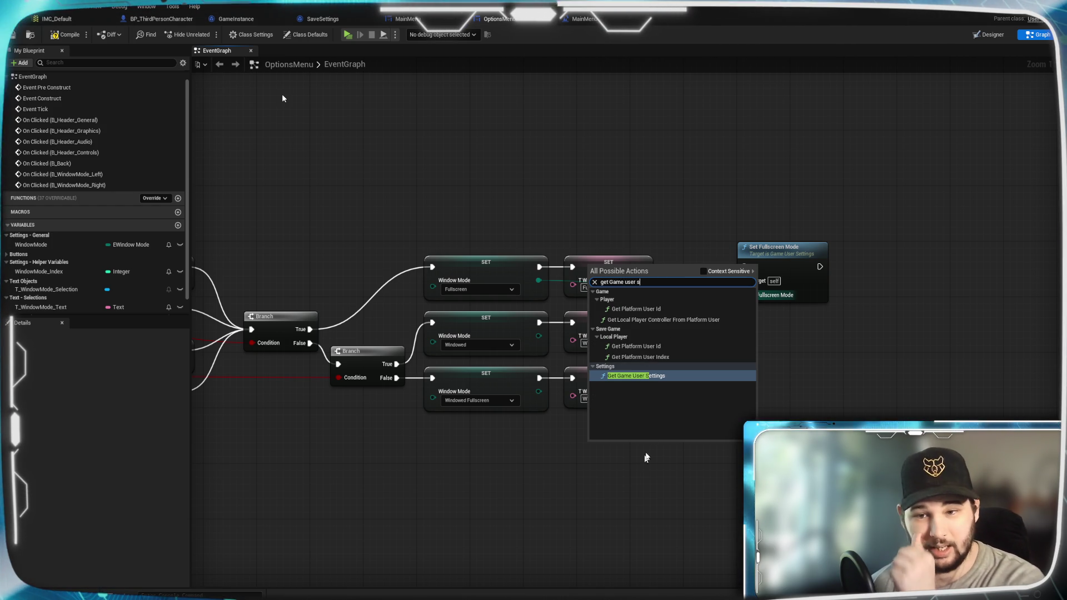
pyautogui.press('Escape')
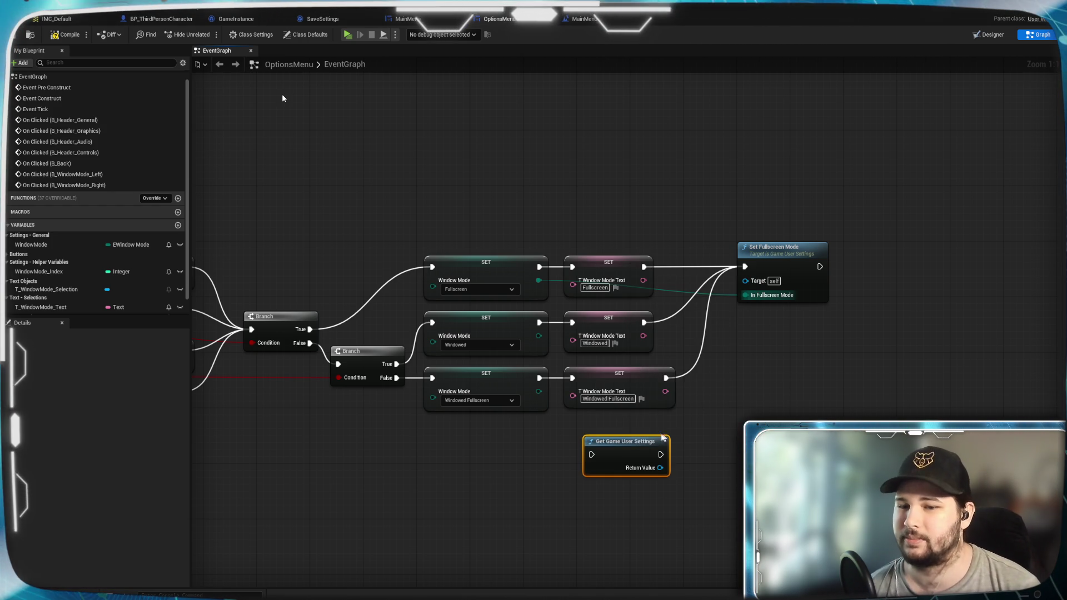
pyautogui.moveTo(641, 437)
pyautogui.mouseDown()
pyautogui.moveTo(800, 334)
pyautogui.moveTo(780, 333)
pyautogui.mouseUp()
# Route all three branches through Get Game User Settings, feeding its Return Value into Set Fullscreen Mode's Target
pyautogui.moveTo(645, 267)
pyautogui.mouseDown()
pyautogui.moveTo(663, 269)
pyautogui.moveTo(732, 350)
pyautogui.mouseUp()
pyautogui.moveTo(646, 324); pyautogui.dragTo(731, 350)
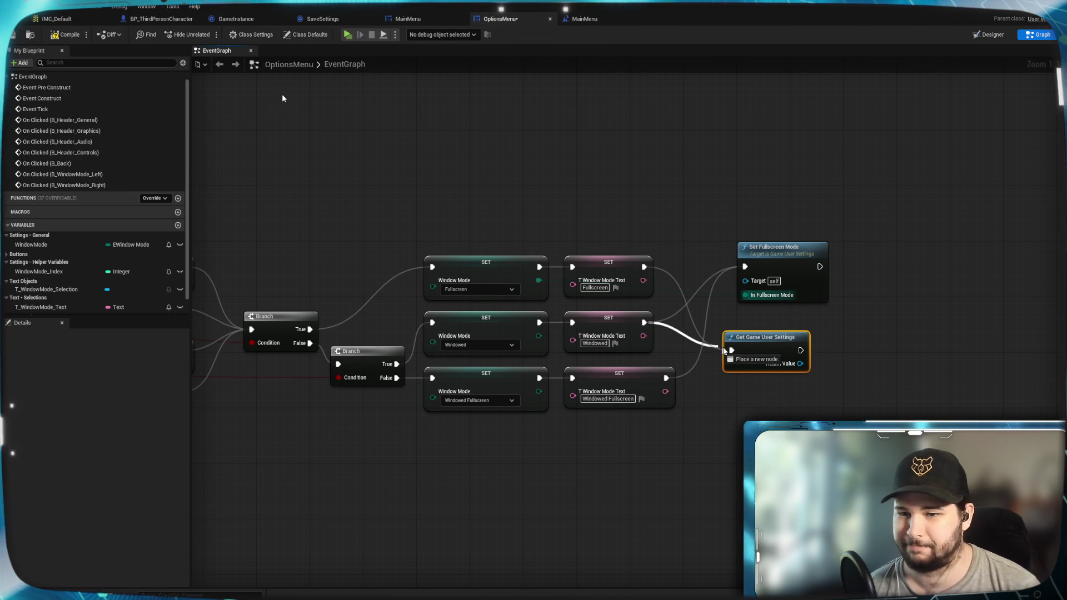
pyautogui.moveTo(667, 380); pyautogui.dragTo(732, 351)
pyautogui.moveTo(801, 350)
pyautogui.mouseDown()
pyautogui.moveTo(753, 268)
pyautogui.moveTo(807, 347)
pyautogui.moveTo(745, 280)
pyautogui.mouseUp()
pyautogui.moveTo(538, 280); pyautogui.dragTo(746, 293)
# Line up Get Game User Settings and Set Fullscreen Mode with the SET chain
pyautogui.moveTo(800, 255)
pyautogui.mouseDown()
pyautogui.moveTo(899, 342)
pyautogui.moveTo(886, 339)
pyautogui.mouseUp()
pyautogui.moveTo(817, 389); pyautogui.dragTo(718, 325)
pyautogui.moveTo(763, 362); pyautogui.dragTo(756, 333)
pyautogui.click(792, 244)
pyautogui.moveTo(717, 418); pyautogui.dragTo(821, 385)
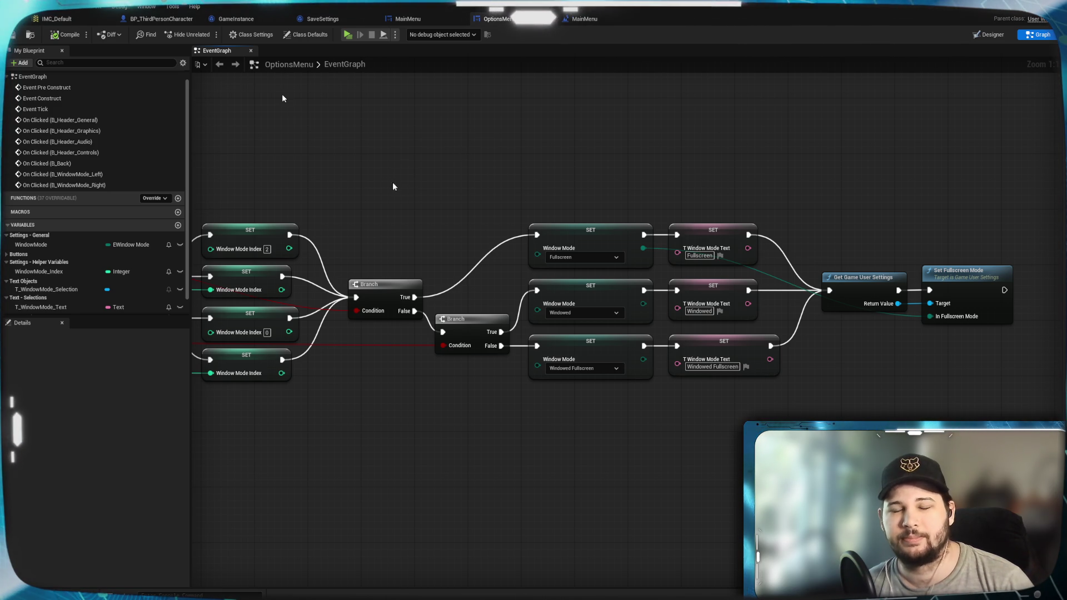
pyautogui.moveTo(396, 181); pyautogui.dragTo(562, 167)
pyautogui.scroll(-2, 493, 164)
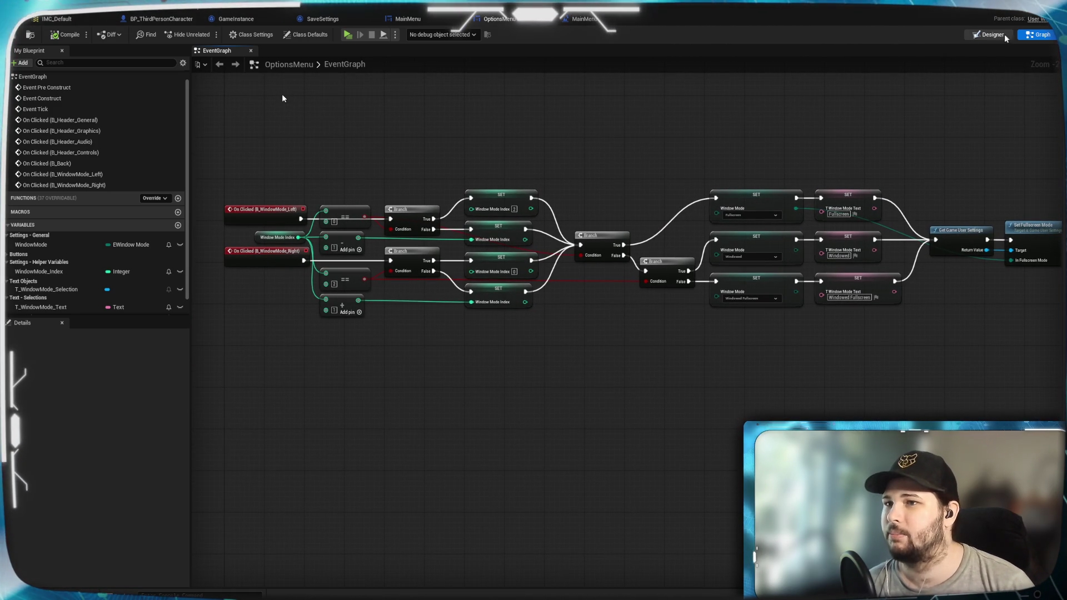
pyautogui.click(1001, 35)
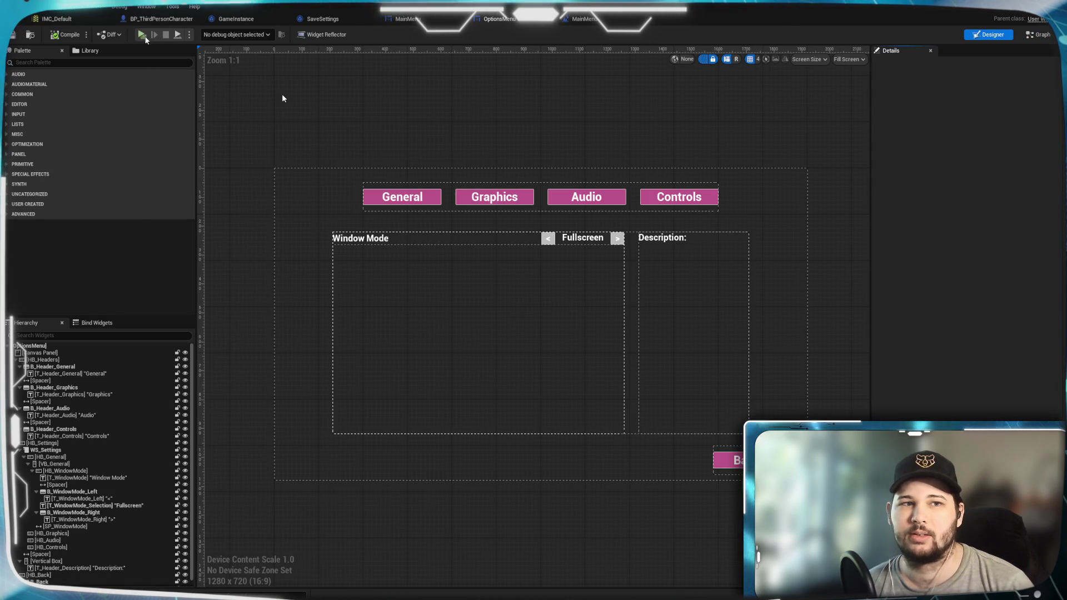
pyautogui.hotkey('alt', 'p')
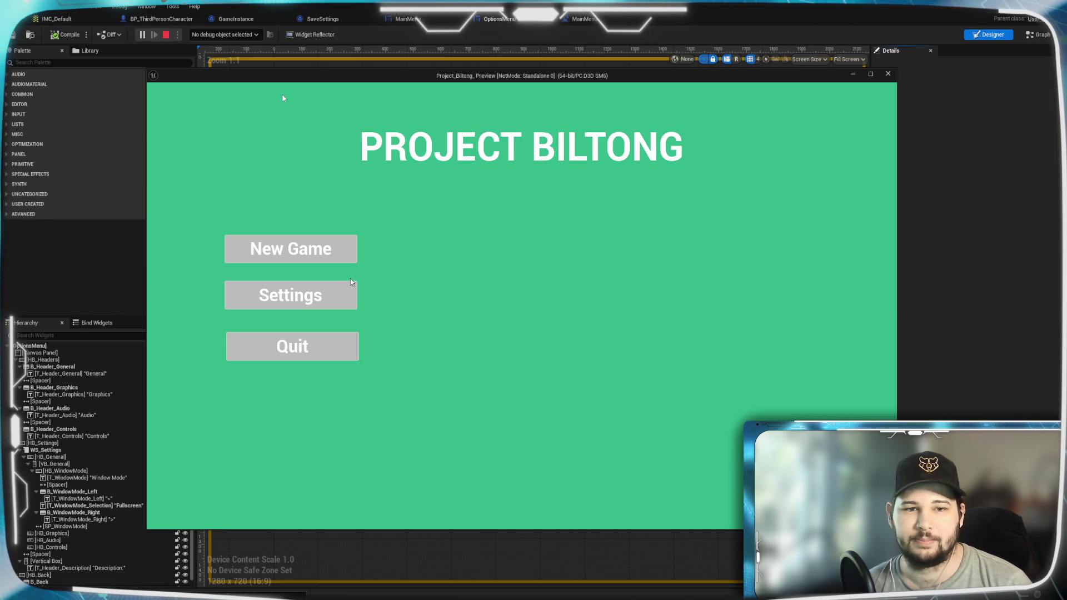
pyautogui.click(291, 293)
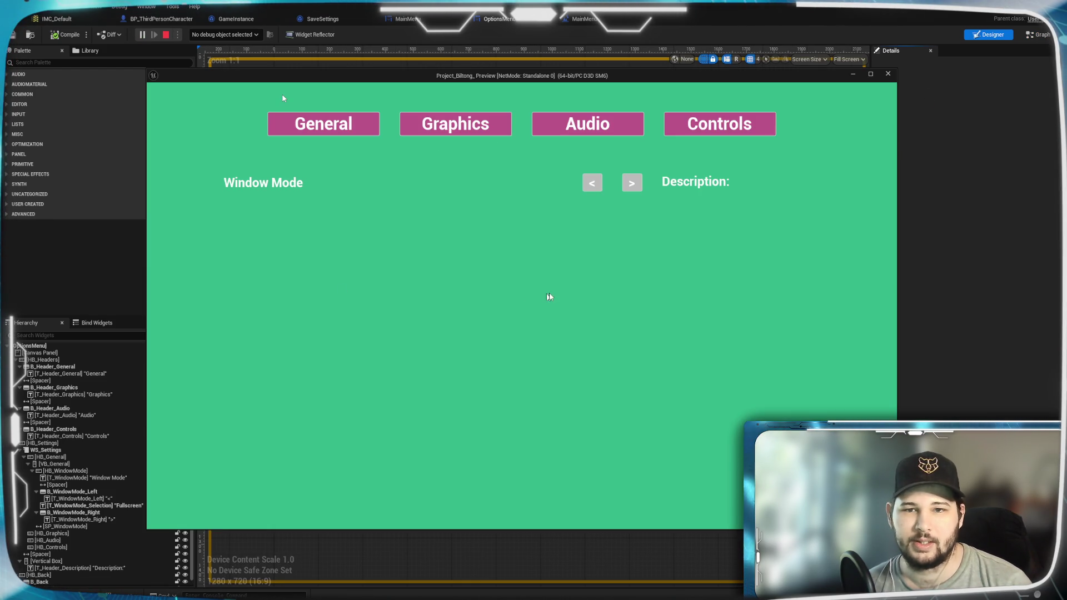
pyautogui.click(632, 183)
pyautogui.click(632, 184)
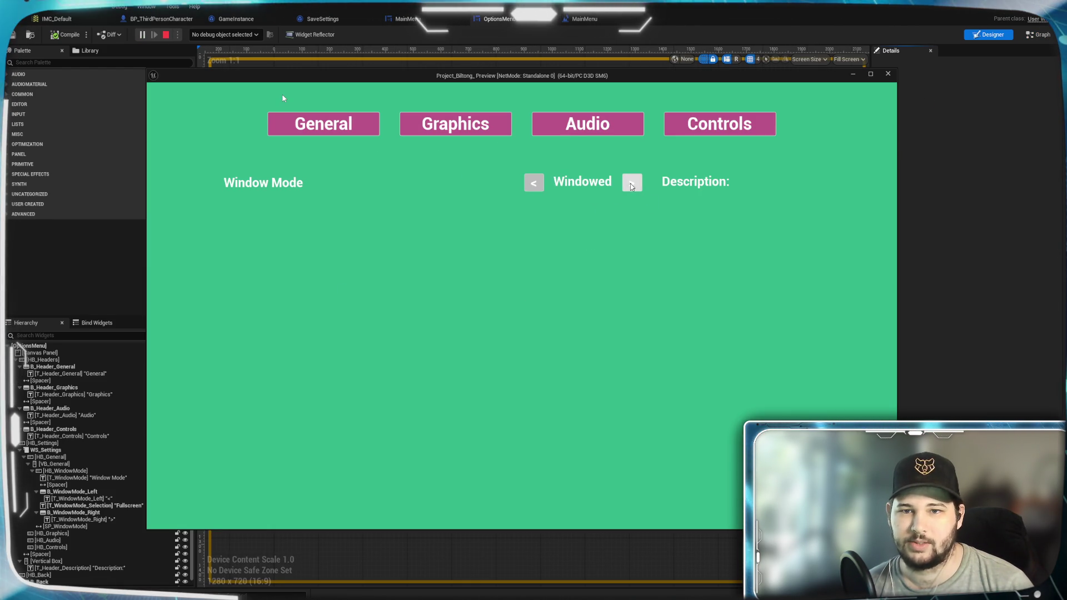
pyautogui.click(632, 185)
pyautogui.click(481, 189)
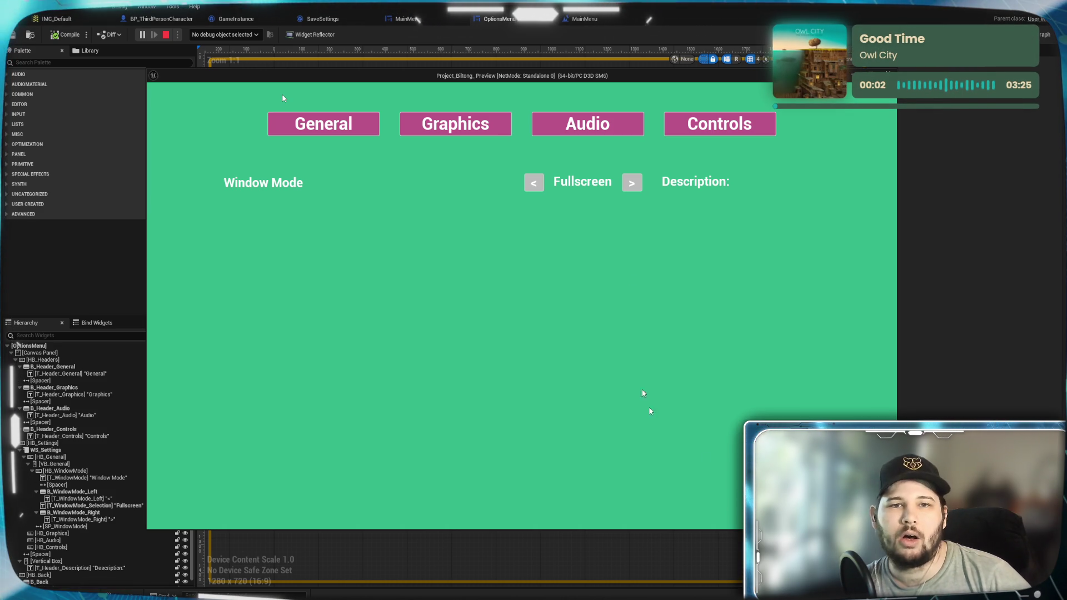
pyautogui.click(534, 183)
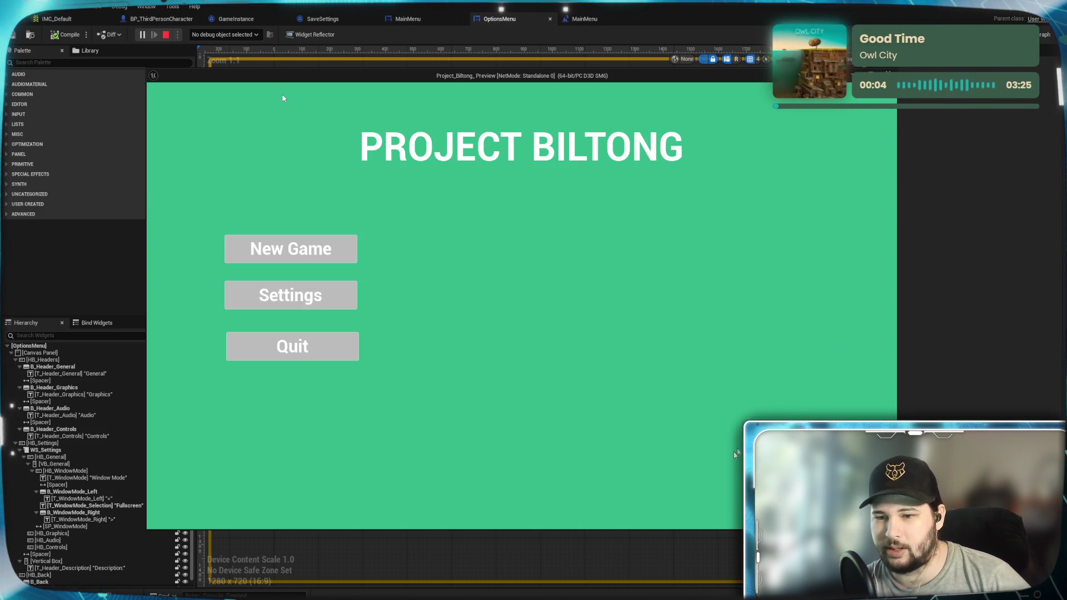
pyautogui.click(333, 355)
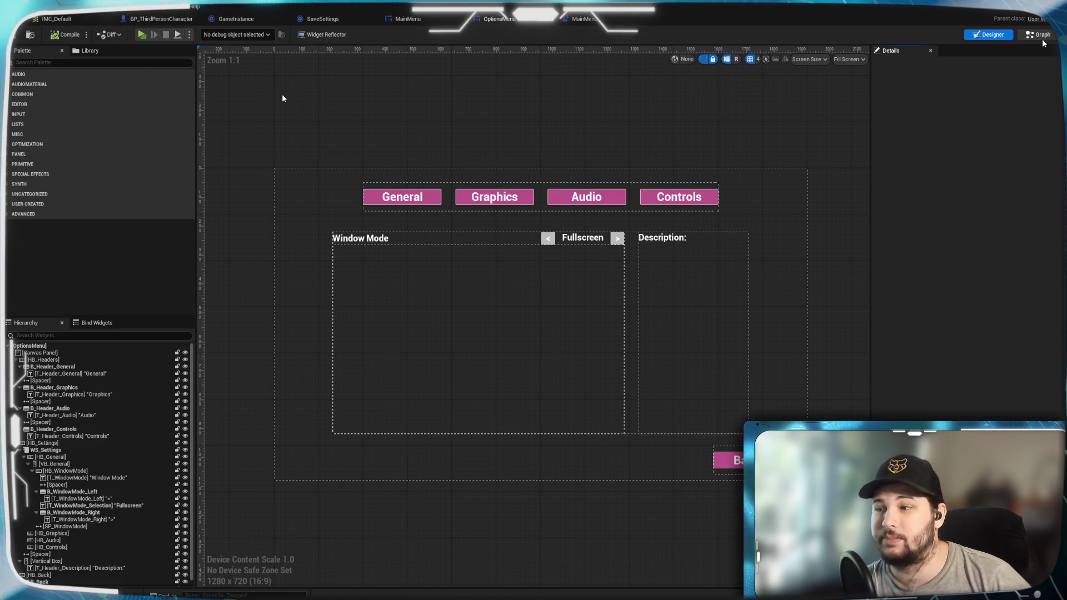
pyautogui.hotkey('shift', 'F12')
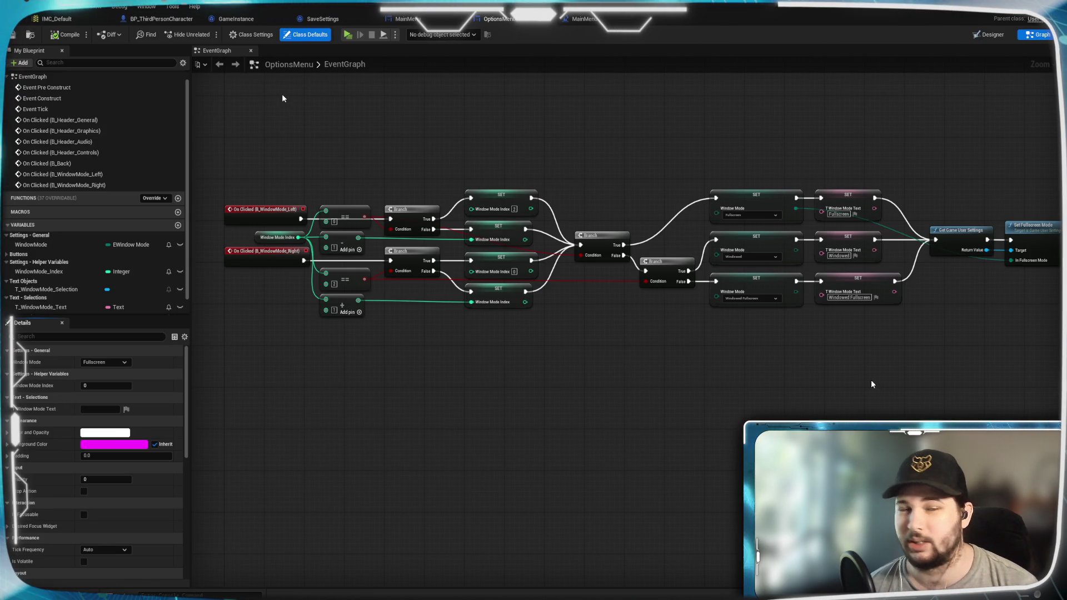
# Add an Apply Settings node after Set Fullscreen Mode and align it in line
pyautogui.moveTo(926, 396)
pyautogui.mouseDown()
pyautogui.moveTo(510, 431)
pyautogui.moveTo(538, 341)
pyautogui.moveTo(583, 352)
pyautogui.moveTo(571, 344)
pyautogui.mouseUp()
pyautogui.scroll(3, 509, 432)
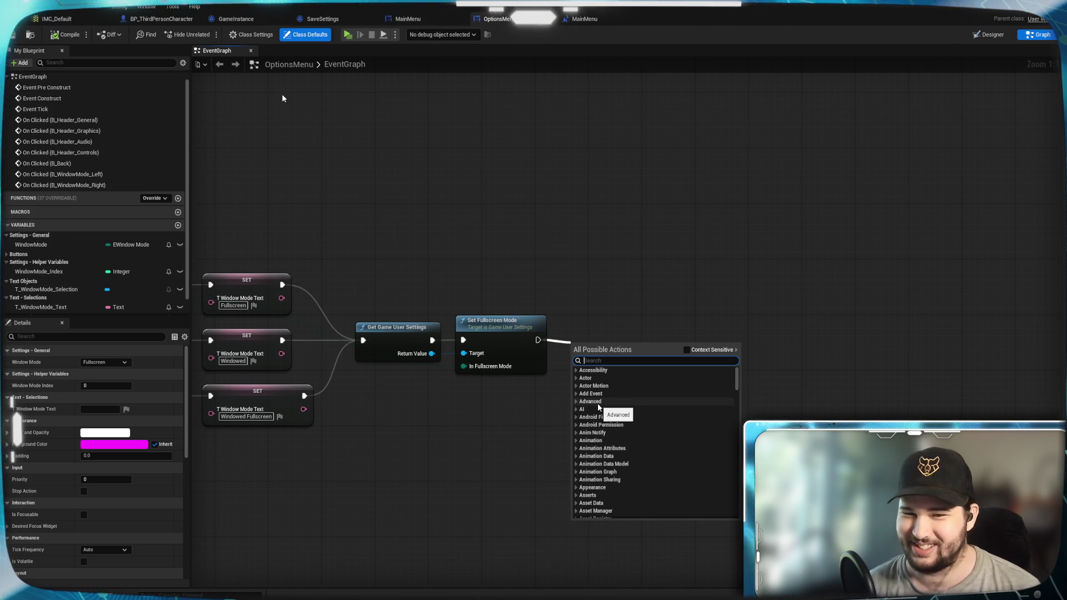
pyautogui.write('apply')
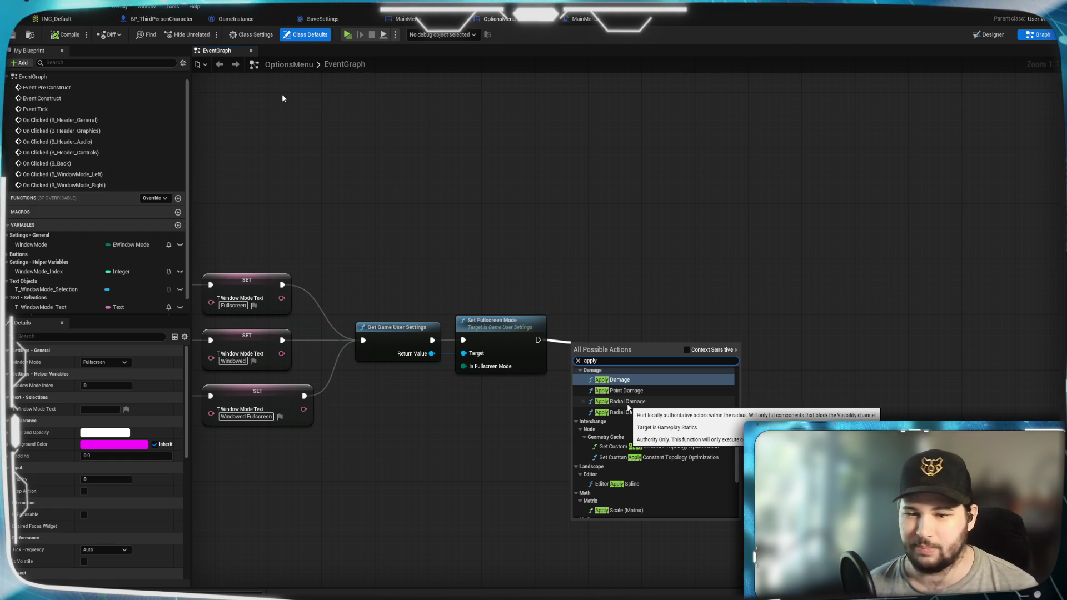
pyautogui.write(' sett')
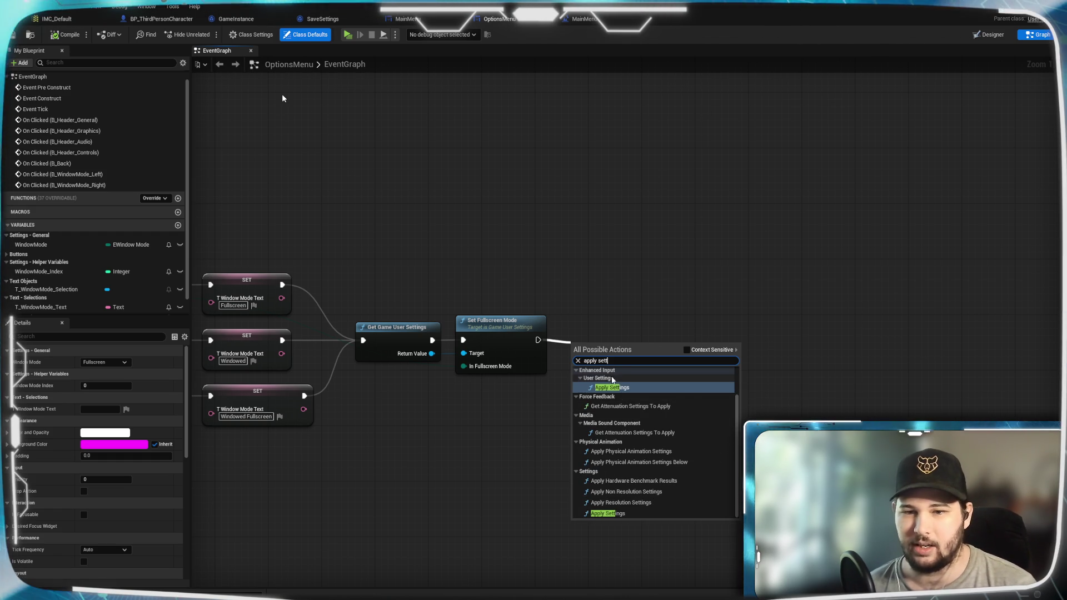
pyautogui.click(610, 387)
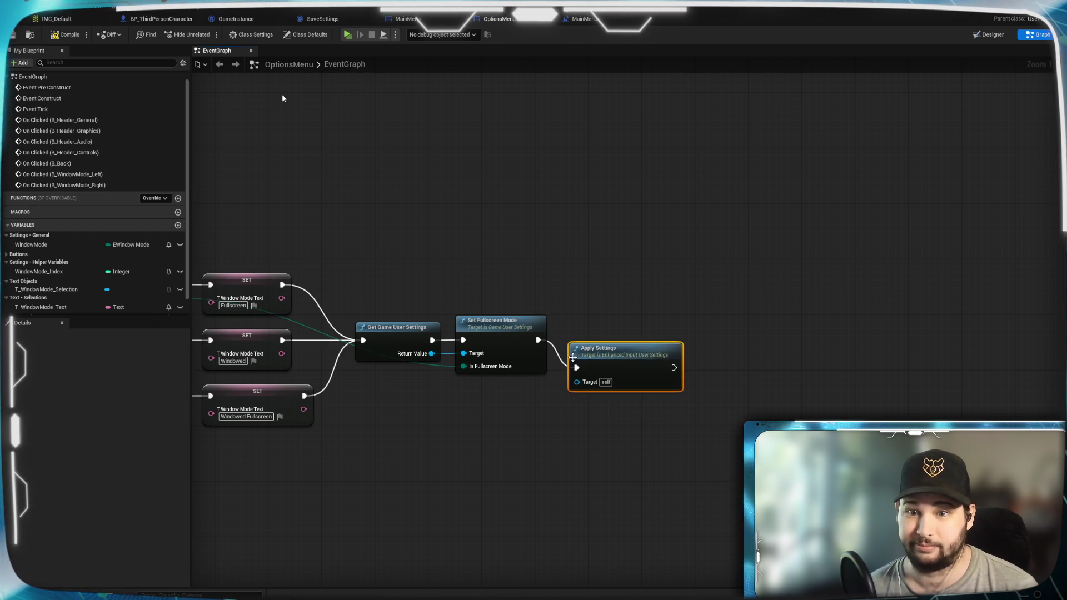
pyautogui.moveTo(592, 338)
pyautogui.mouseDown()
pyautogui.moveTo(595, 327)
pyautogui.moveTo(611, 331)
pyautogui.mouseUp()
pyautogui.click(616, 253)
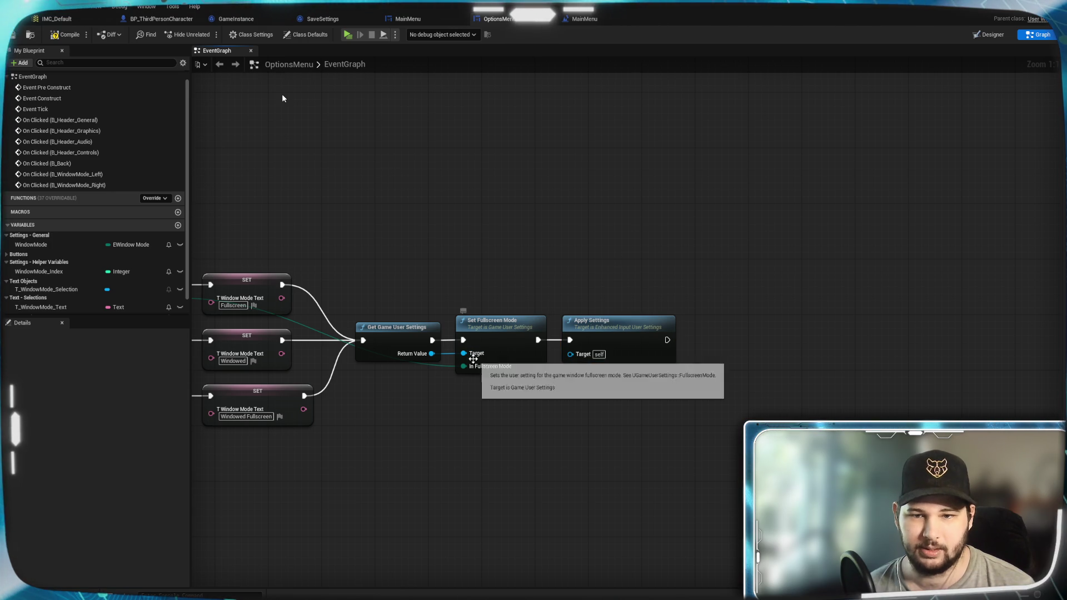
# Drag a wire from the user settings to Apply Settings' Target, closing the node search
pyautogui.moveTo(401, 430)
pyautogui.mouseDown()
pyautogui.moveTo(684, 393)
pyautogui.moveTo(770, 395)
pyautogui.moveTo(627, 417)
pyautogui.mouseUp()
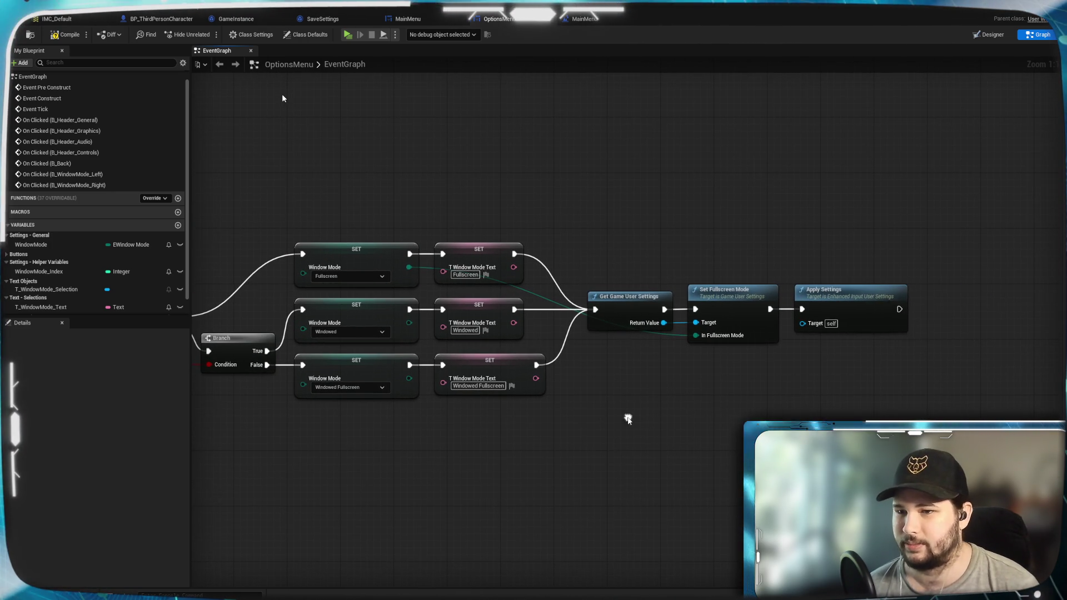
pyautogui.moveTo(819, 410); pyautogui.dragTo(765, 403)
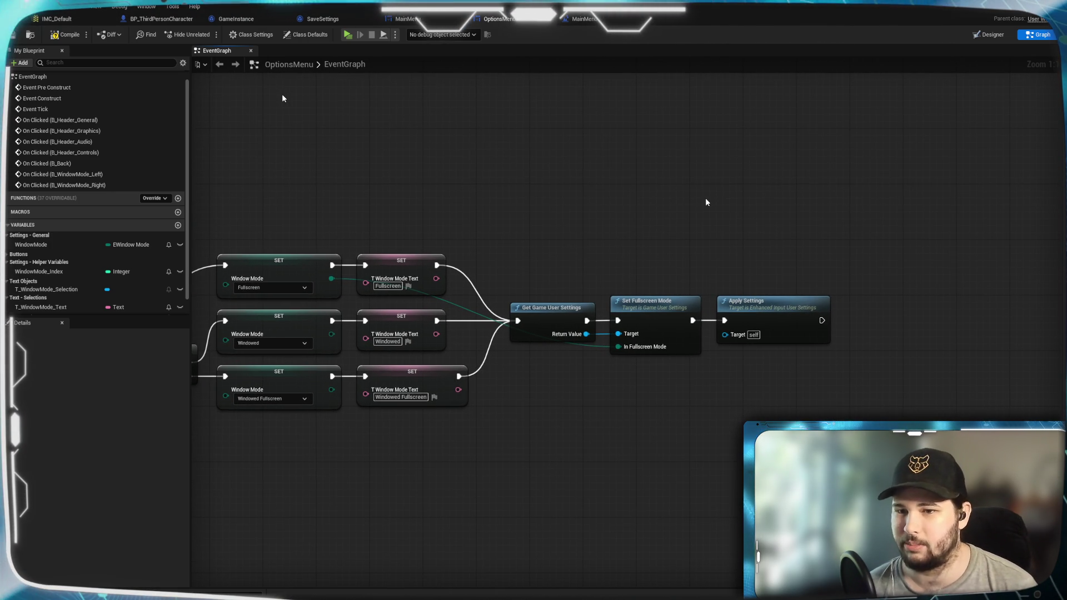
pyautogui.moveTo(586, 334); pyautogui.dragTo(728, 338)
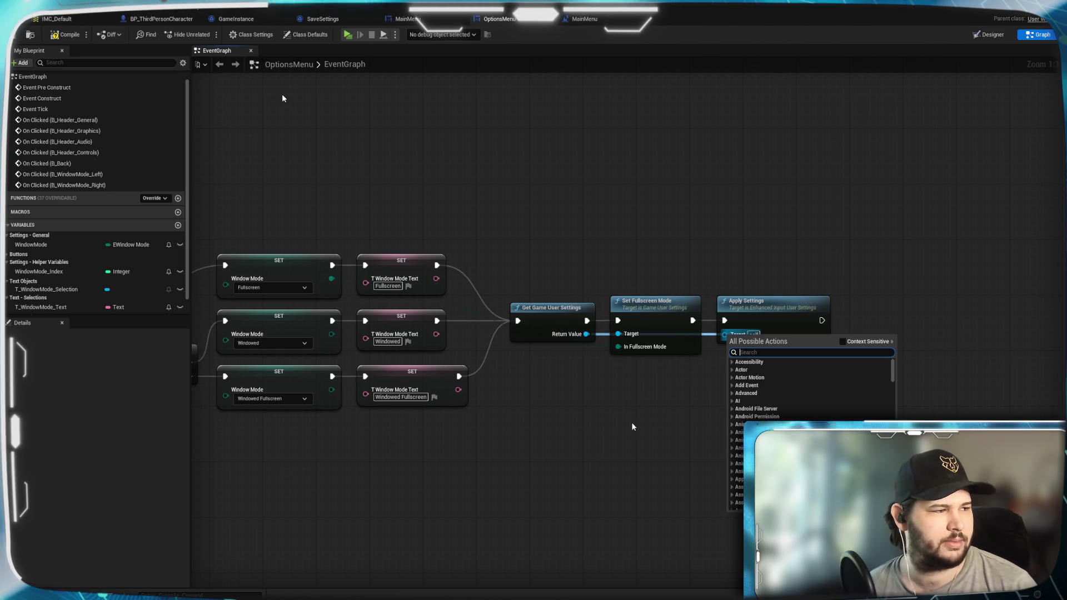
pyautogui.press('Escape')
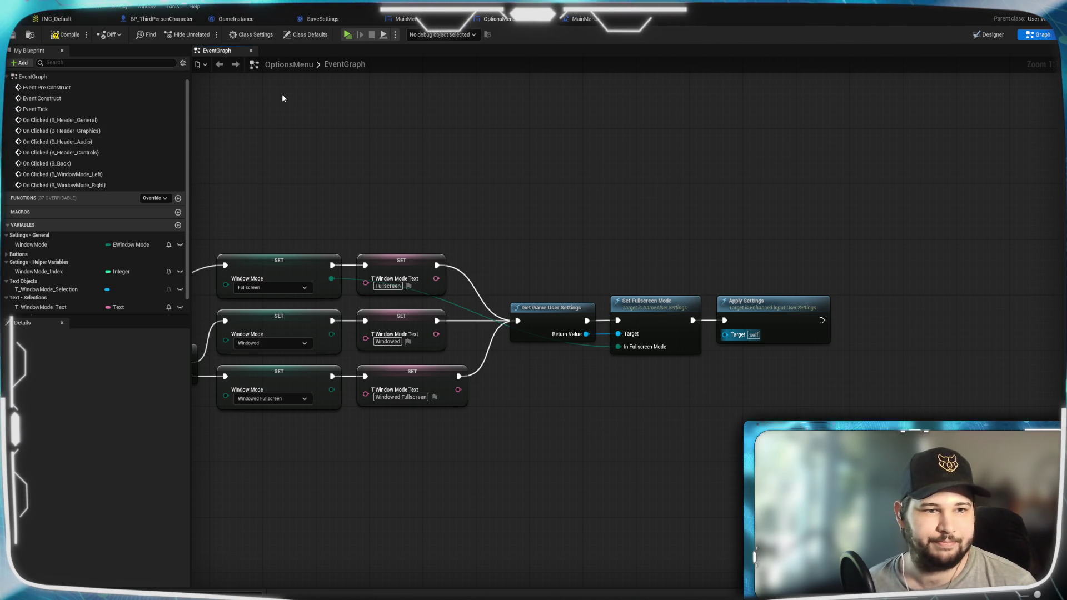
# Add a variable named GameInstance_REF and search the variable types for Game Instance
pyautogui.click(177, 226)
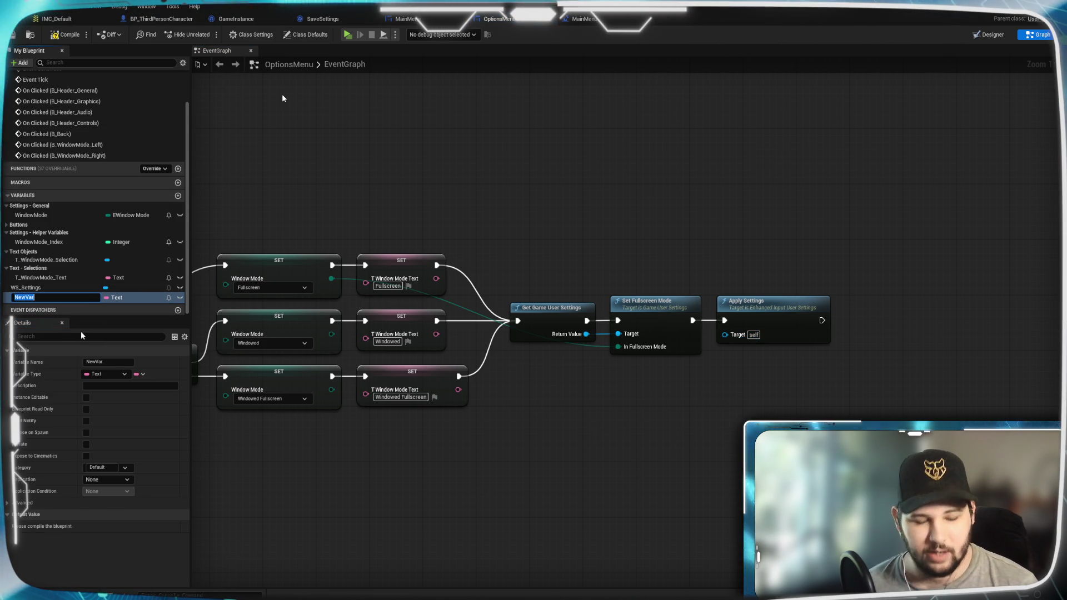
pyautogui.write('Game')
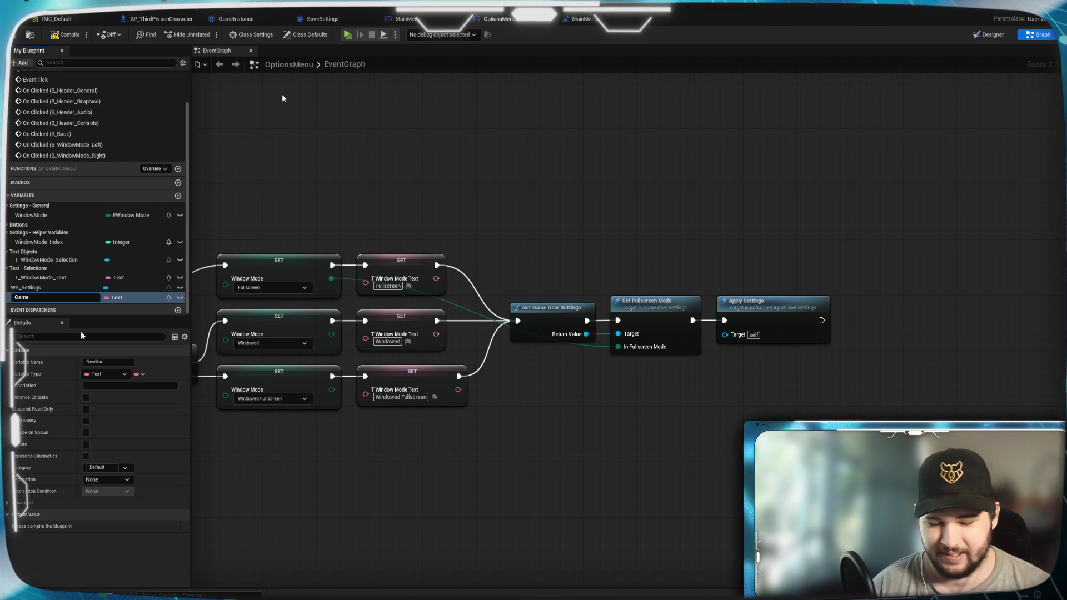
pyautogui.write('Instance_REF')
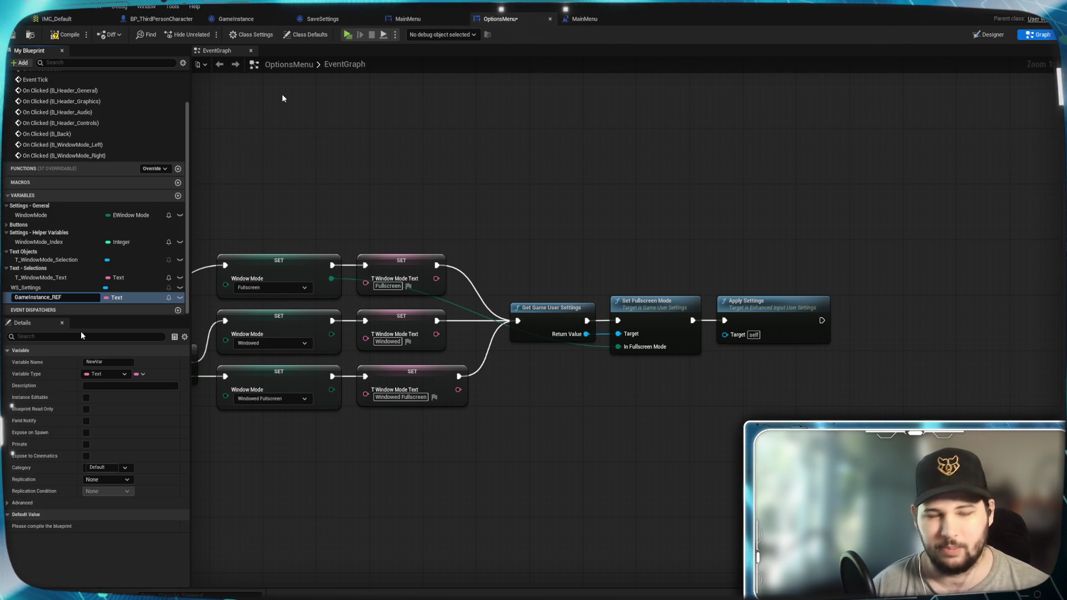
pyautogui.press('Return')
pyautogui.click(116, 298)
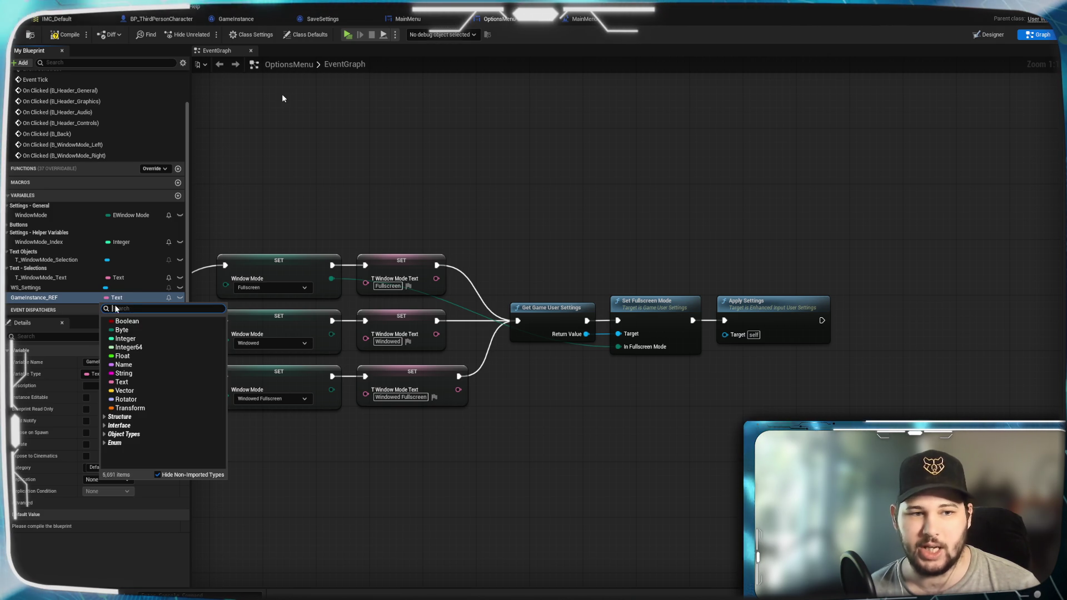
pyautogui.write('Gamn')
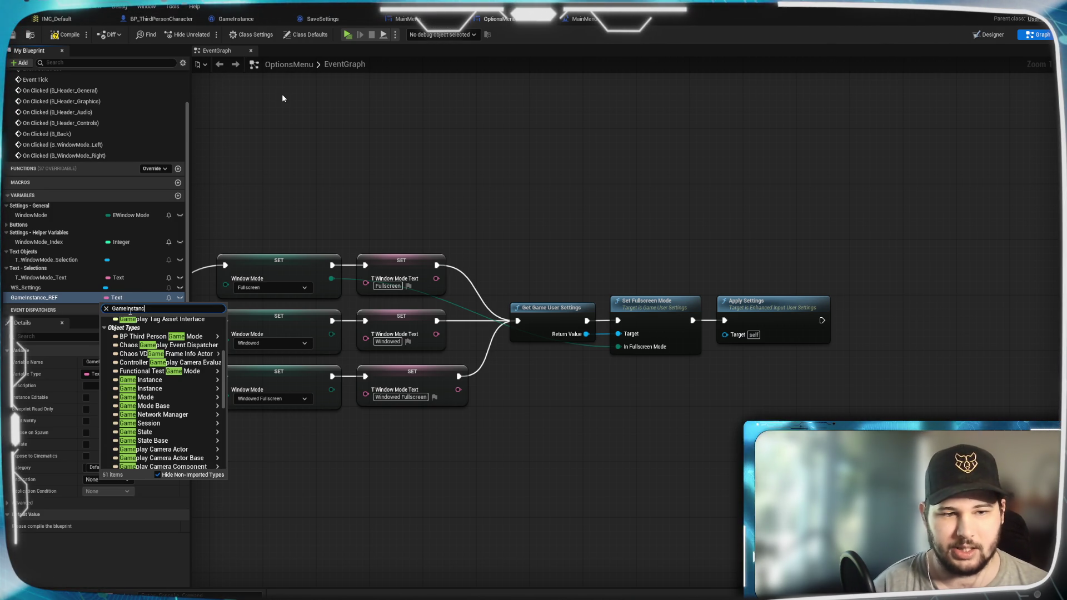
pyautogui.write('e_')
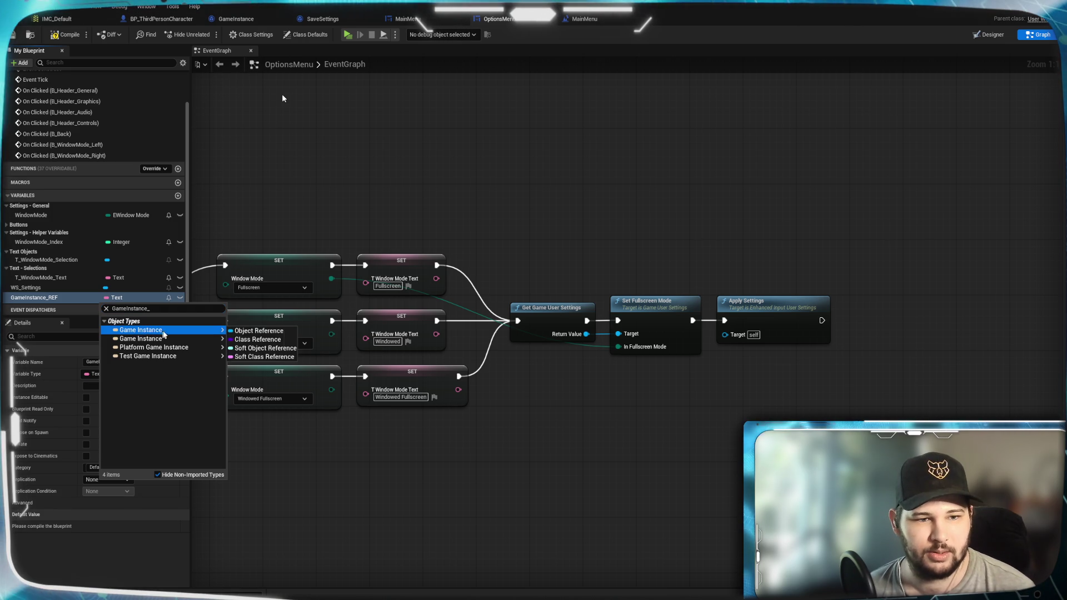
pyautogui.moveTo(221, 342)
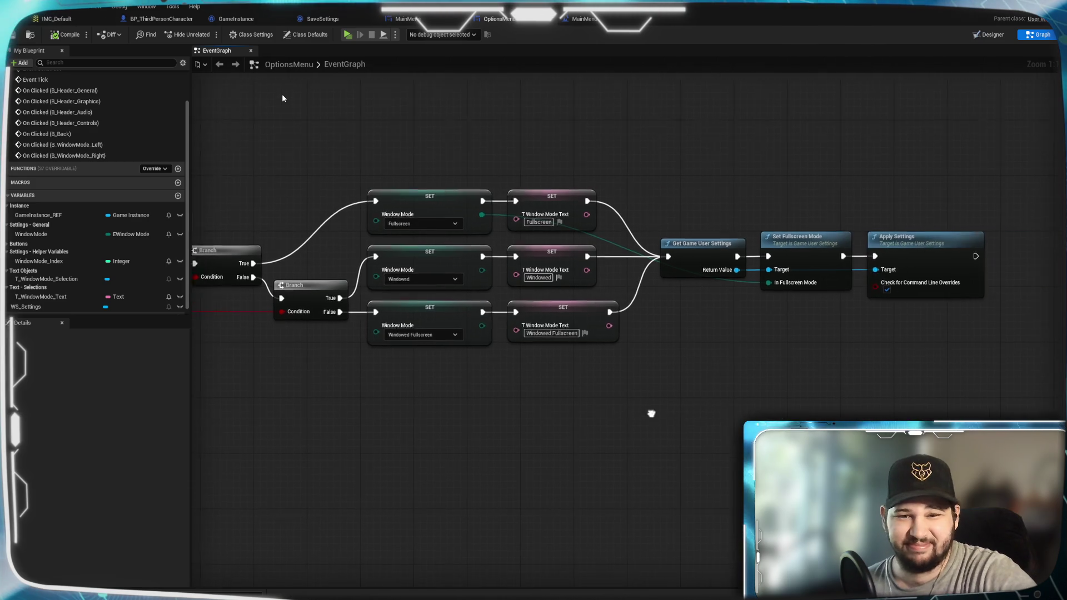
pyautogui.scroll(-2, 535, 405)
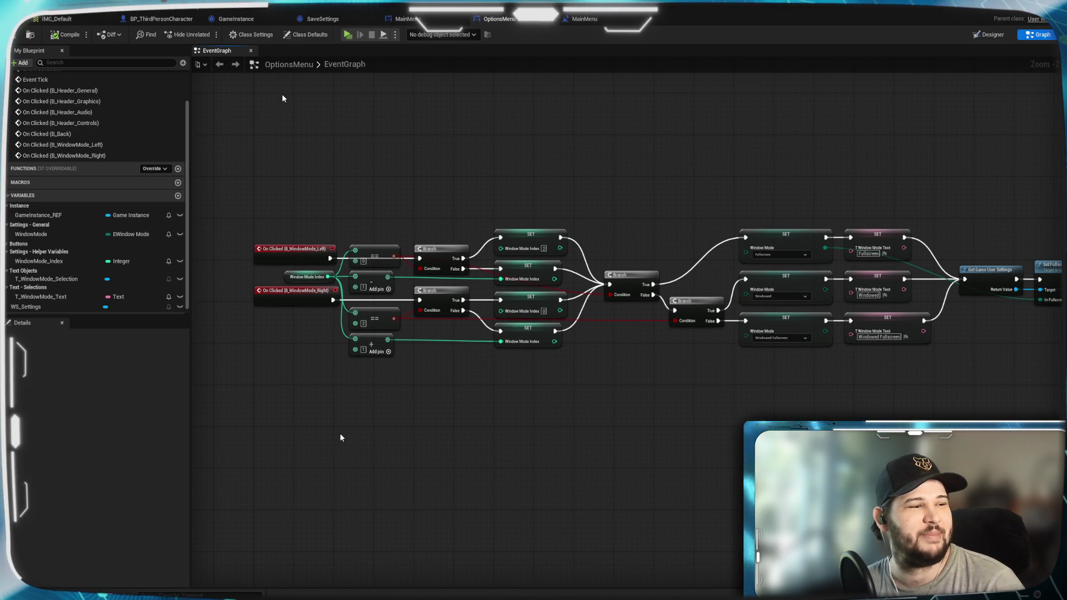
pyautogui.moveTo(685, 396); pyautogui.dragTo(611, 385)
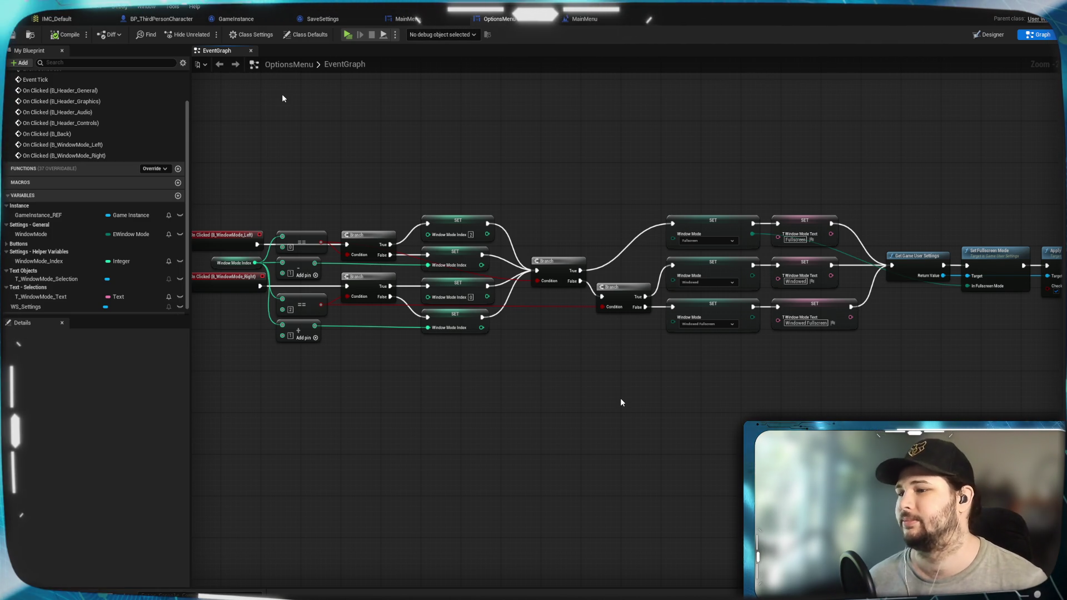
pyautogui.moveTo(695, 431)
pyautogui.mouseDown()
pyautogui.moveTo(424, 415)
pyautogui.moveTo(737, 429)
pyautogui.moveTo(656, 377)
pyautogui.moveTo(619, 406)
pyautogui.moveTo(588, 288)
pyautogui.mouseUp()
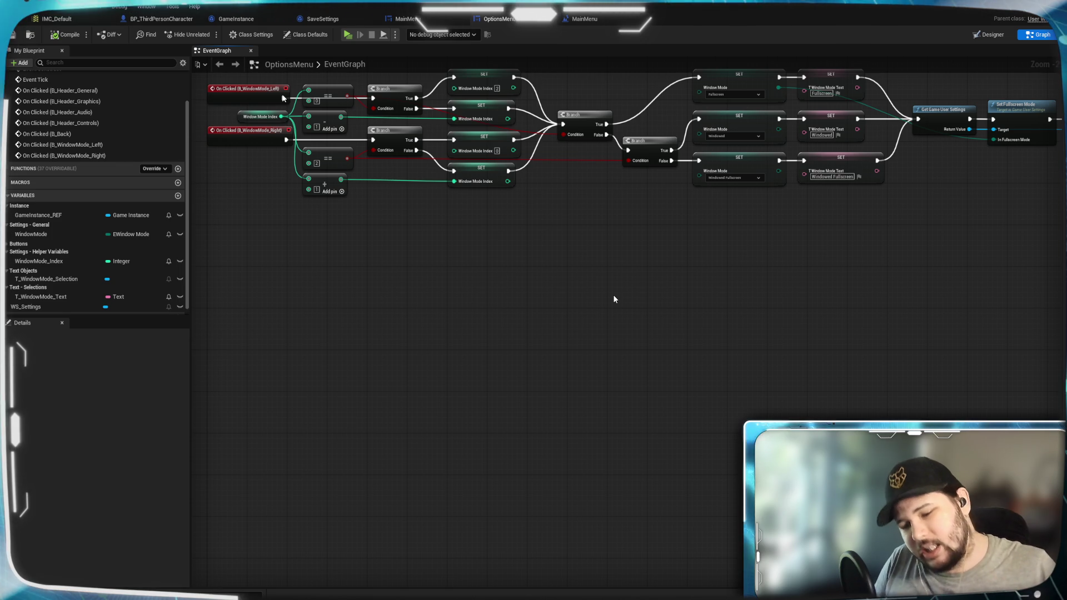
pyautogui.moveTo(611, 331)
pyautogui.mouseDown()
pyautogui.moveTo(639, 339)
pyautogui.moveTo(573, 355)
pyautogui.moveTo(555, 375)
pyautogui.moveTo(536, 367)
pyautogui.moveTo(558, 350)
pyautogui.moveTo(522, 326)
pyautogui.moveTo(434, 365)
pyautogui.moveTo(592, 378)
pyautogui.moveTo(556, 389)
pyautogui.moveTo(593, 417)
pyautogui.mouseUp()
pyautogui.moveTo(455, 393)
pyautogui.mouseDown()
pyautogui.moveTo(477, 412)
pyautogui.moveTo(571, 405)
pyautogui.moveTo(527, 398)
pyautogui.mouseUp()
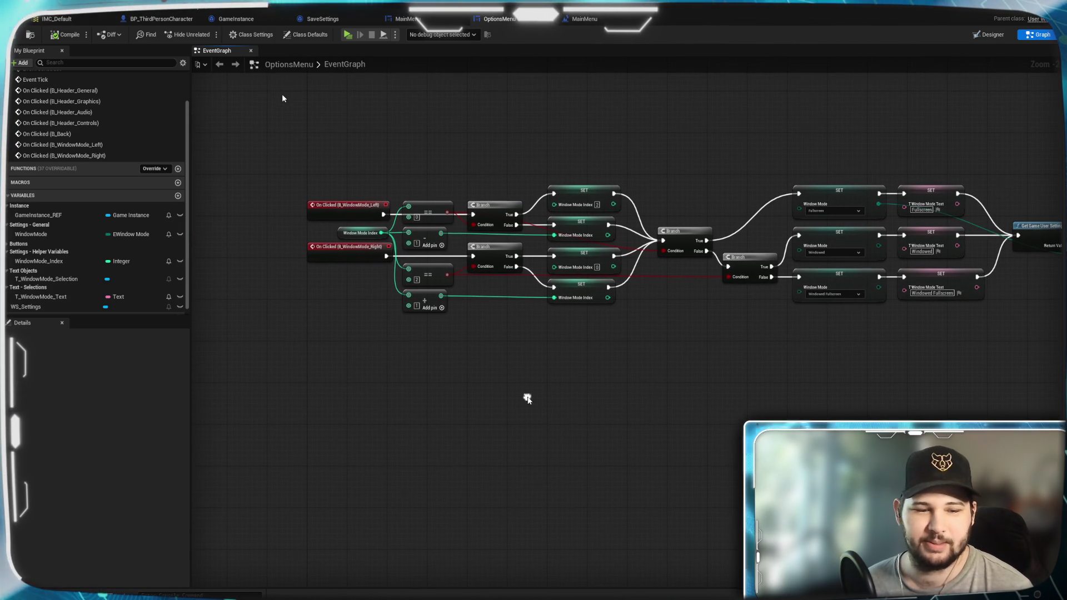
pyautogui.moveTo(779, 308); pyautogui.dragTo(714, 287)
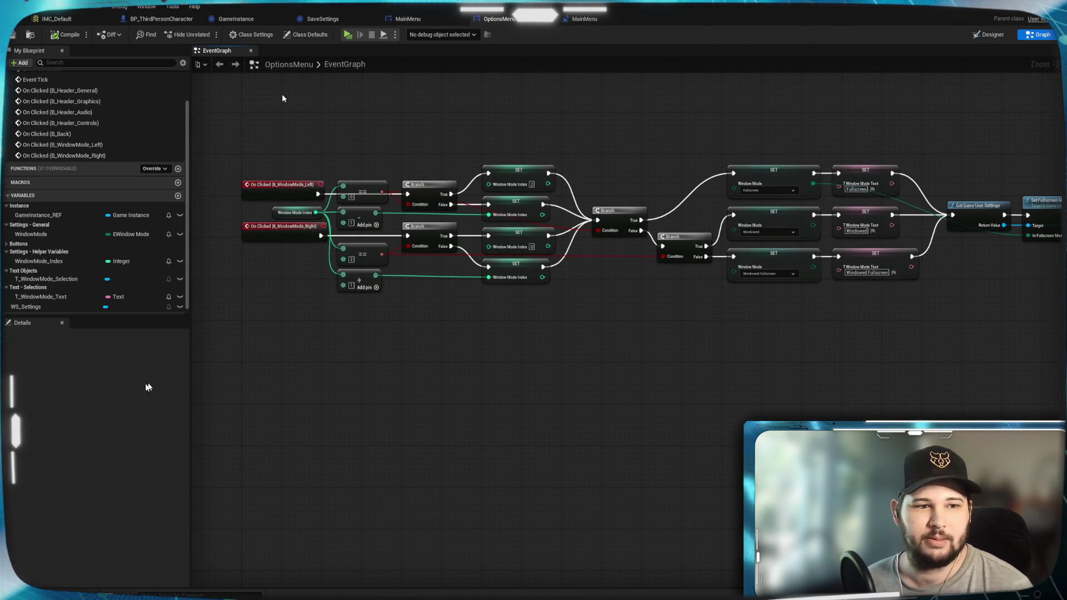
pyautogui.scroll(3, 119, 169)
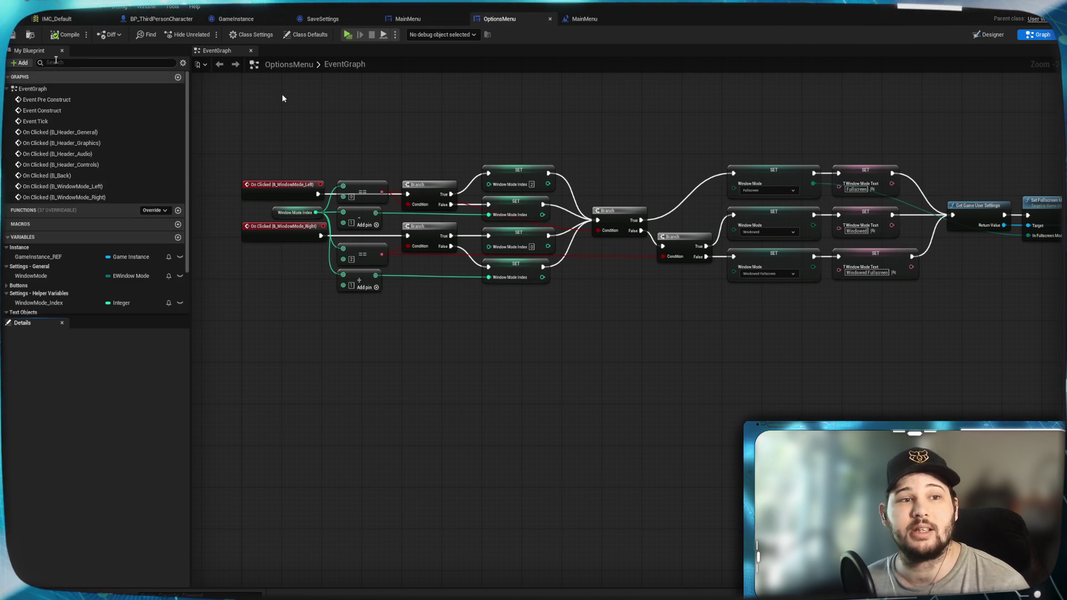
# Create a new function named Apply Settings and centre its entry node
pyautogui.rightClick(522, 358)
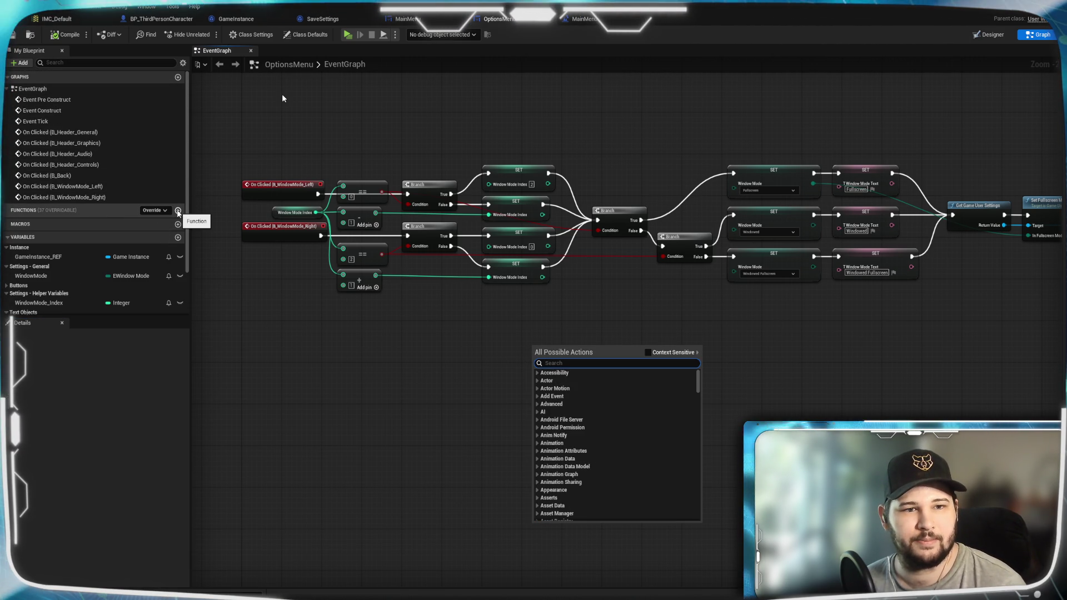
pyautogui.press('Escape')
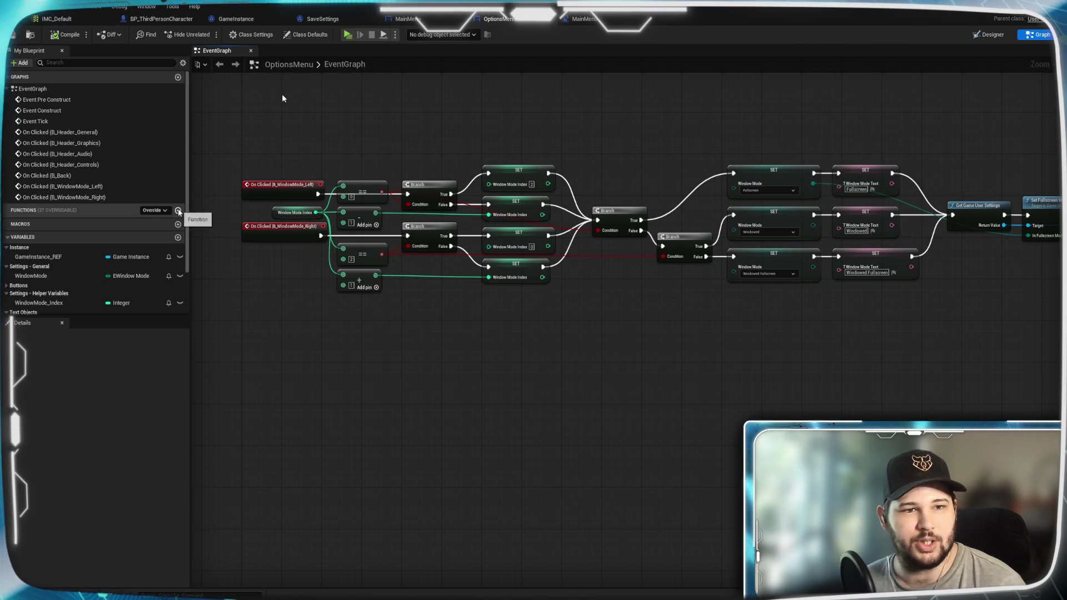
pyautogui.click(178, 211)
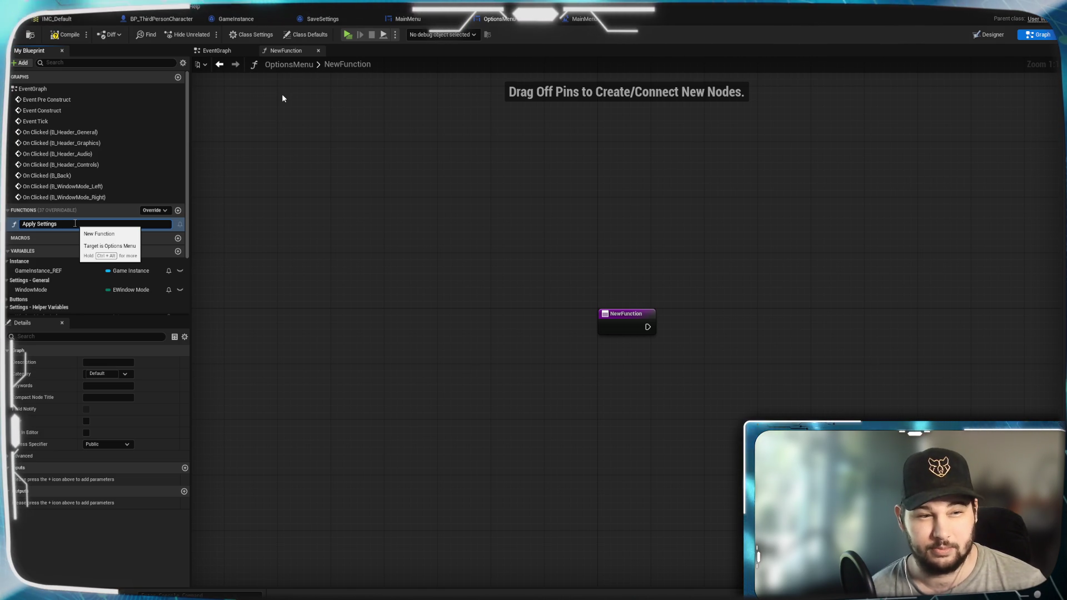
pyautogui.write('Apply Settings')
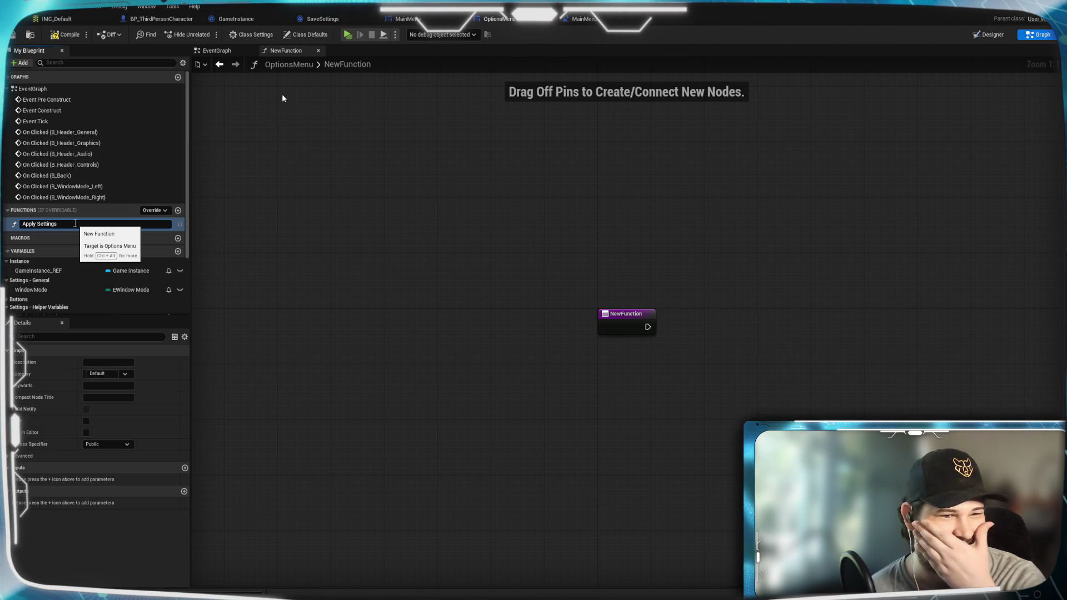
pyautogui.press('Return')
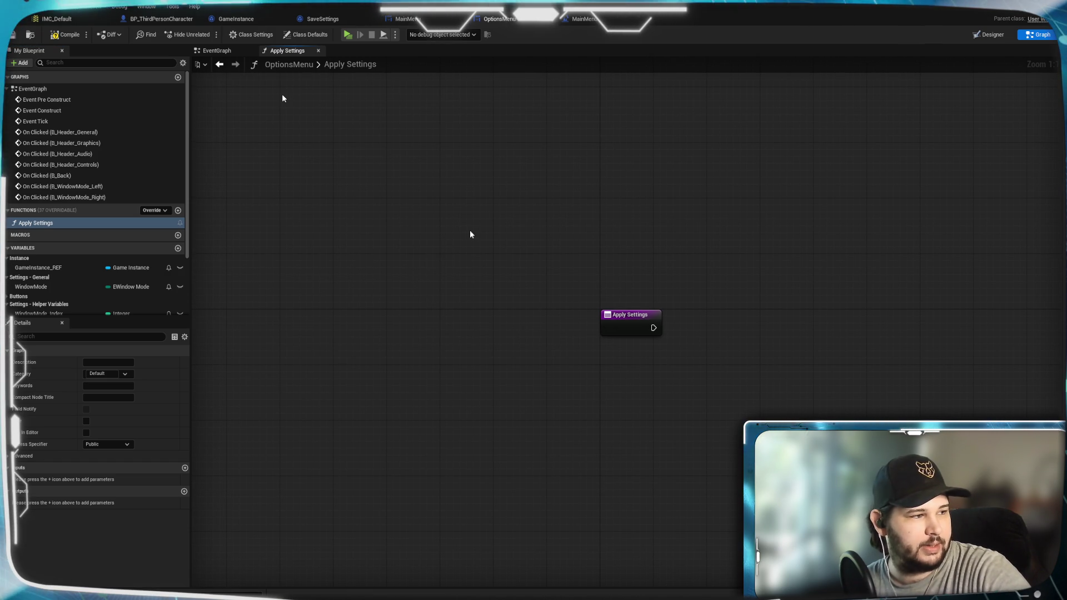
pyautogui.moveTo(470, 270)
pyautogui.mouseDown()
pyautogui.moveTo(332, 187)
pyautogui.moveTo(239, 182)
pyautogui.moveTo(435, 297)
pyautogui.moveTo(427, 300)
pyautogui.moveTo(448, 303)
pyautogui.moveTo(463, 333)
pyautogui.mouseUp()
# Remove the Get Game User Settings, Set Fullscreen Mode and Apply Settings nodes from the EventGraph
pyautogui.click(220, 50)
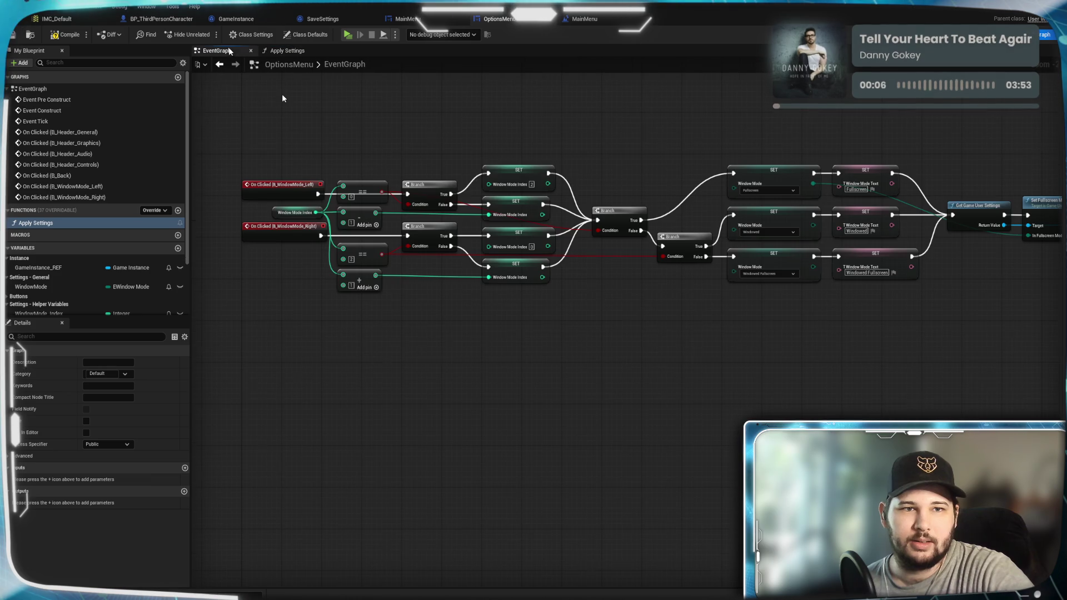
pyautogui.moveTo(677, 329)
pyautogui.mouseDown()
pyautogui.moveTo(652, 337)
pyautogui.moveTo(829, 338)
pyautogui.moveTo(758, 338)
pyautogui.mouseUp()
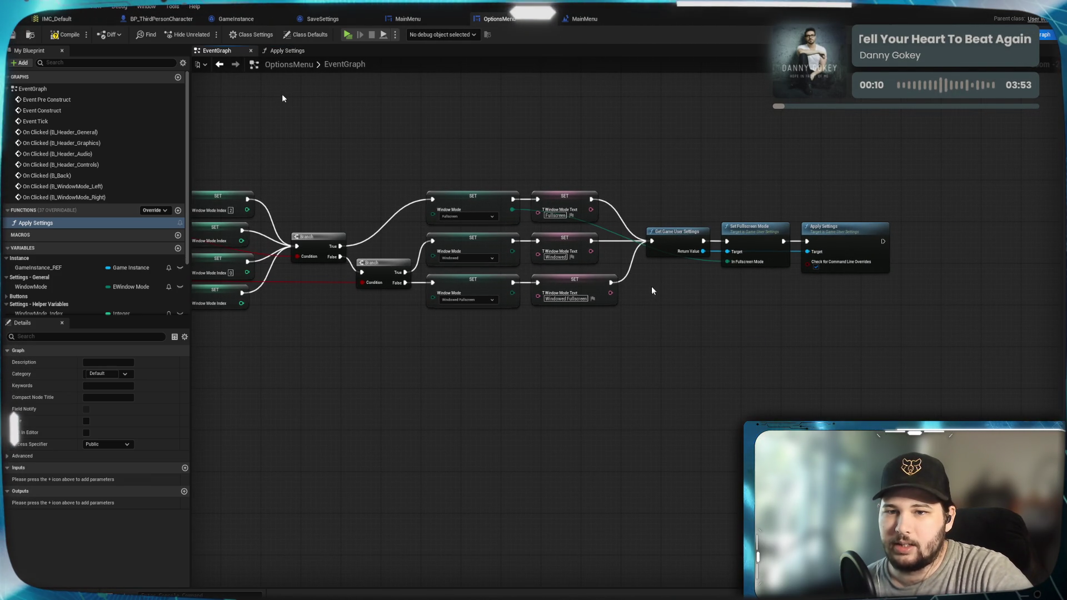
pyautogui.moveTo(893, 161)
pyautogui.mouseDown()
pyautogui.moveTo(762, 285)
pyautogui.moveTo(667, 350)
pyautogui.mouseUp()
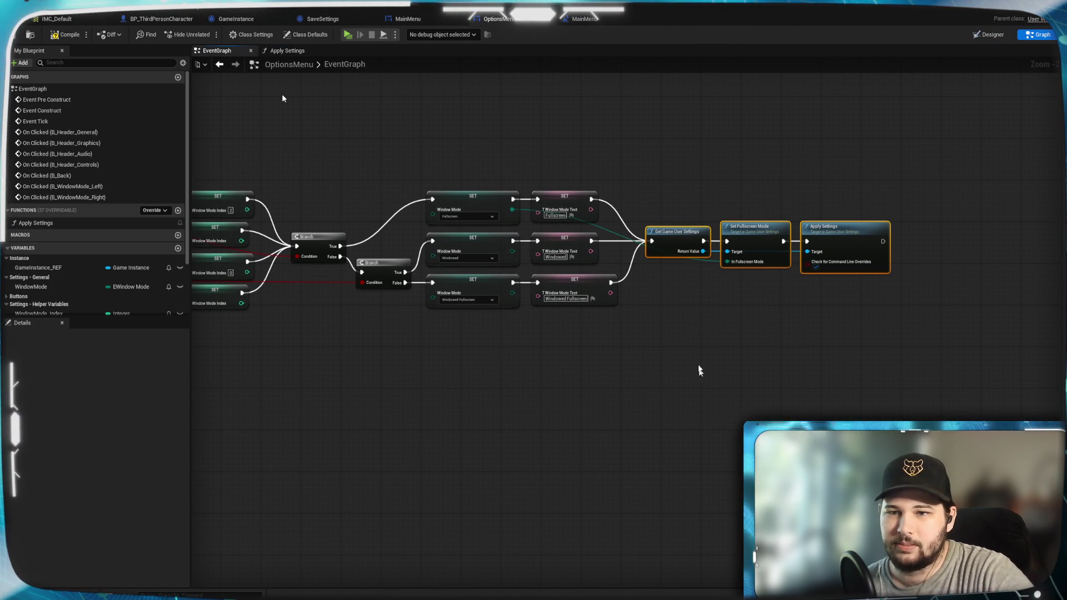
pyautogui.press('Delete')
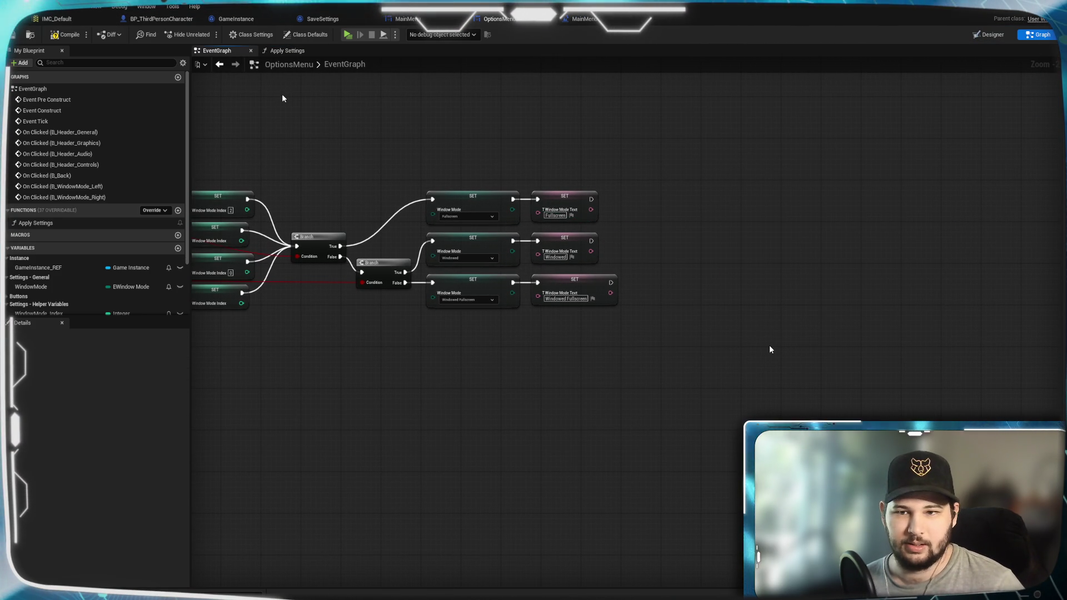
pyautogui.click(286, 51)
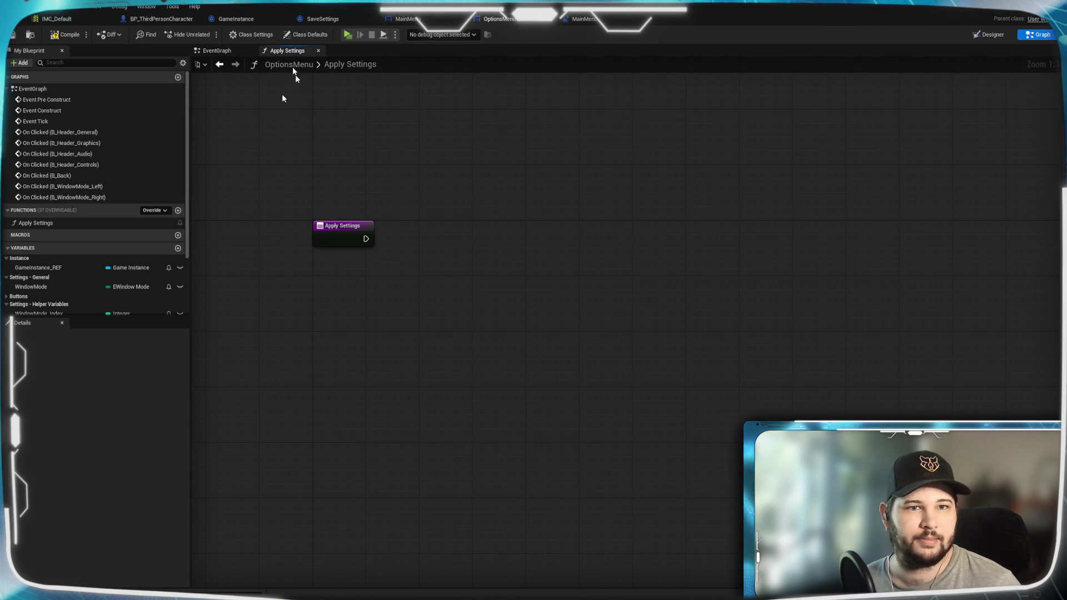
# Paste the three settings nodes into Apply Settings and wire a WindowMode getter into In Fullscreen Mode
pyautogui.hotkey('ctrl', 'v')
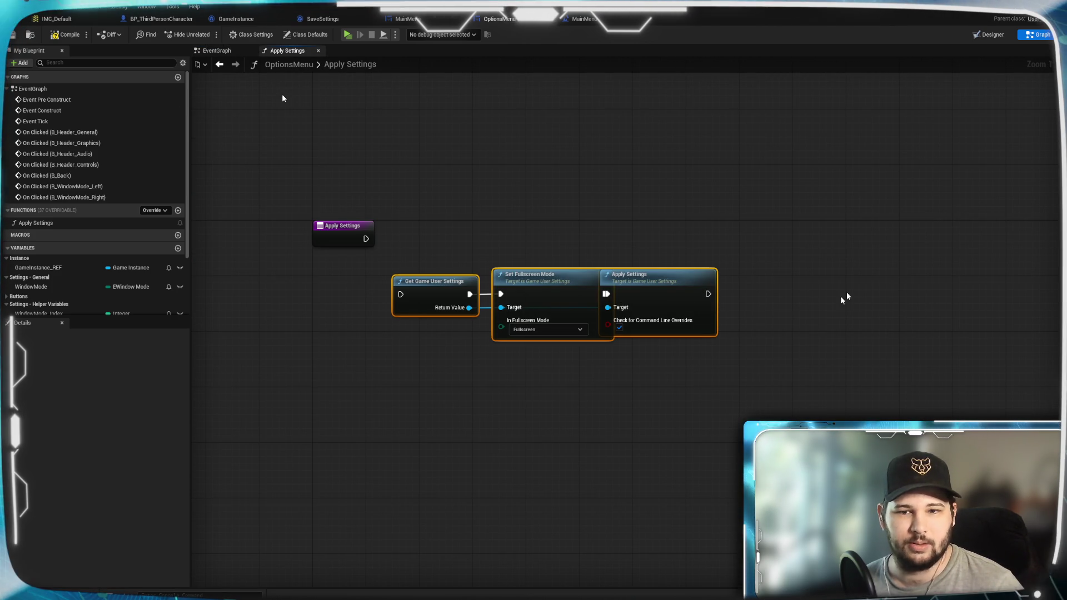
pyautogui.click(690, 302)
pyautogui.click(691, 216)
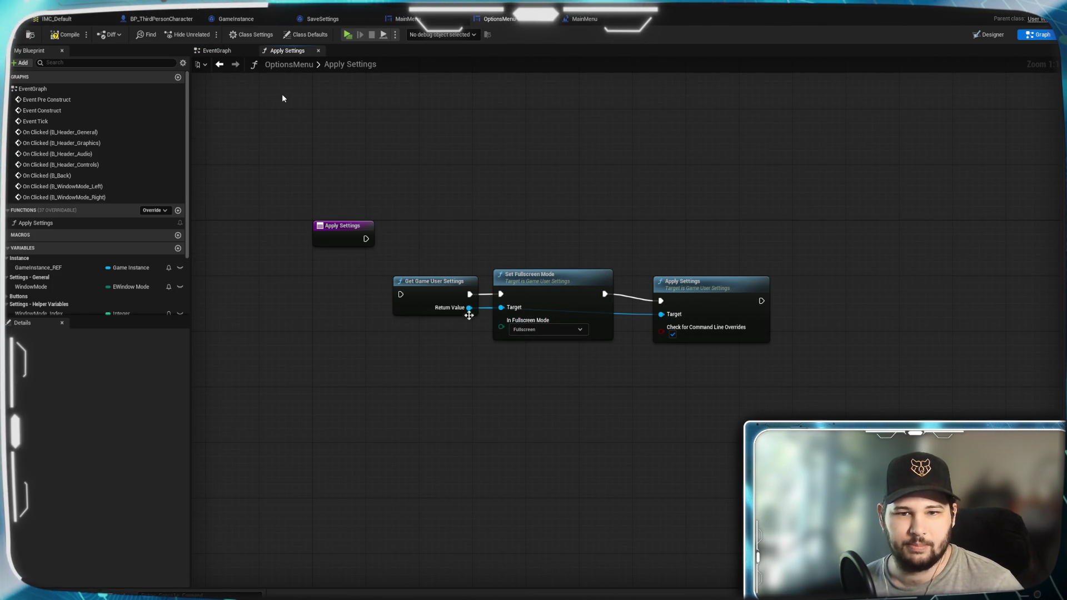
pyautogui.scroll(-2, 46, 262)
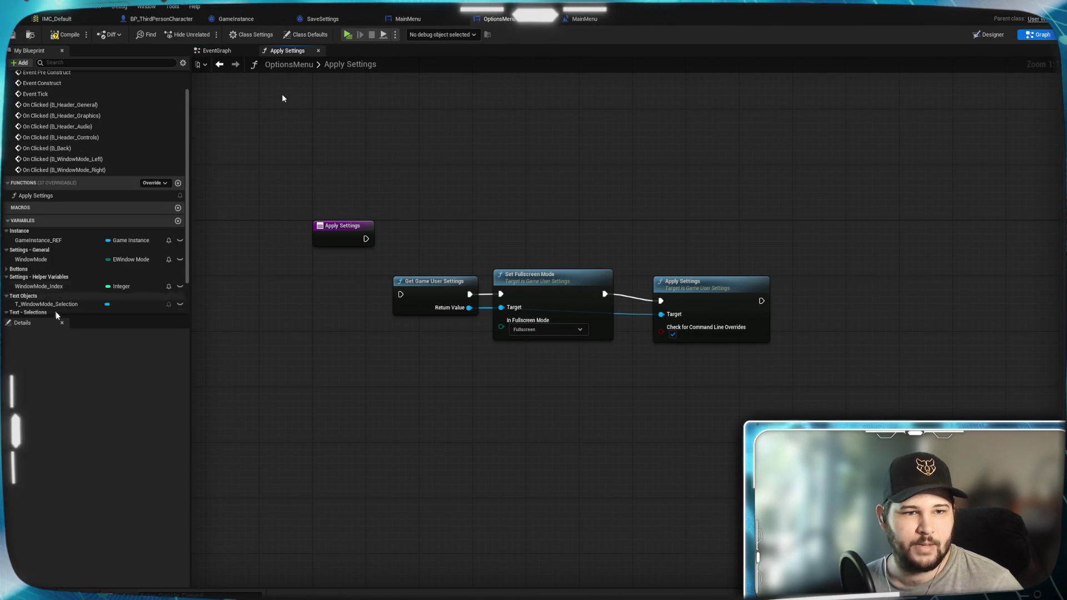
pyautogui.moveTo(46, 263)
pyautogui.mouseDown()
pyautogui.moveTo(352, 362)
pyautogui.moveTo(412, 425)
pyautogui.moveTo(378, 357)
pyautogui.mouseUp()
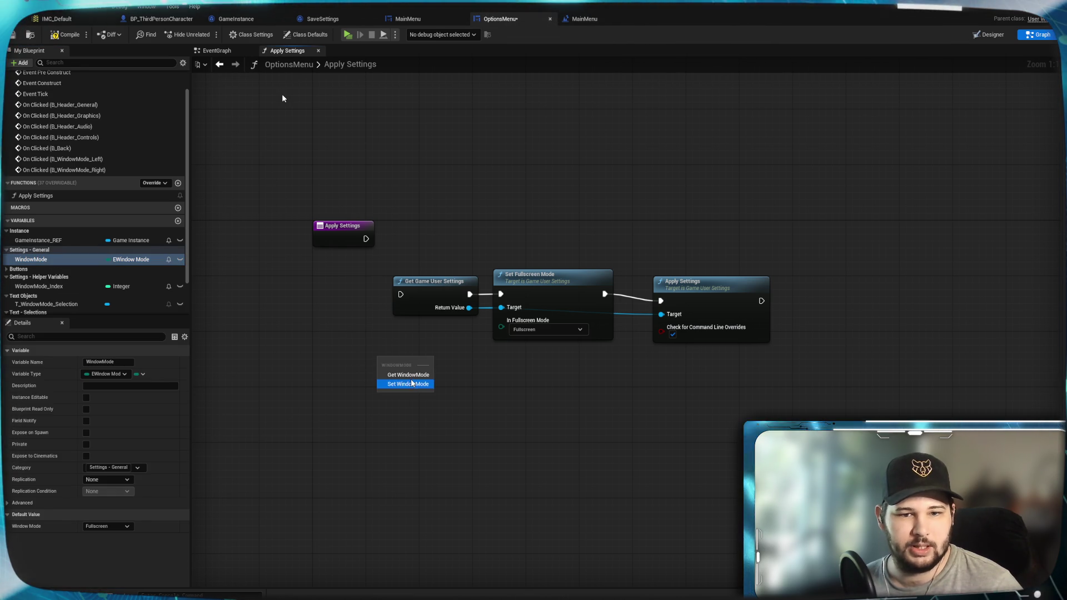
pyautogui.press('Escape')
pyautogui.moveTo(31, 260)
pyautogui.mouseDown()
pyautogui.moveTo(397, 361)
pyautogui.moveTo(501, 320)
pyautogui.mouseUp()
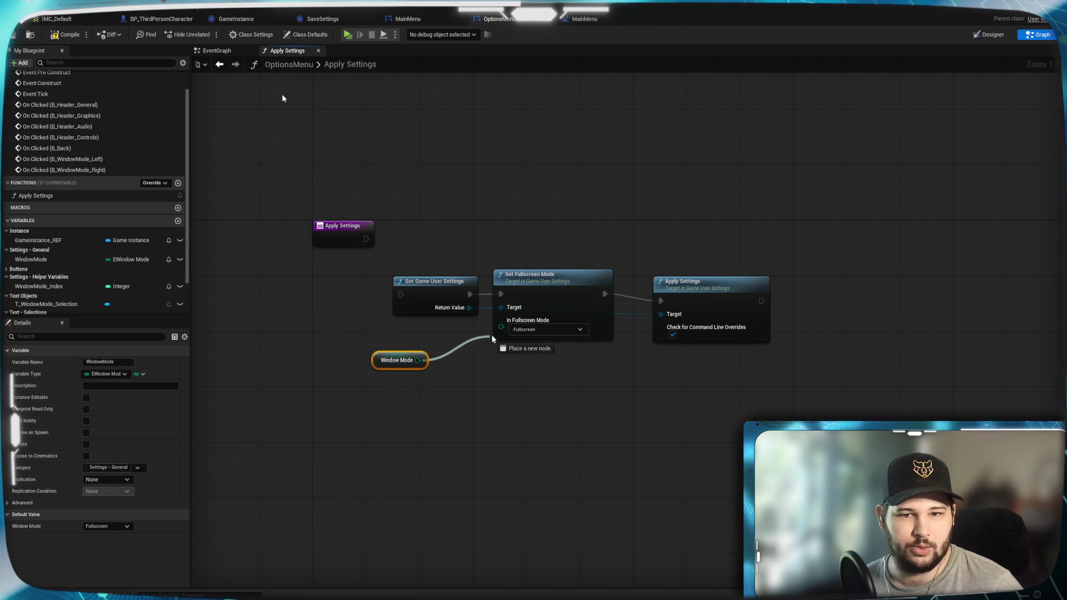
# Run the settings chain from the function entry, tidy the nodes, and compile OptionsMenu
pyautogui.moveTo(366, 239)
pyautogui.mouseDown()
pyautogui.moveTo(393, 261)
pyautogui.moveTo(400, 294)
pyautogui.mouseUp()
pyautogui.click(455, 315)
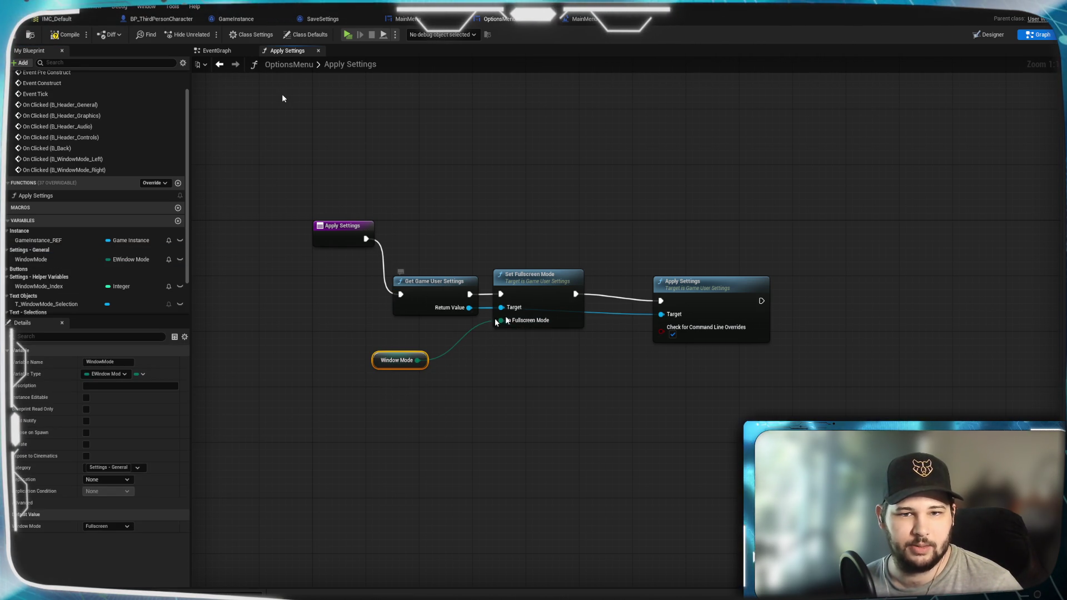
pyautogui.moveTo(673, 367); pyautogui.dragTo(384, 267)
pyautogui.moveTo(446, 276); pyautogui.dragTo(472, 220)
pyautogui.moveTo(742, 259); pyautogui.dragTo(695, 252)
pyautogui.click(943, 176)
pyautogui.moveTo(438, 307)
pyautogui.mouseDown()
pyautogui.moveTo(498, 279)
pyautogui.moveTo(461, 284)
pyautogui.moveTo(548, 291)
pyautogui.mouseUp()
pyautogui.moveTo(646, 350); pyautogui.dragTo(591, 367)
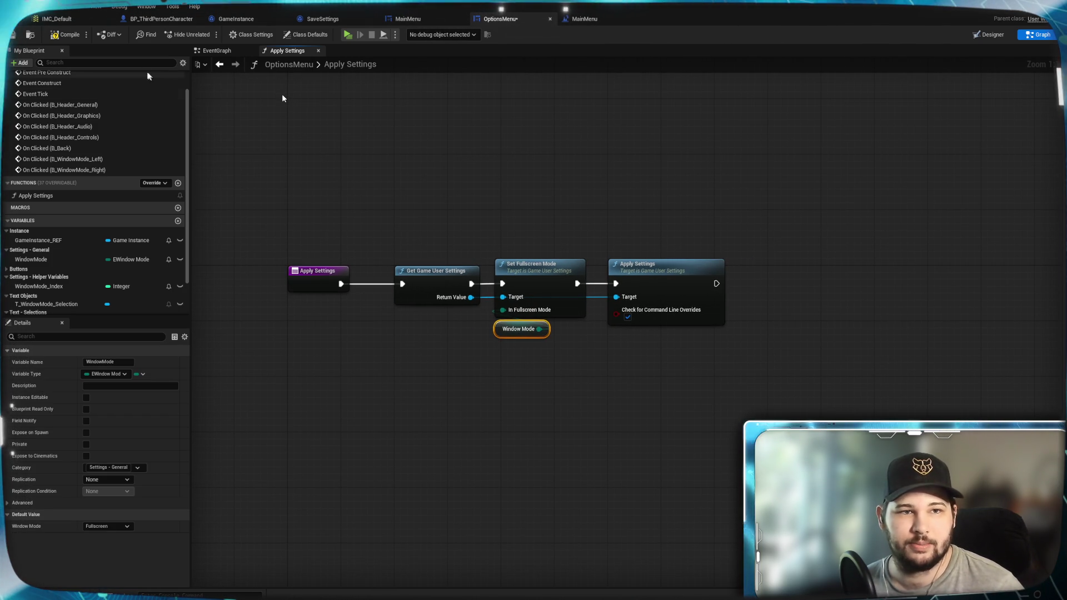
pyautogui.click(71, 35)
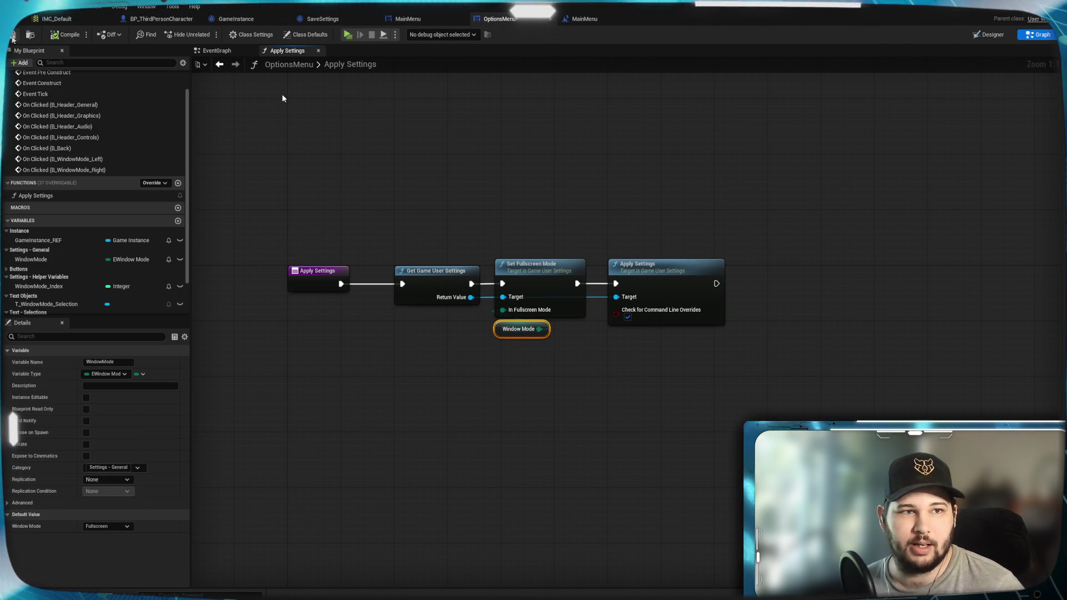
# In the EventGraph, place an Apply Settings function call beside the window-mode SET nodes
pyautogui.click(233, 51)
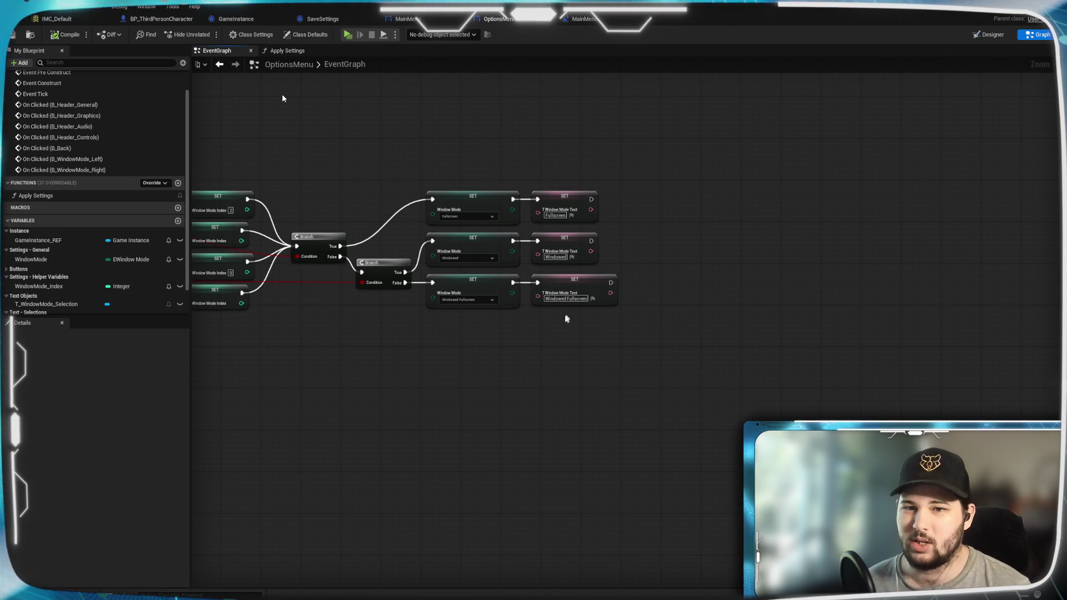
pyautogui.moveTo(538, 346); pyautogui.dragTo(675, 381)
pyautogui.moveTo(538, 385)
pyautogui.mouseDown()
pyautogui.moveTo(732, 439)
pyautogui.moveTo(665, 412)
pyautogui.moveTo(625, 365)
pyautogui.mouseUp()
pyautogui.moveTo(719, 362); pyautogui.dragTo(643, 369)
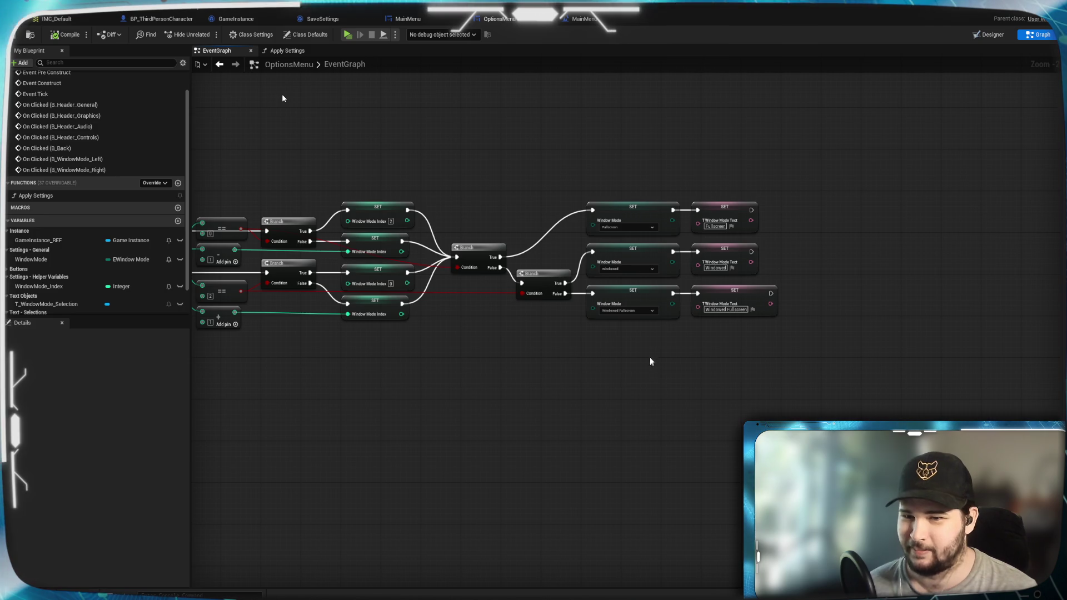
pyautogui.moveTo(645, 371); pyautogui.dragTo(610, 371)
pyautogui.scroll(2, 610, 370)
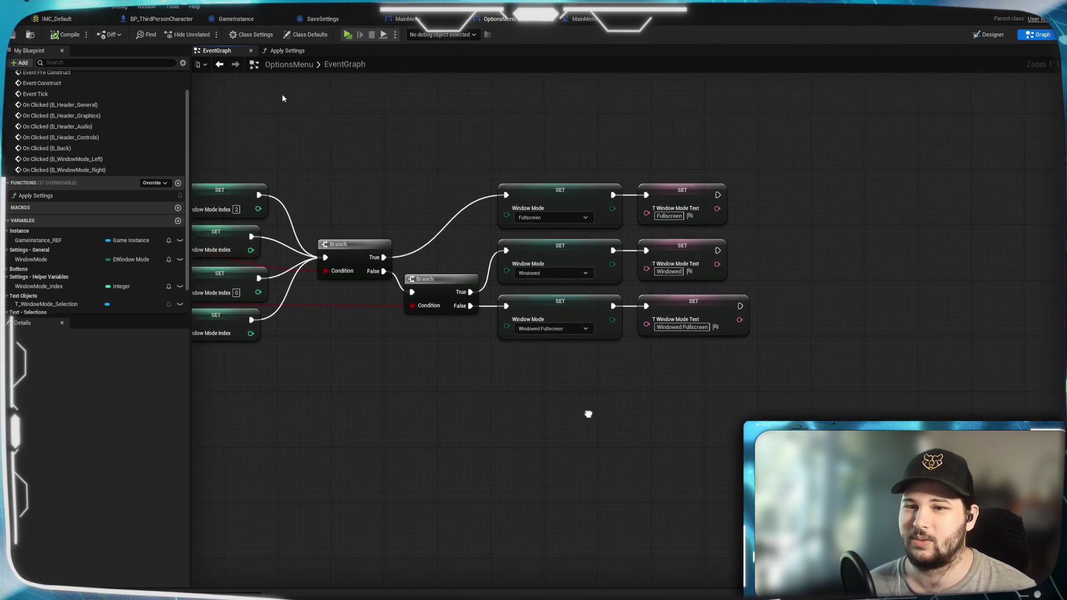
pyautogui.moveTo(610, 202); pyautogui.dragTo(703, 254)
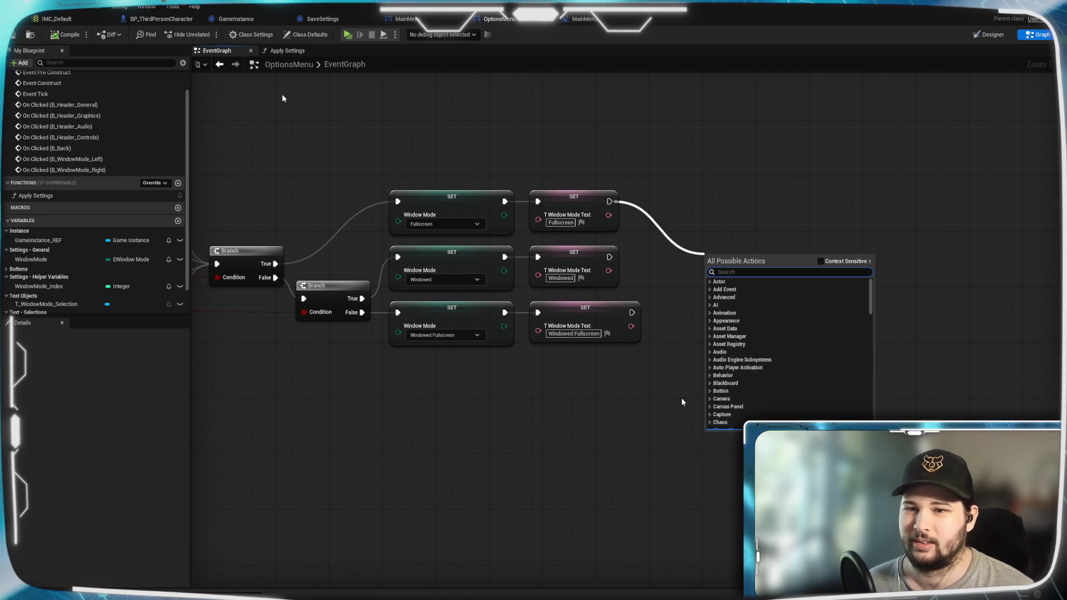
pyautogui.write('apply')
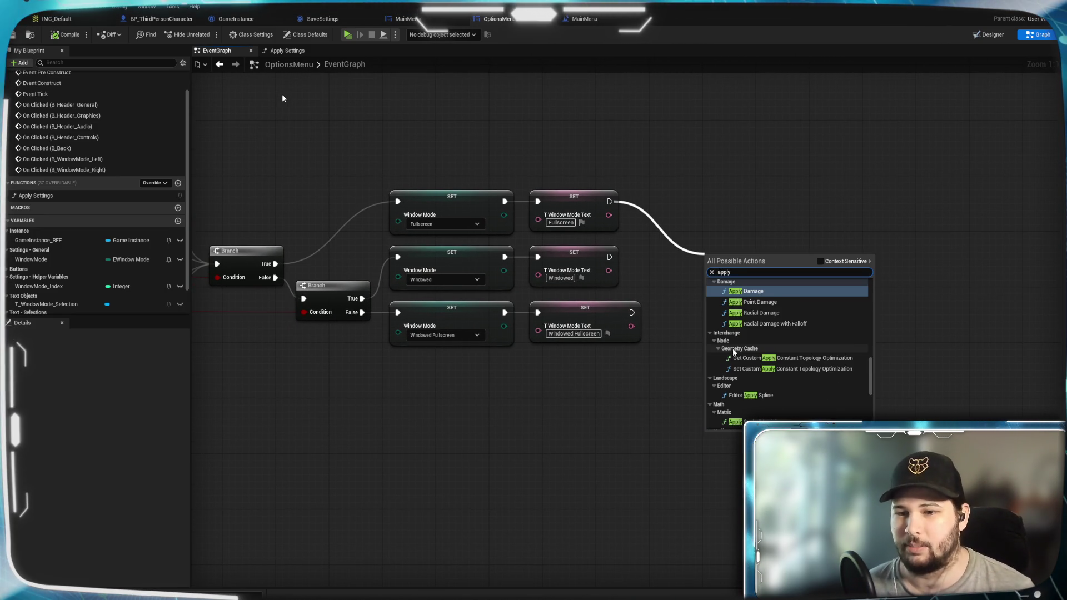
pyautogui.scroll(-2, 778, 339)
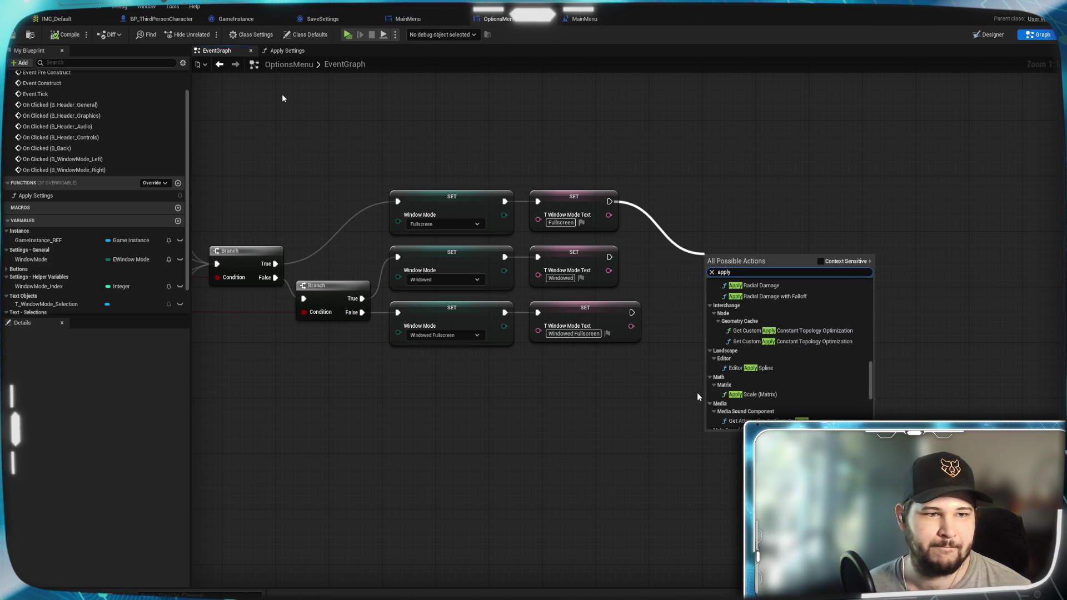
pyautogui.press('Escape')
pyautogui.moveTo(53, 196)
pyautogui.mouseDown()
pyautogui.moveTo(629, 291)
pyautogui.moveTo(733, 262)
pyautogui.mouseUp()
# Wire the top, middle and bottom SET nodes' exec outputs into Apply Settings
pyautogui.moveTo(610, 201)
pyautogui.mouseDown()
pyautogui.moveTo(731, 285)
pyautogui.moveTo(712, 281)
pyautogui.moveTo(732, 283)
pyautogui.mouseUp()
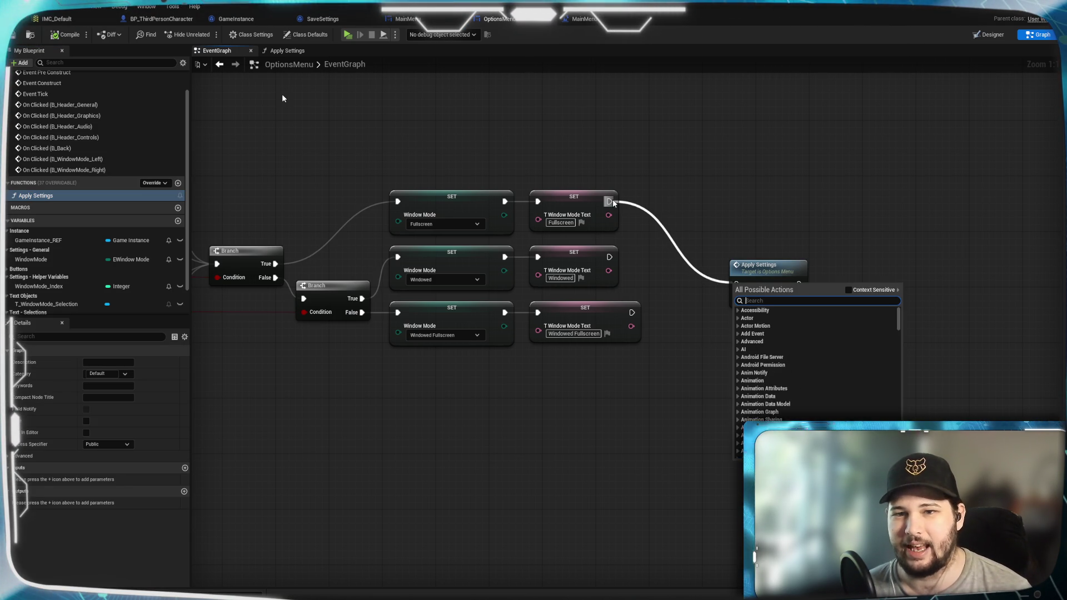
pyautogui.press('Escape')
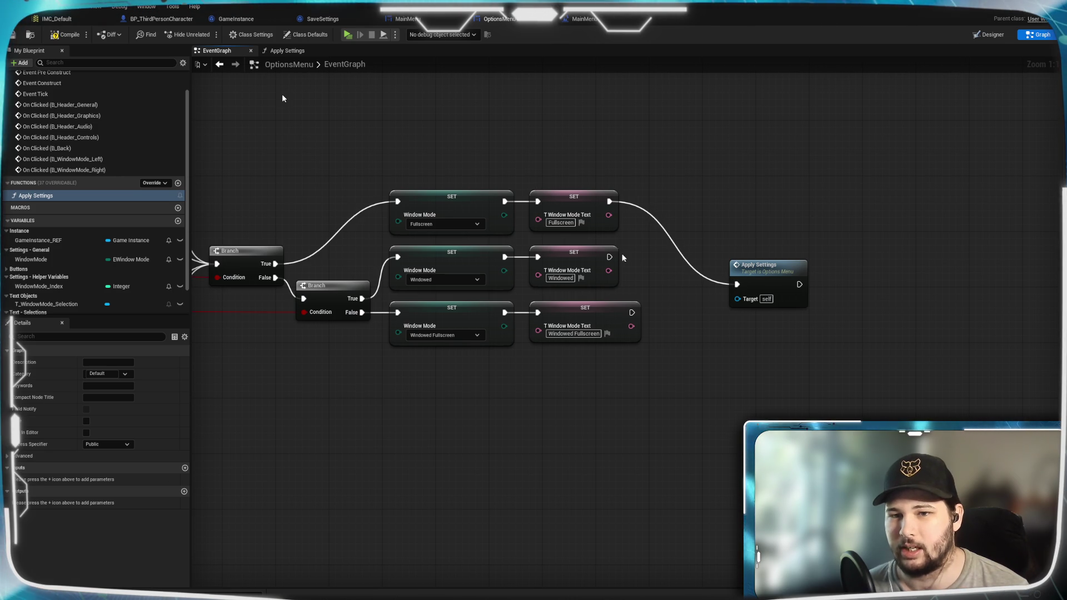
pyautogui.moveTo(609, 257); pyautogui.dragTo(734, 287)
pyautogui.moveTo(632, 313)
pyautogui.mouseDown()
pyautogui.moveTo(656, 328)
pyautogui.moveTo(736, 288)
pyautogui.moveTo(768, 256)
pyautogui.moveTo(756, 254)
pyautogui.mouseUp()
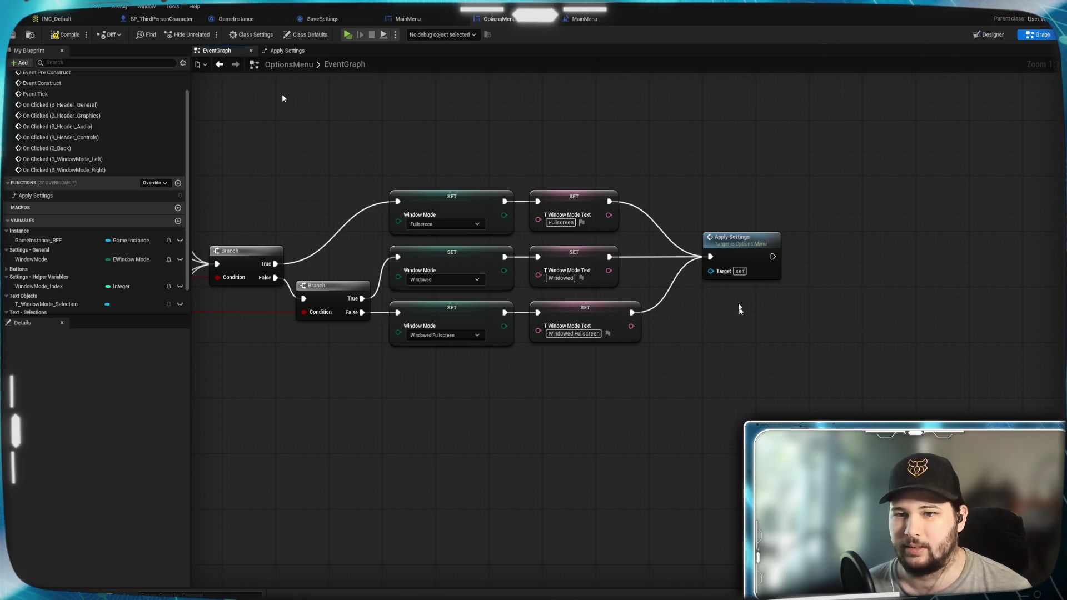
pyautogui.scroll(-3, 737, 346)
pyautogui.moveTo(564, 374); pyautogui.dragTo(577, 371)
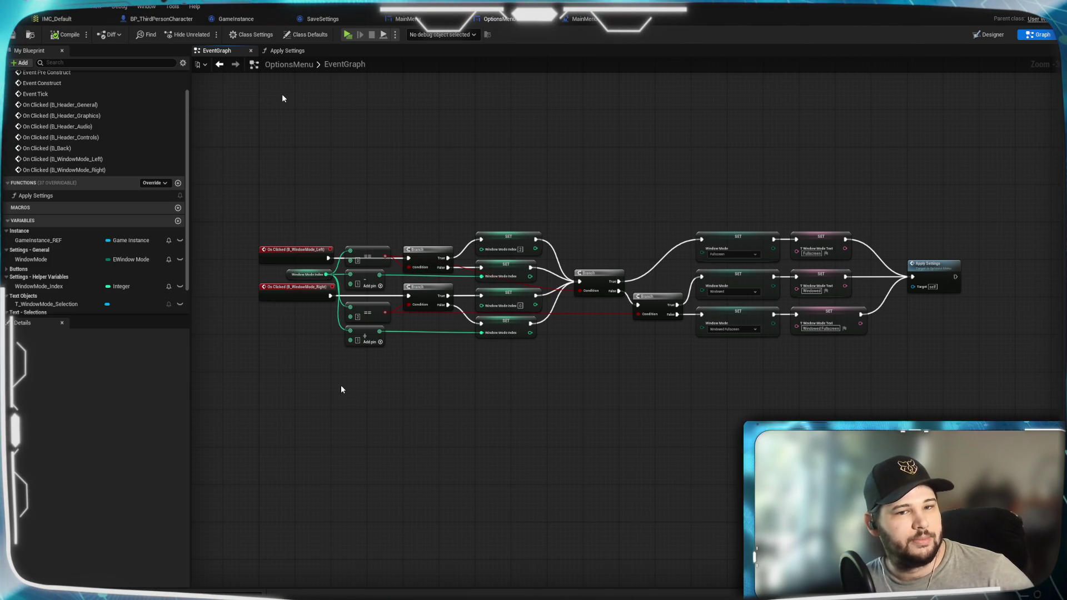
# Select the WindowMode variable to show its EWindow Mode type and Fullscreen default in Details
pyautogui.scroll(3, 307, 378)
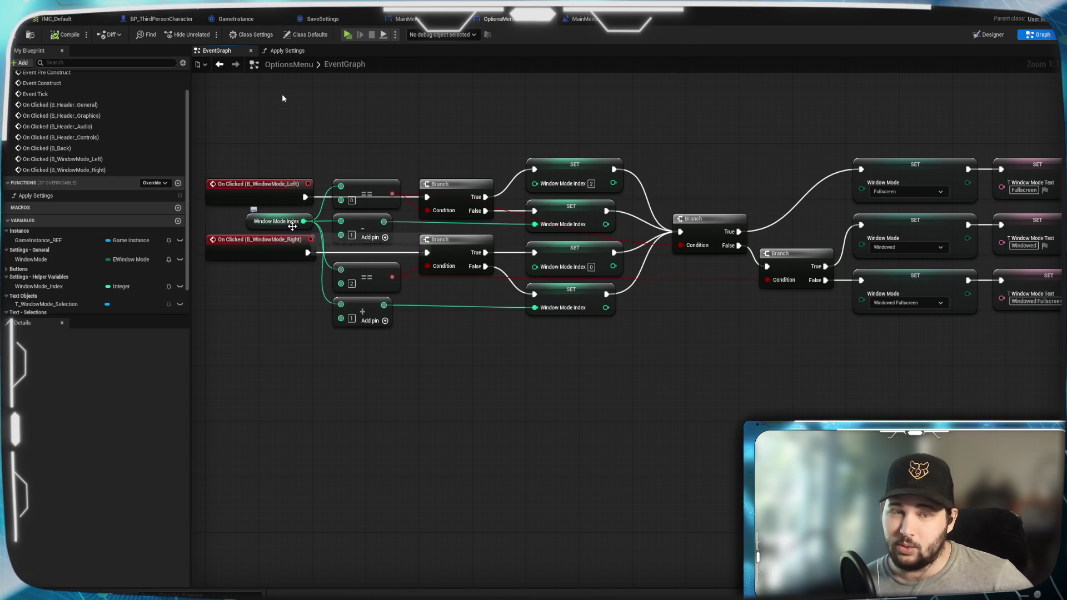
pyautogui.scroll(-2, 357, 447)
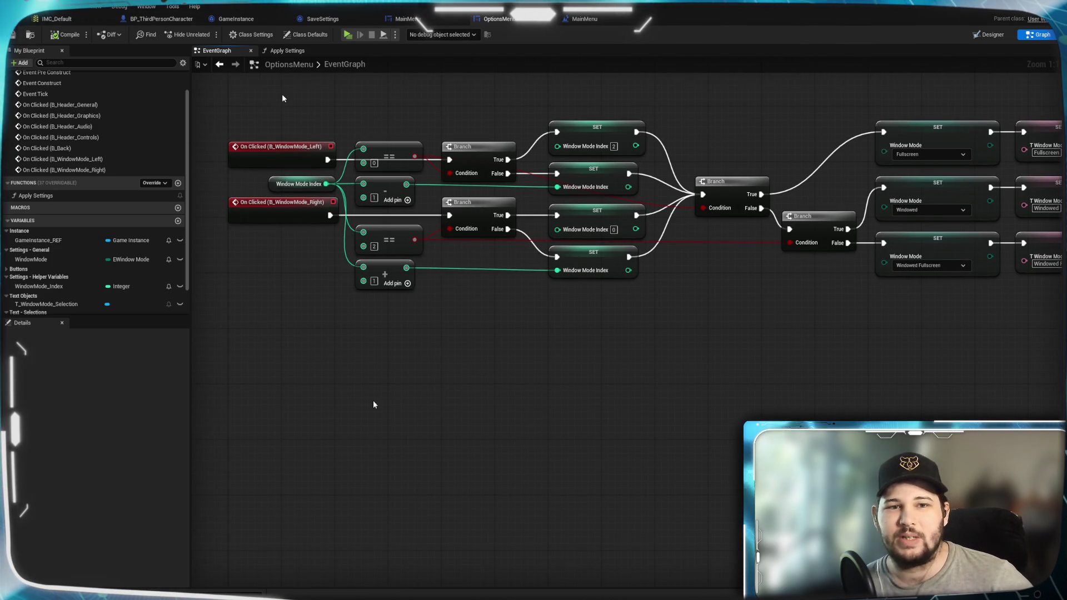
pyautogui.scroll(-1, 373, 400)
pyautogui.moveTo(442, 408); pyautogui.dragTo(445, 399)
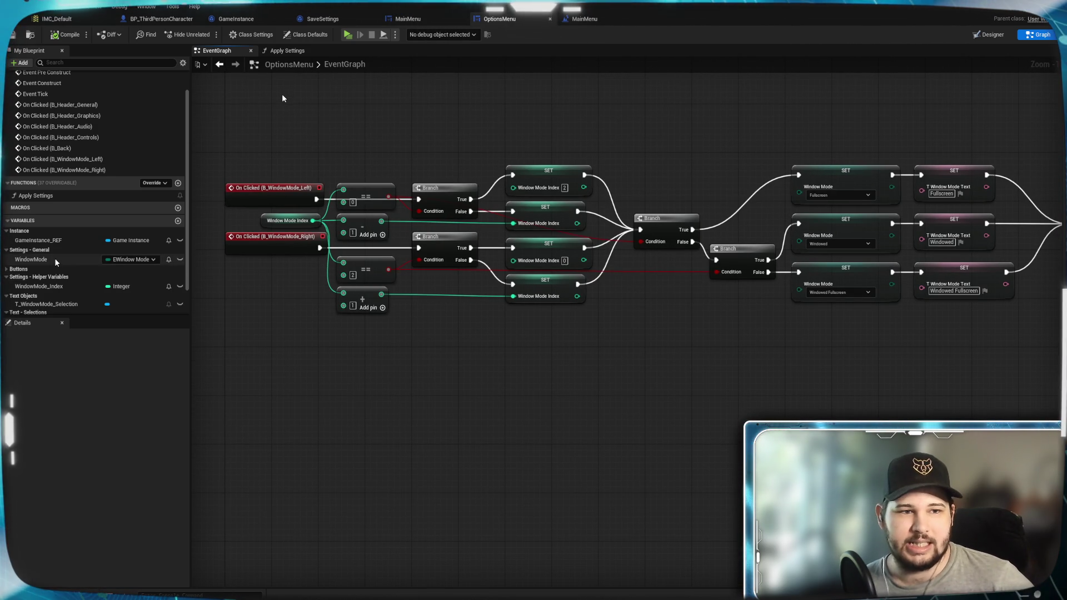
pyautogui.click(27, 260)
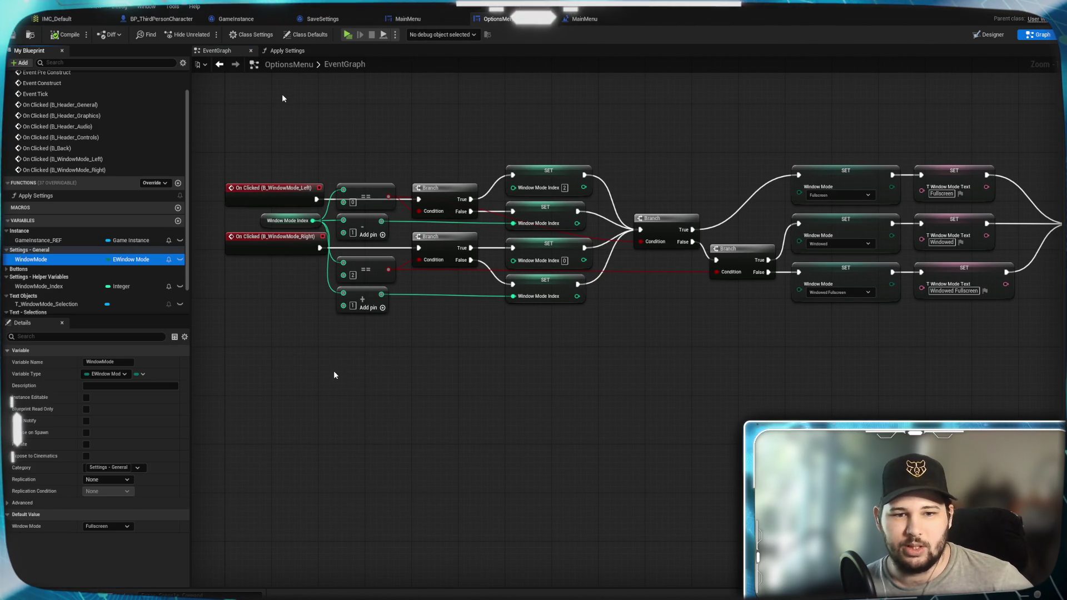
# Drop a Window Mode getter, try a 'to integer' search, then attach a '-' Subtract node to it
pyautogui.moveTo(31, 260)
pyautogui.mouseDown()
pyautogui.moveTo(361, 369)
pyautogui.moveTo(286, 349)
pyautogui.moveTo(336, 364)
pyautogui.mouseUp()
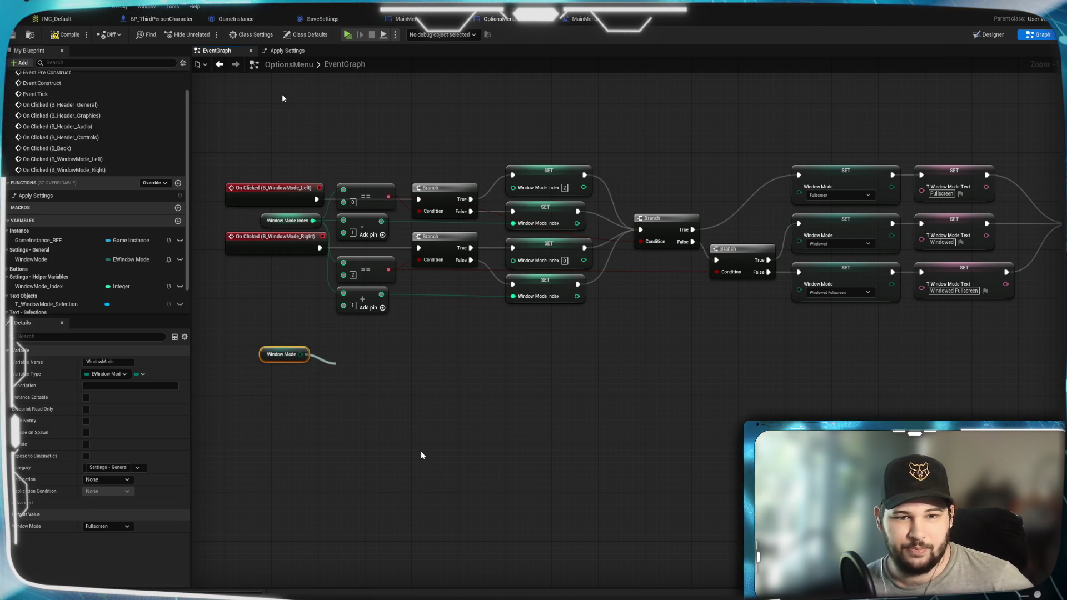
pyautogui.write('to int')
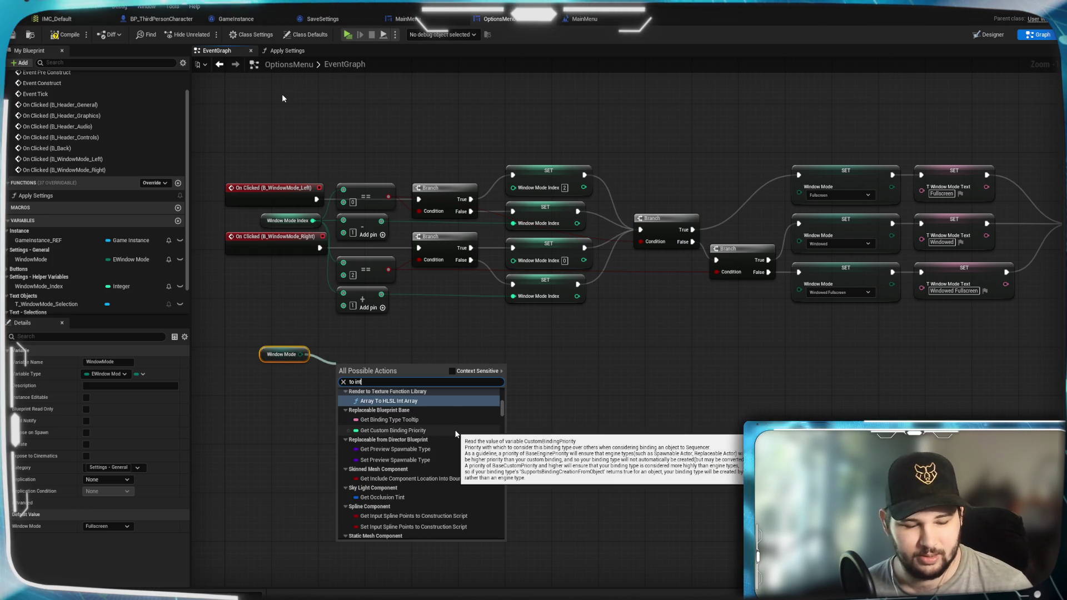
pyautogui.write('eger')
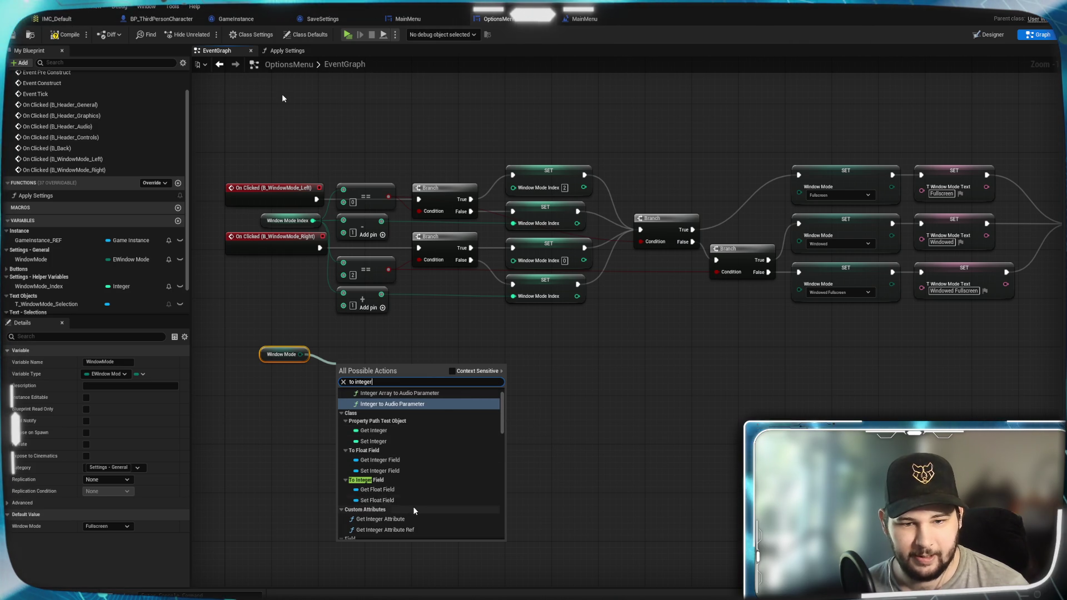
pyautogui.scroll(1, 441, 448)
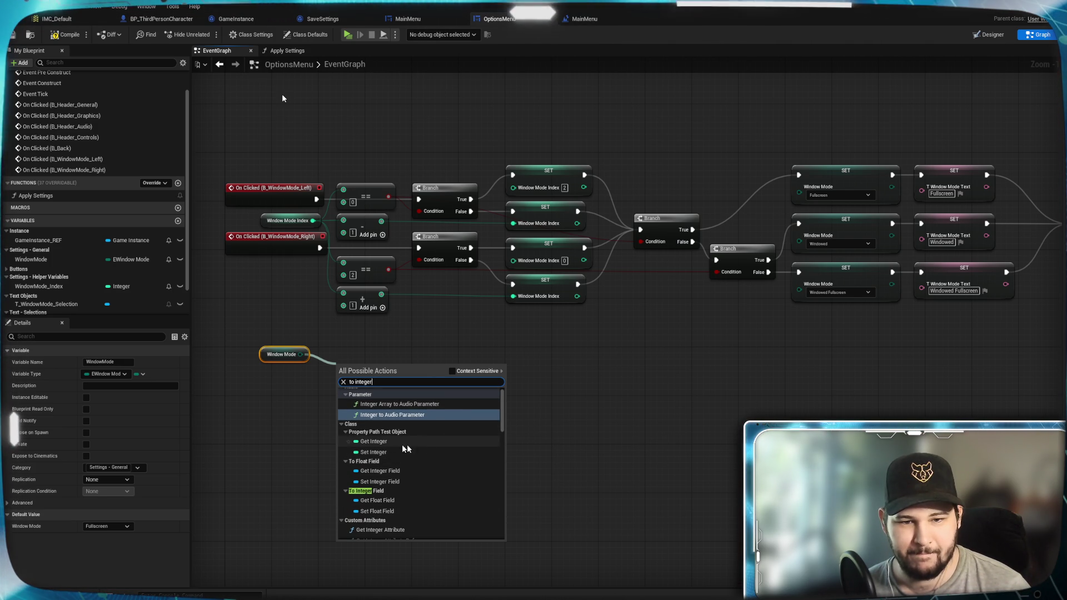
pyautogui.scroll(1, 434, 476)
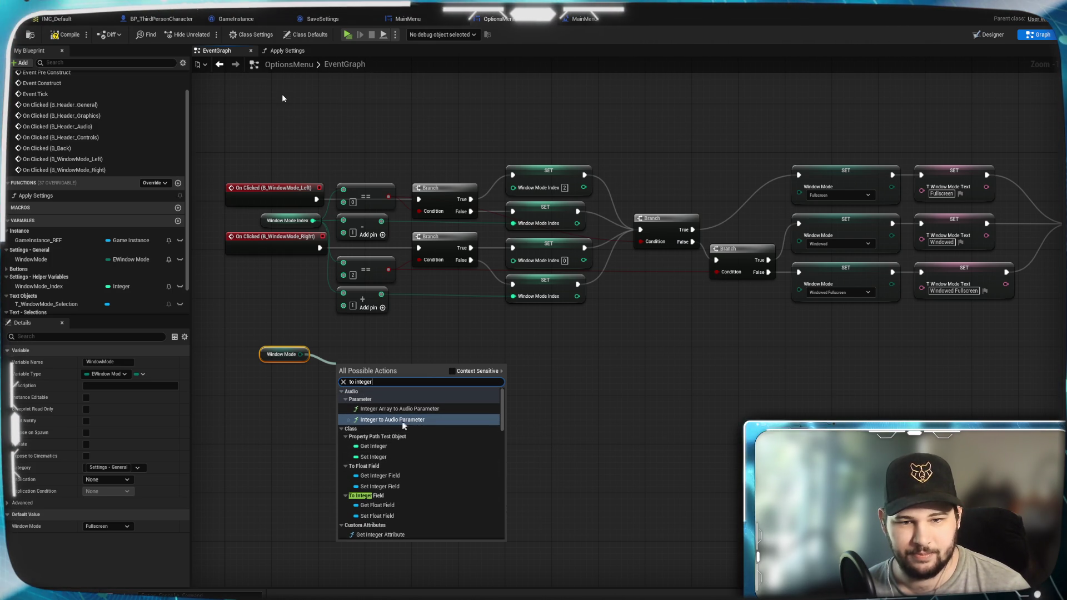
pyautogui.scroll(-3, 434, 421)
pyautogui.scroll(-3, 418, 482)
pyautogui.scroll(-2, 414, 450)
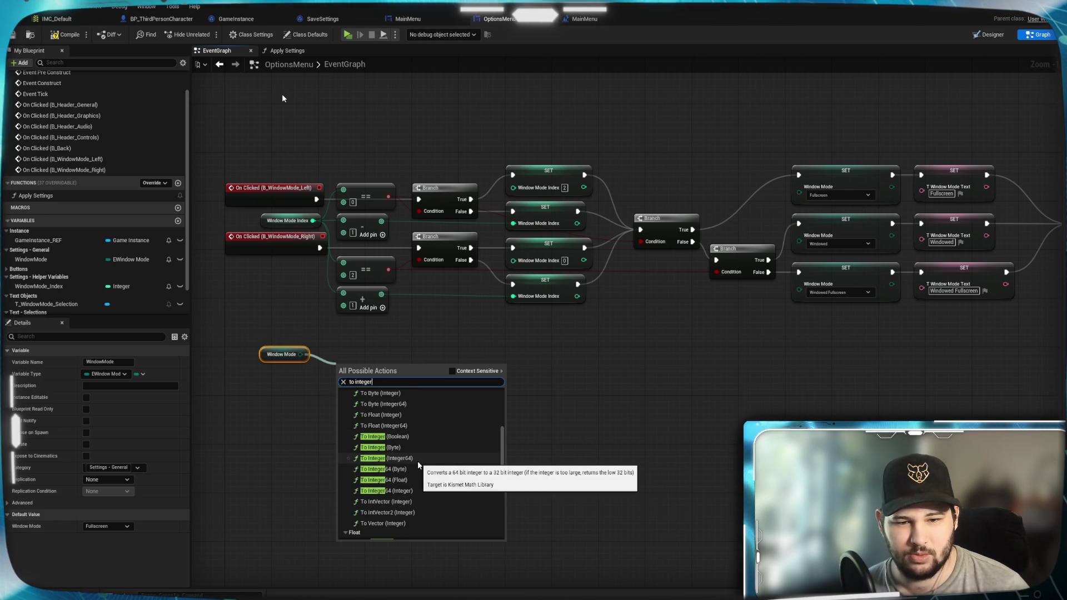
pyautogui.moveTo(300, 354); pyautogui.dragTo(382, 360)
pyautogui.write('-')
pyautogui.press('Return')
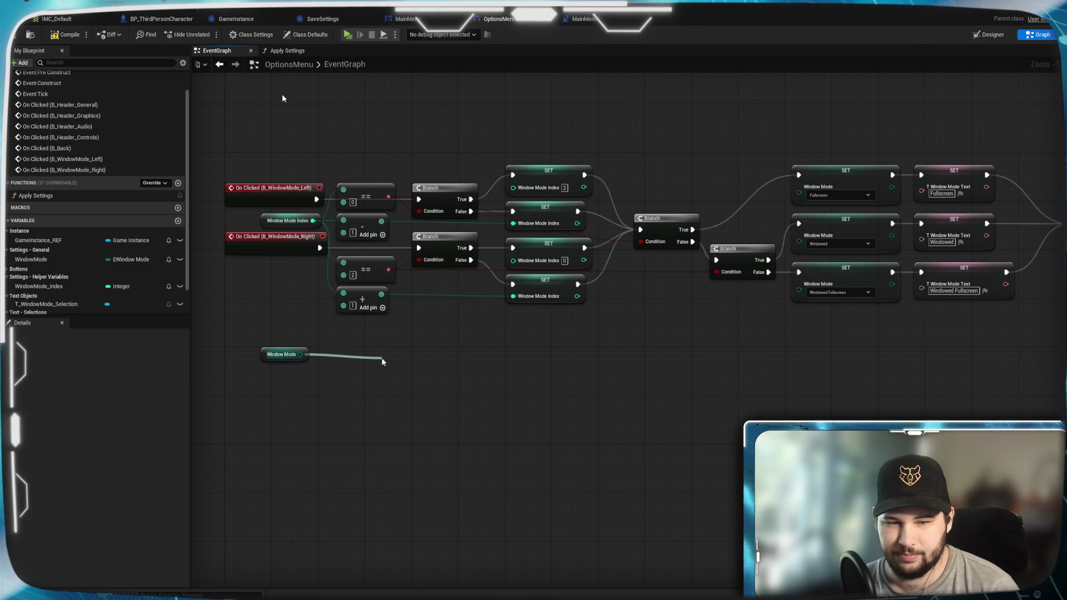
# Reposition the Subtract node and paste a duplicate below it
pyautogui.moveTo(404, 364); pyautogui.dragTo(397, 345)
pyautogui.click(394, 427)
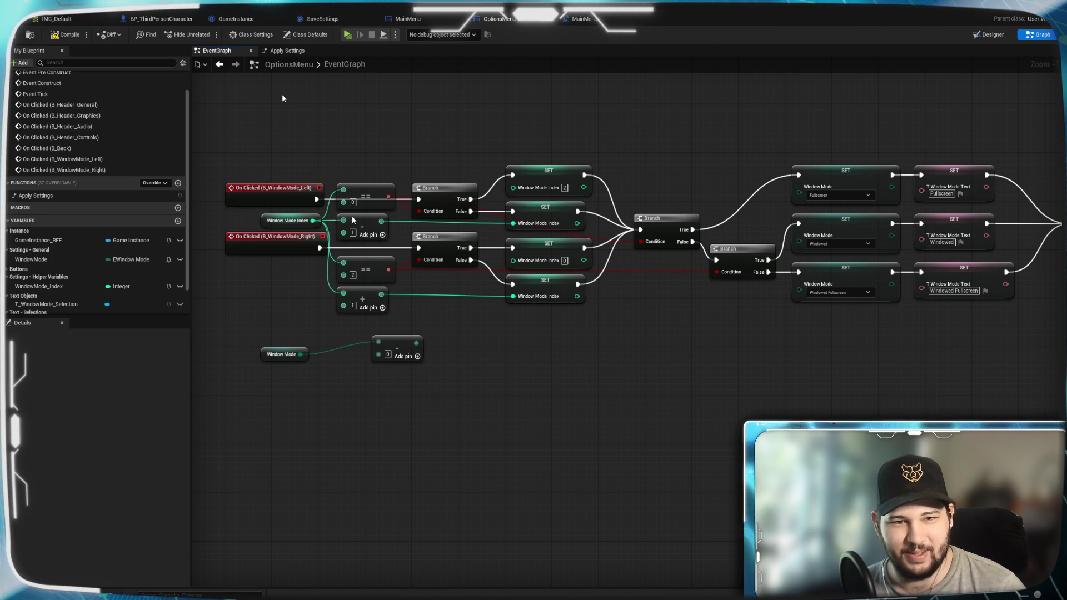
pyautogui.click(352, 221)
pyautogui.hotkey('ctrl', 'c')
pyautogui.hotkey('ctrl', 'v')
pyautogui.moveTo(452, 405); pyautogui.dragTo(382, 381)
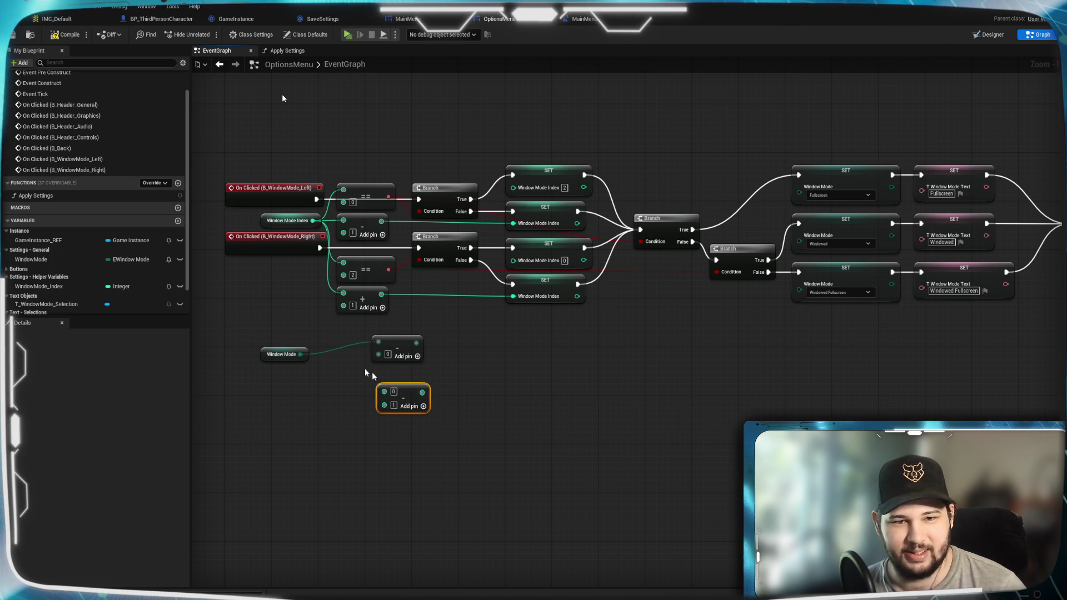
# Convert Window Mode from byte to integer and place the conversion next to the getter
pyautogui.moveTo(308, 354); pyautogui.dragTo(382, 389)
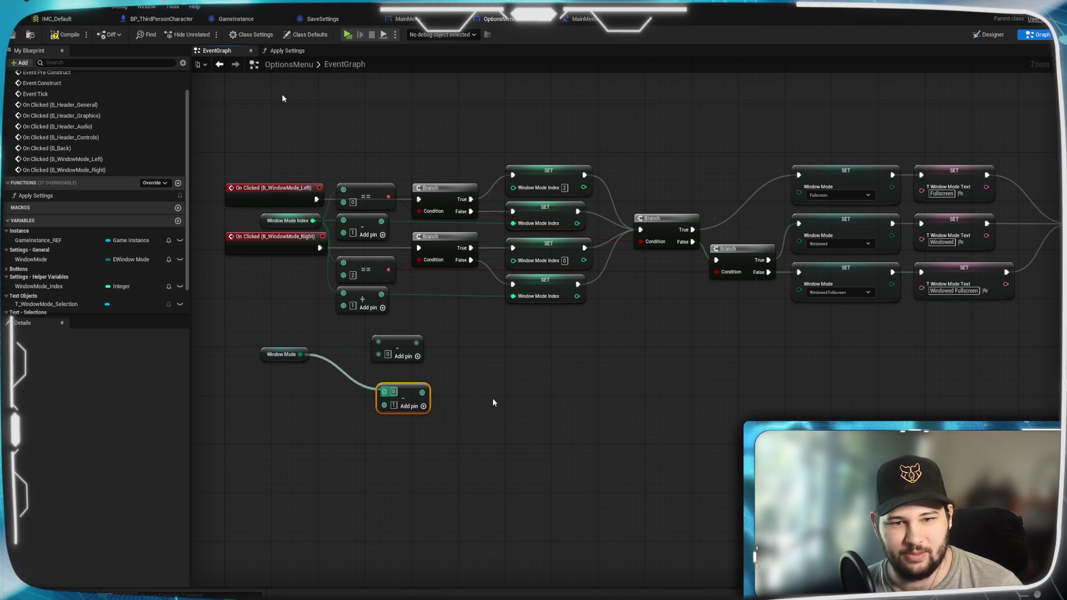
pyautogui.click(496, 397)
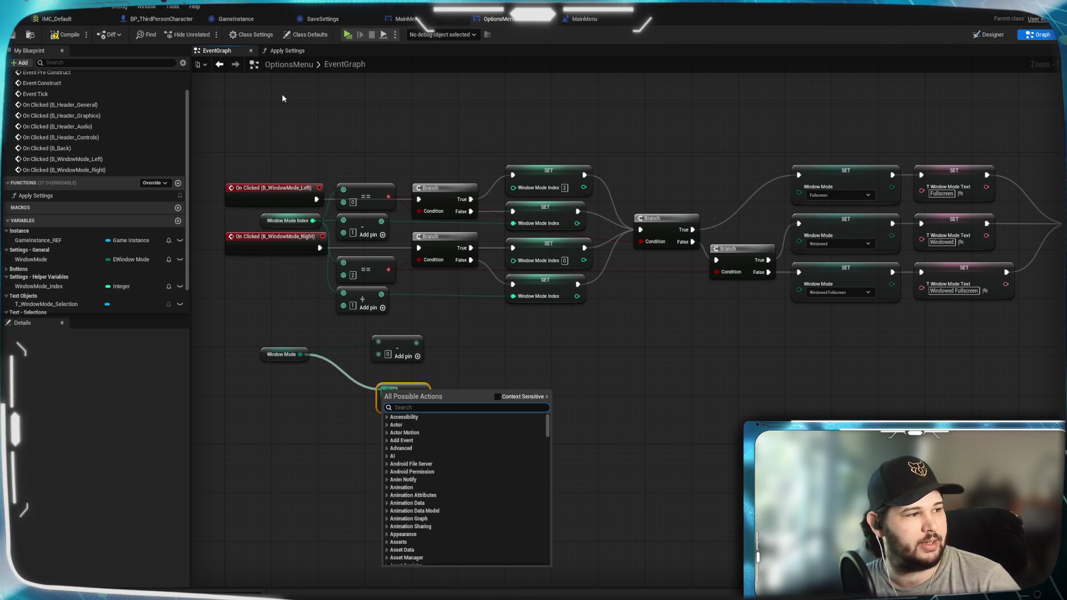
pyautogui.press('Escape')
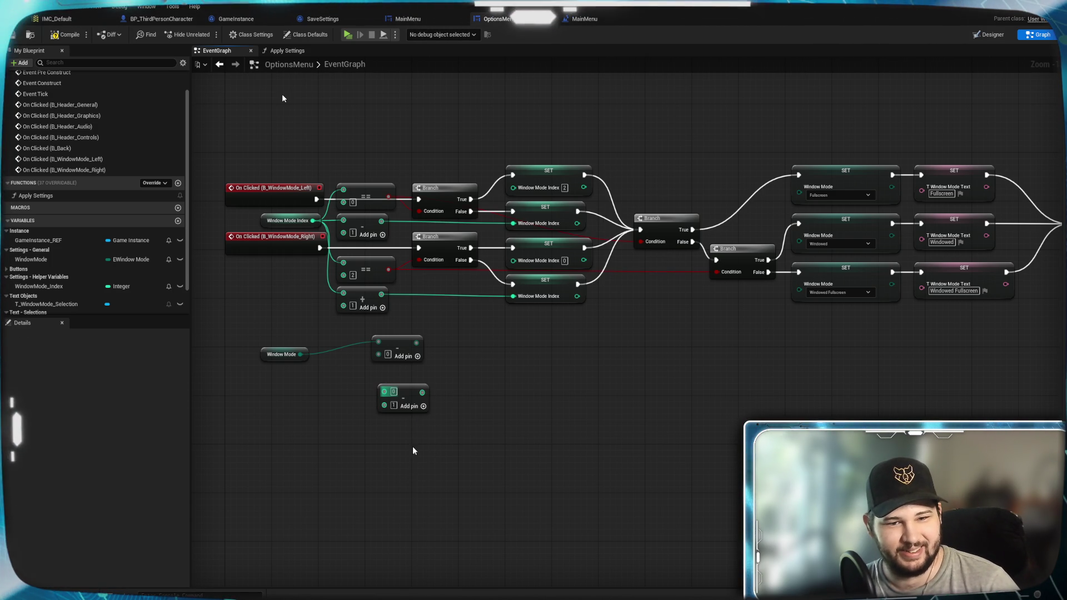
pyautogui.hotkey('ctrl', 'v')
pyautogui.moveTo(300, 358)
pyautogui.mouseDown()
pyautogui.moveTo(405, 463)
pyautogui.moveTo(412, 455)
pyautogui.mouseUp()
pyautogui.press('Escape')
pyautogui.moveTo(301, 354)
pyautogui.mouseDown()
pyautogui.moveTo(352, 422)
pyautogui.moveTo(418, 455)
pyautogui.moveTo(446, 454)
pyautogui.moveTo(419, 389)
pyautogui.moveTo(374, 389)
pyautogui.moveTo(384, 391)
pyautogui.mouseUp()
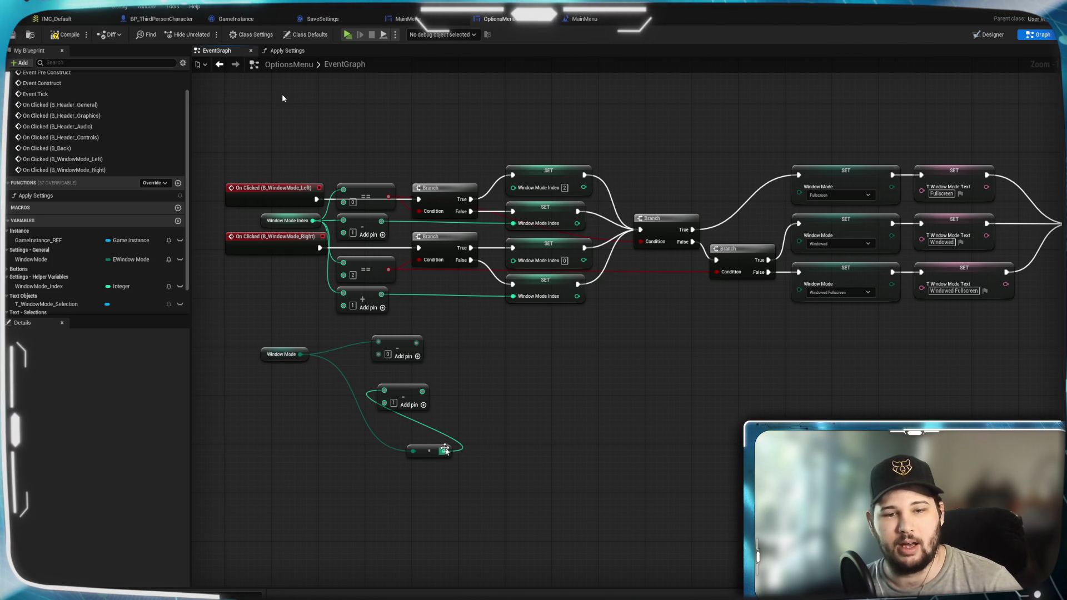
pyautogui.moveTo(431, 452)
pyautogui.mouseDown()
pyautogui.moveTo(333, 392)
pyautogui.moveTo(340, 353)
pyautogui.mouseUp()
# Keep one Subtract (minus 1) and add a plus-1 Add node, both fed by the converted Window Mode
pyautogui.click(400, 340)
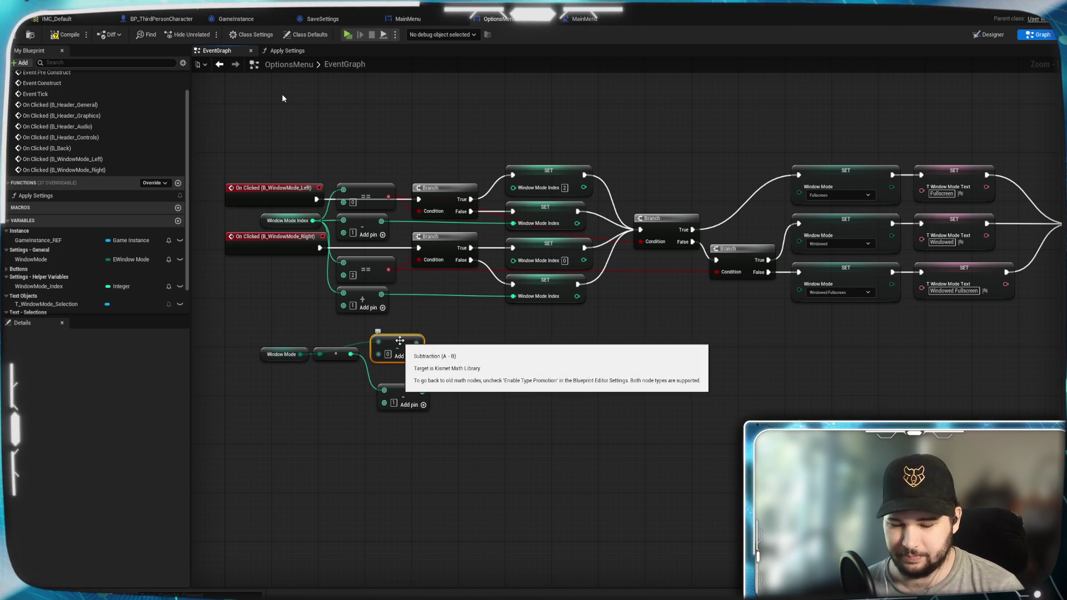
pyautogui.press('Delete')
pyautogui.moveTo(405, 389); pyautogui.dragTo(426, 344)
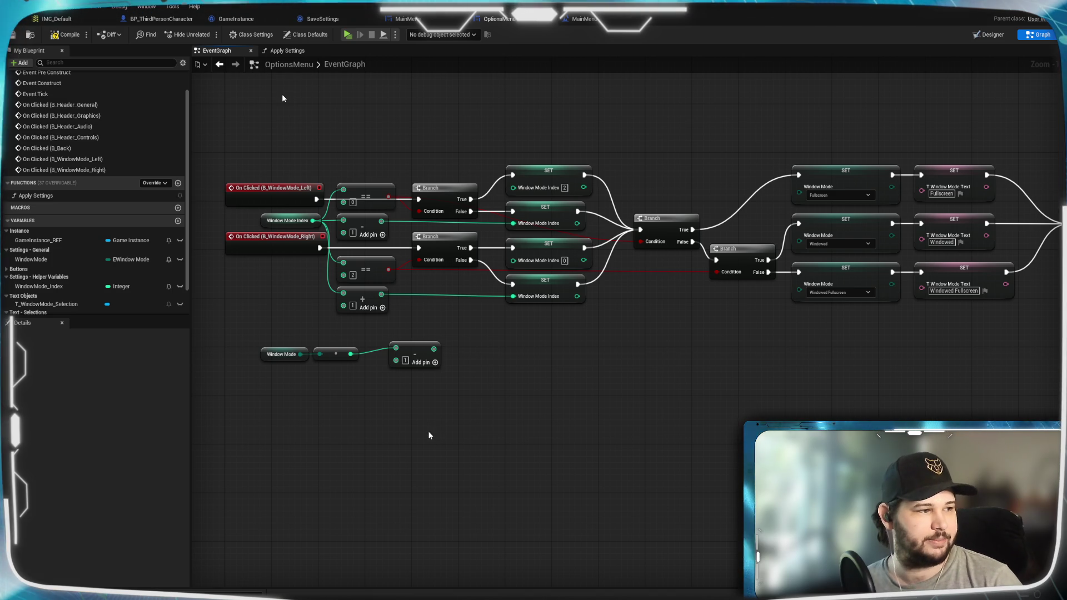
pyautogui.click(364, 293)
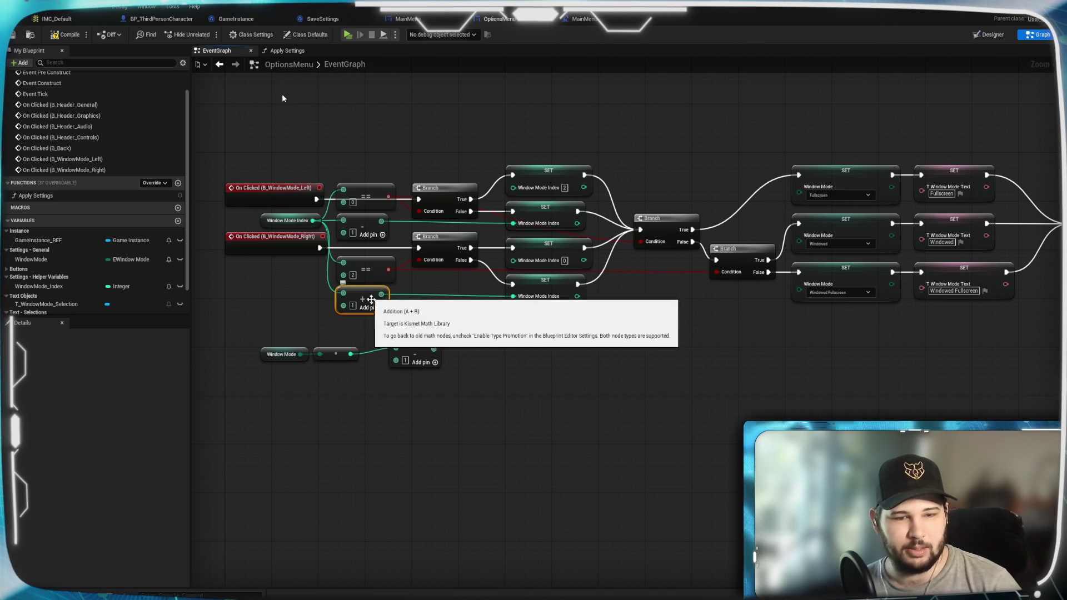
pyautogui.hotkey('ctrl', 'v')
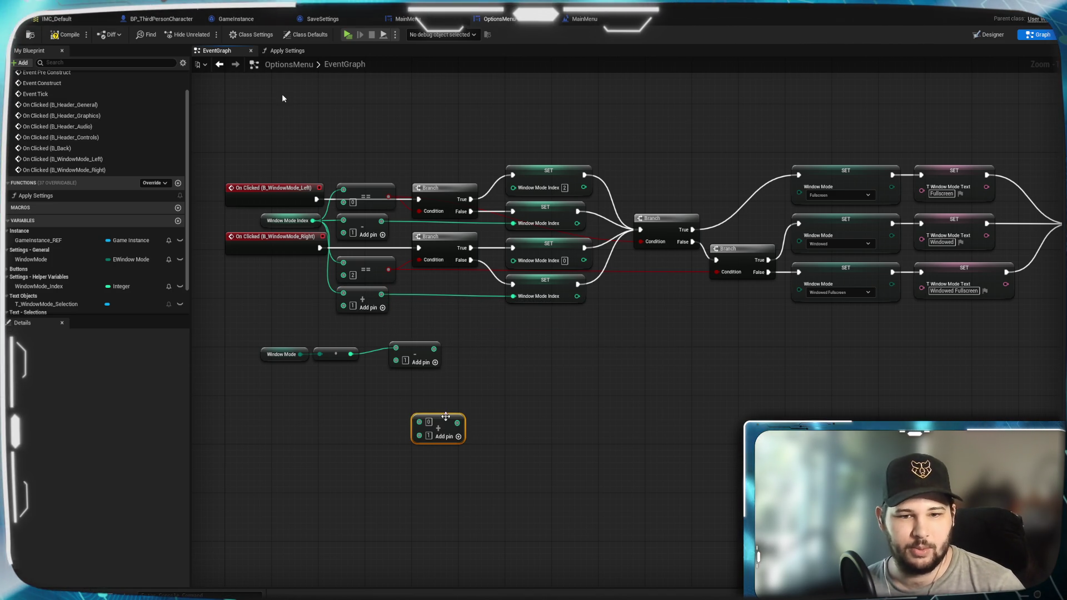
pyautogui.moveTo(424, 388); pyautogui.dragTo(423, 371)
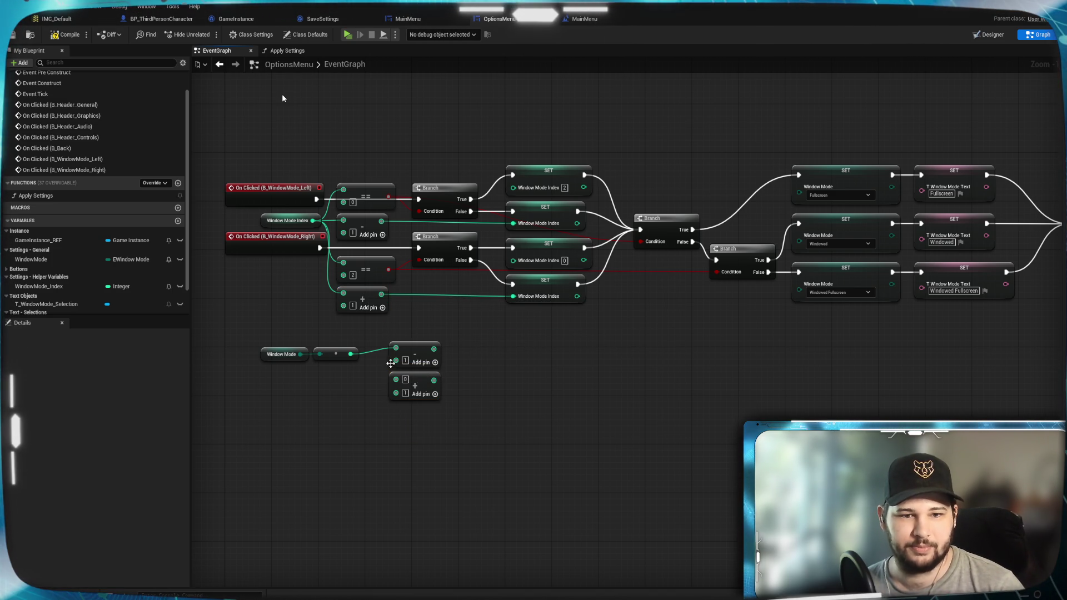
pyautogui.moveTo(351, 354); pyautogui.dragTo(396, 379)
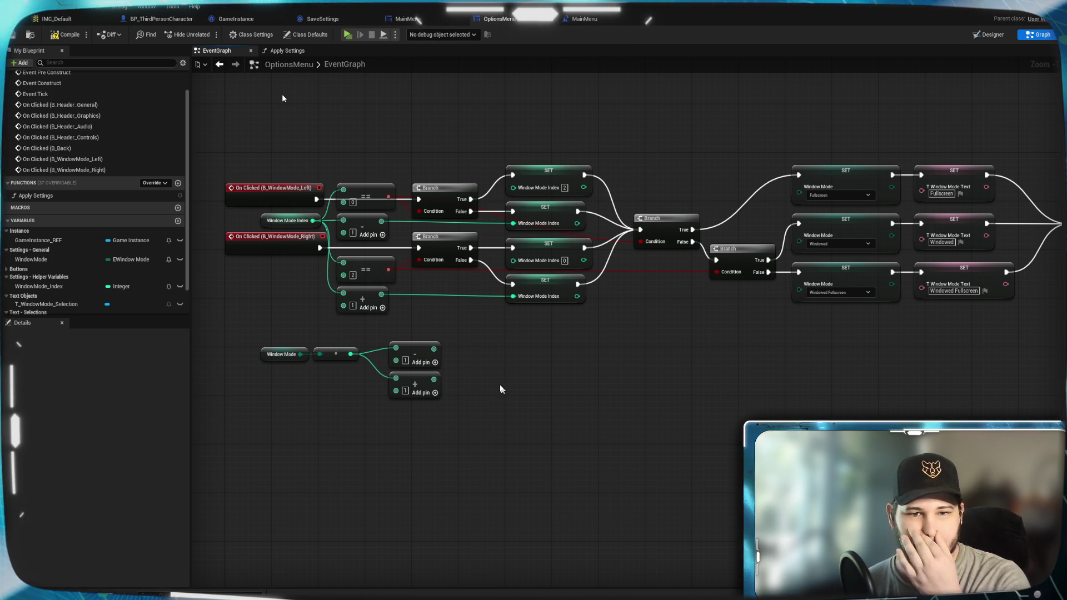
# Arrange the four-node conversion chain and drag from the minus-one output to list possible actions
pyautogui.moveTo(477, 310); pyautogui.dragTo(400, 400)
pyautogui.moveTo(419, 351); pyautogui.dragTo(411, 345)
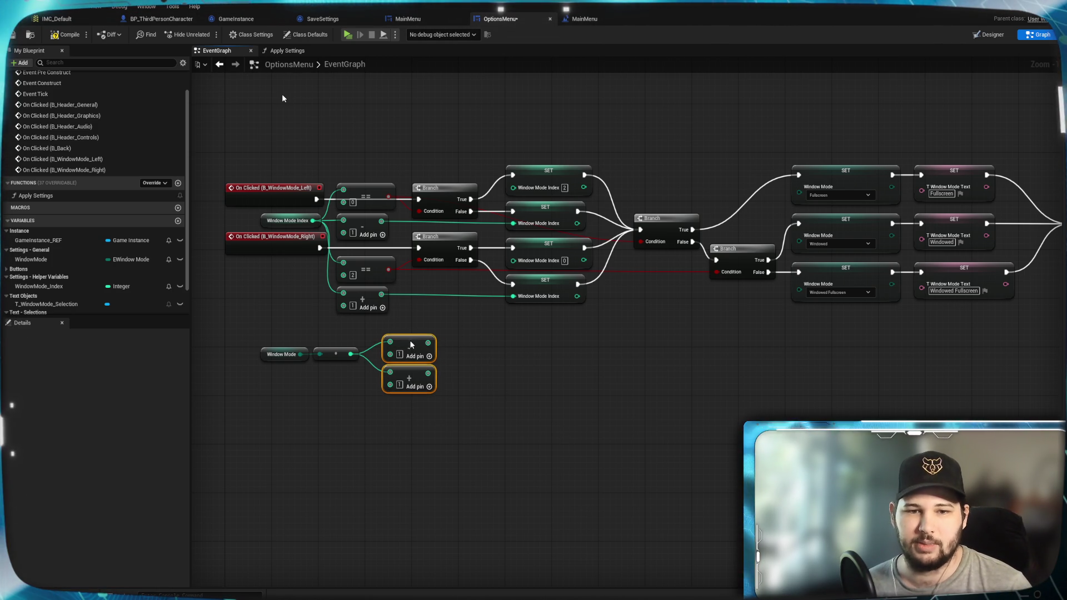
pyautogui.click(456, 370)
pyautogui.moveTo(263, 327); pyautogui.dragTo(437, 417)
pyautogui.moveTo(420, 343)
pyautogui.mouseDown()
pyautogui.moveTo(387, 399)
pyautogui.moveTo(291, 477)
pyautogui.moveTo(256, 480)
pyautogui.mouseUp()
pyautogui.click(435, 368)
pyautogui.moveTo(372, 406); pyautogui.dragTo(368, 405)
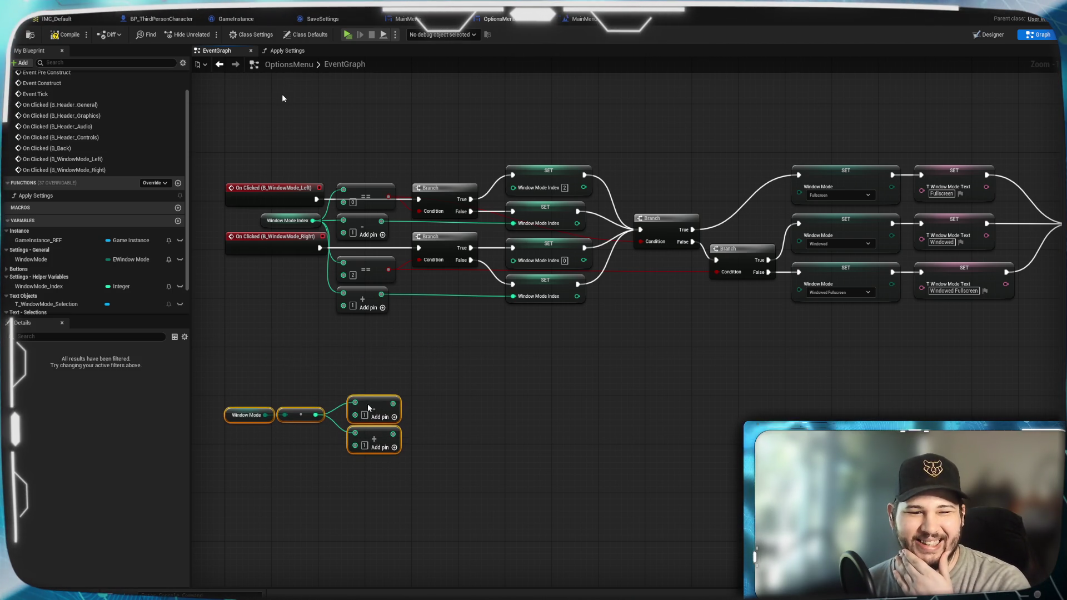
pyautogui.moveTo(253, 362)
pyautogui.mouseDown()
pyautogui.moveTo(269, 364)
pyautogui.moveTo(375, 485)
pyautogui.mouseUp()
pyautogui.moveTo(371, 406); pyautogui.dragTo(377, 406)
pyautogui.click(433, 379)
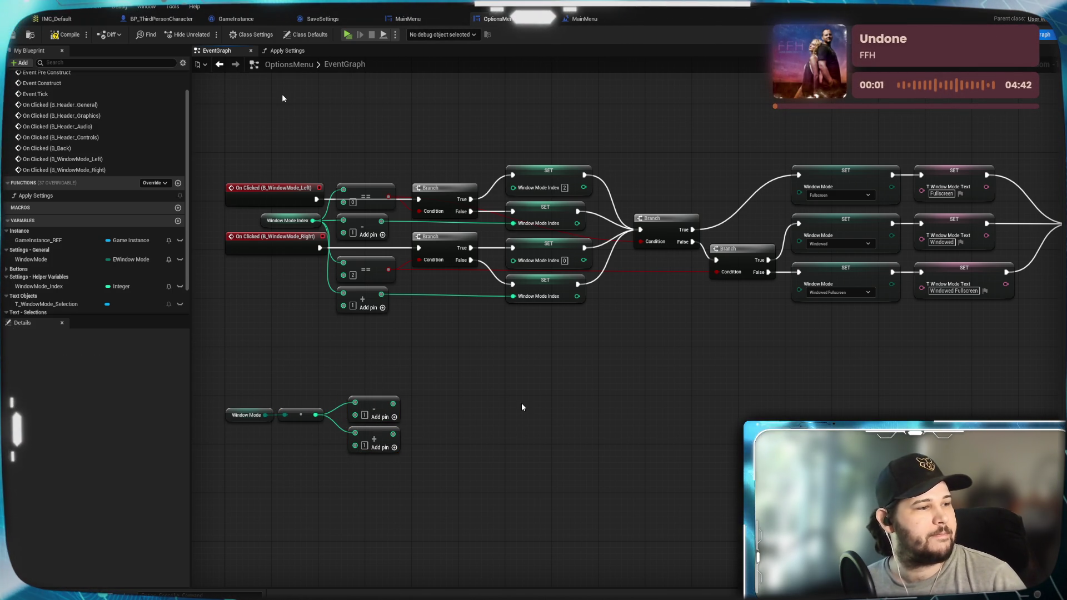
pyautogui.moveTo(391, 403)
pyautogui.mouseDown()
pyautogui.moveTo(507, 374)
pyautogui.moveTo(461, 377)
pyautogui.mouseUp()
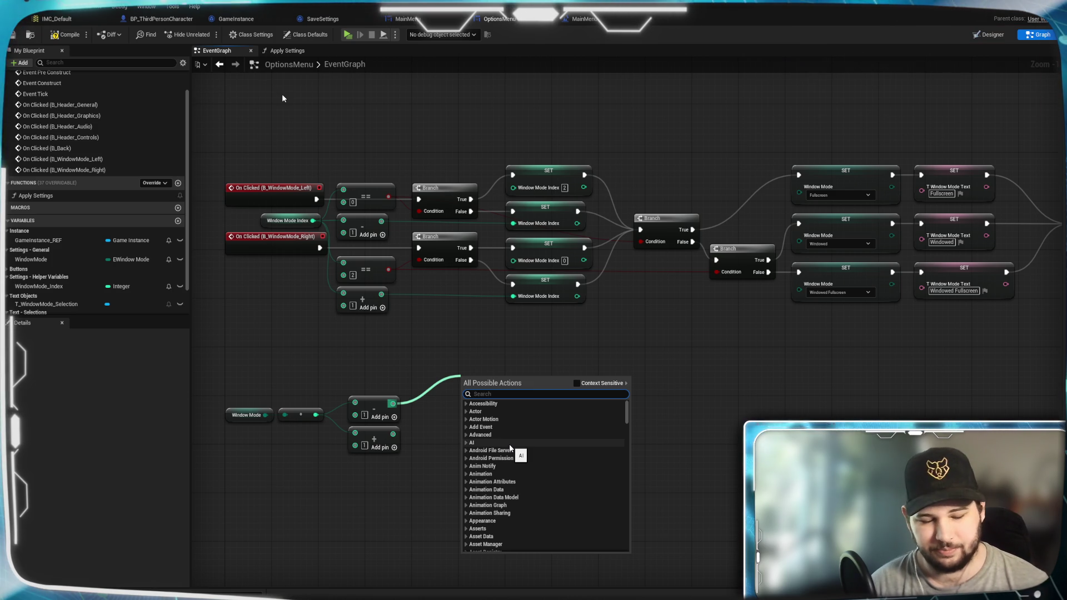
# Add a Clamp (Integer) on the minus-one result with Max set to 2
pyautogui.write('clamp')
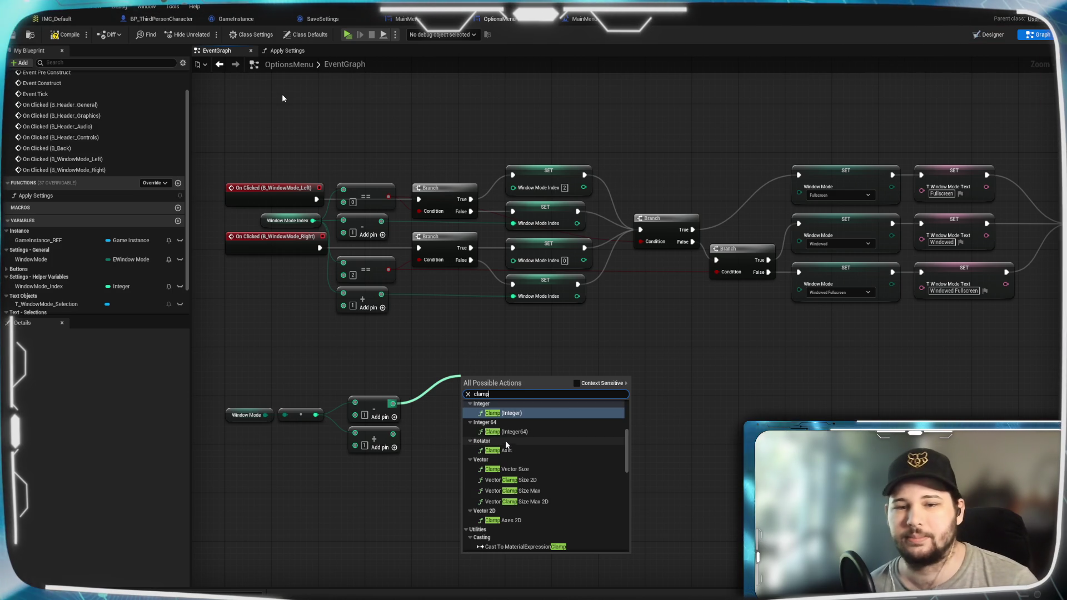
pyautogui.click(504, 412)
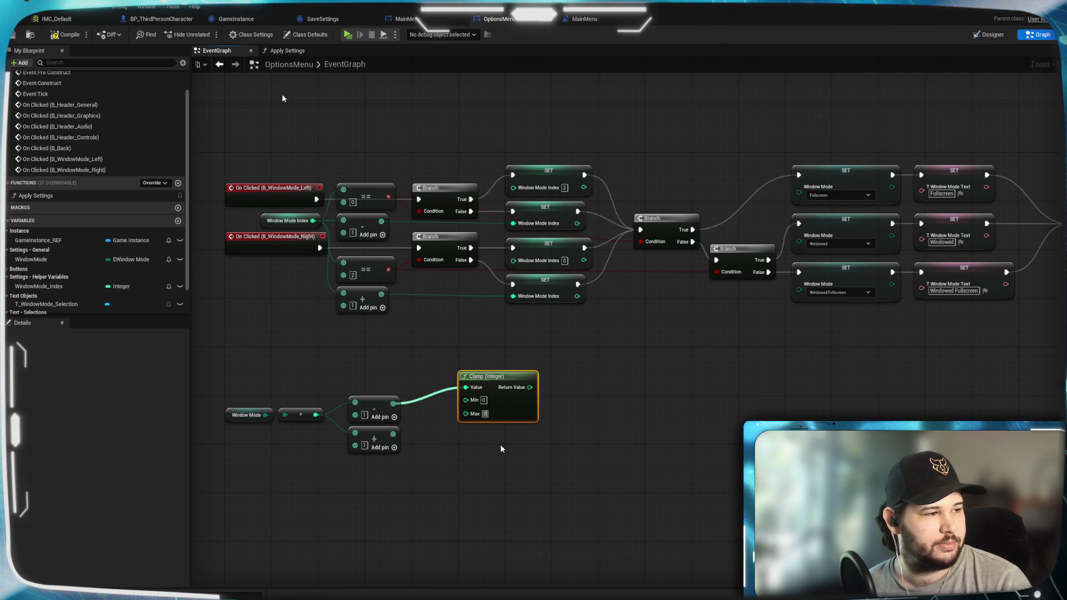
pyautogui.write('2')
pyautogui.press('Return')
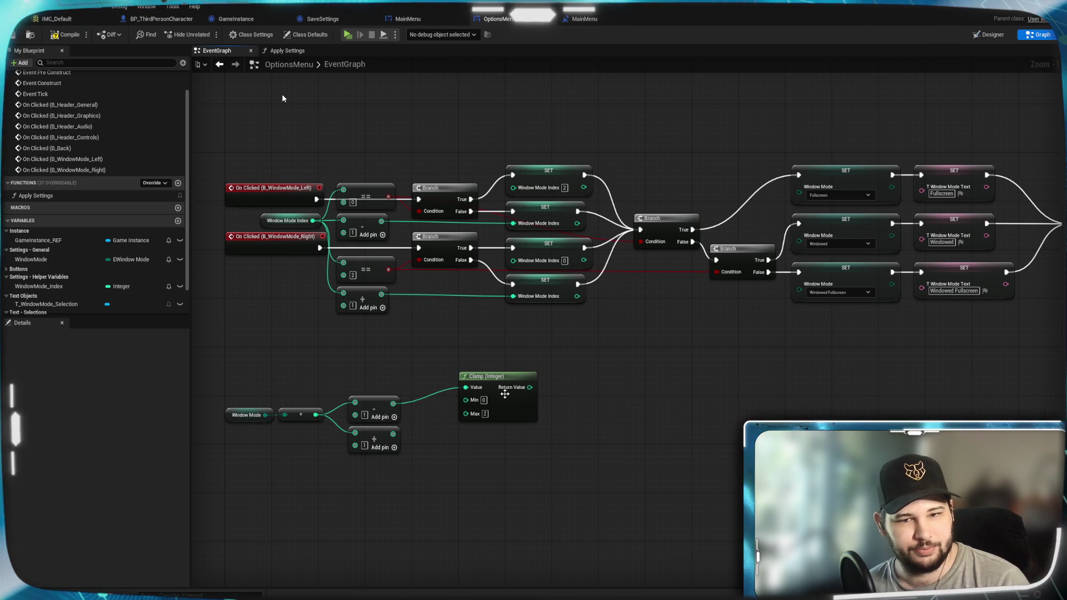
pyautogui.moveTo(496, 382); pyautogui.dragTo(455, 381)
# Duplicate the clamp, feed the plus-one result into the copy, and align both clamps
pyautogui.hotkey('ctrl', 'c')
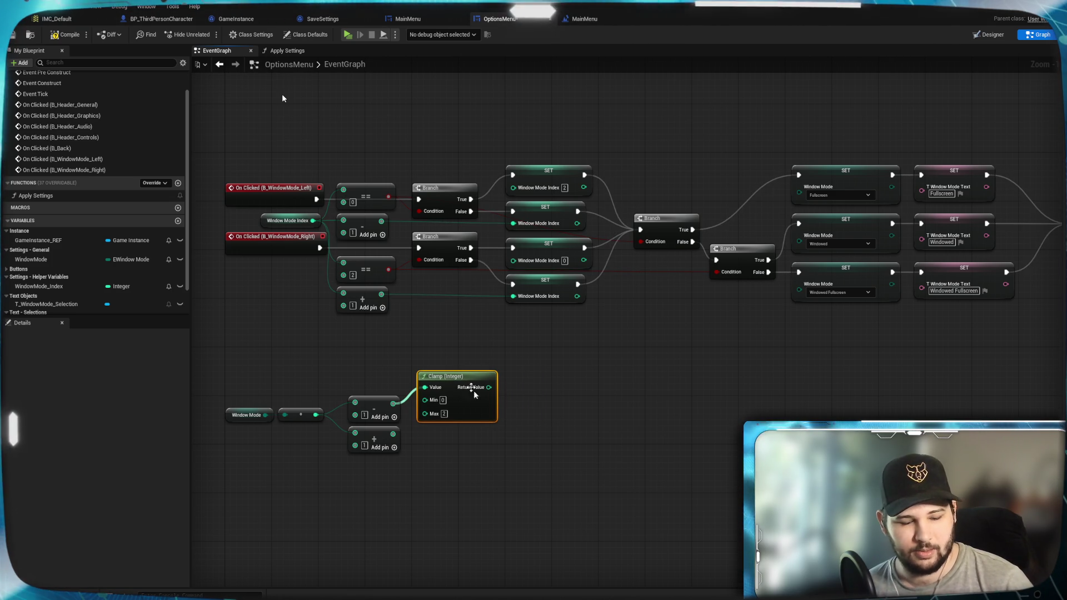
pyautogui.hotkey('ctrl', 'v')
pyautogui.moveTo(554, 516)
pyautogui.mouseDown()
pyautogui.moveTo(507, 507)
pyautogui.moveTo(461, 432)
pyautogui.mouseUp()
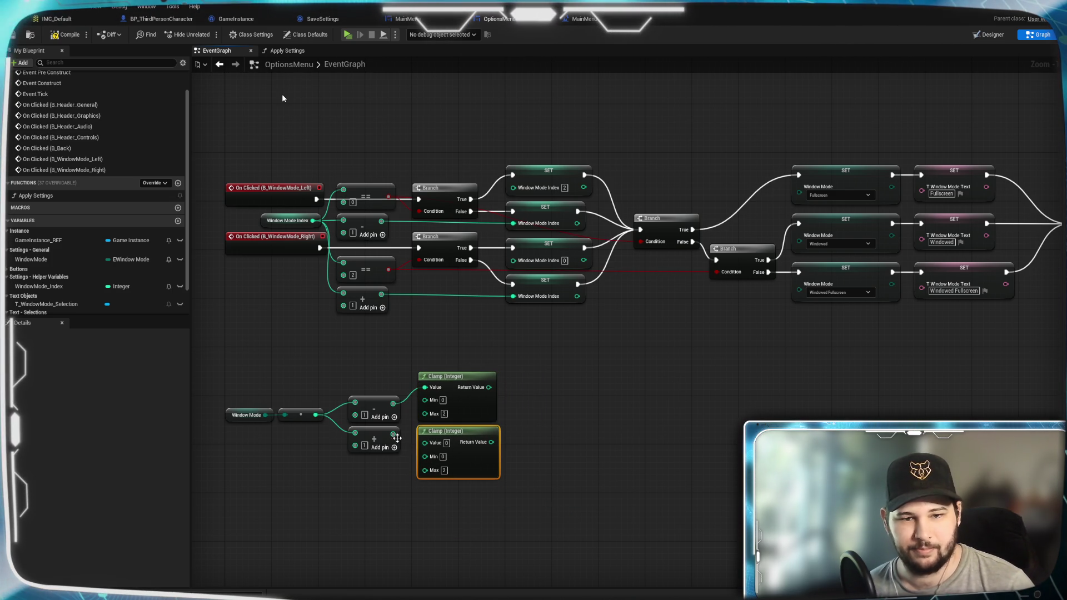
pyautogui.moveTo(391, 435); pyautogui.dragTo(425, 444)
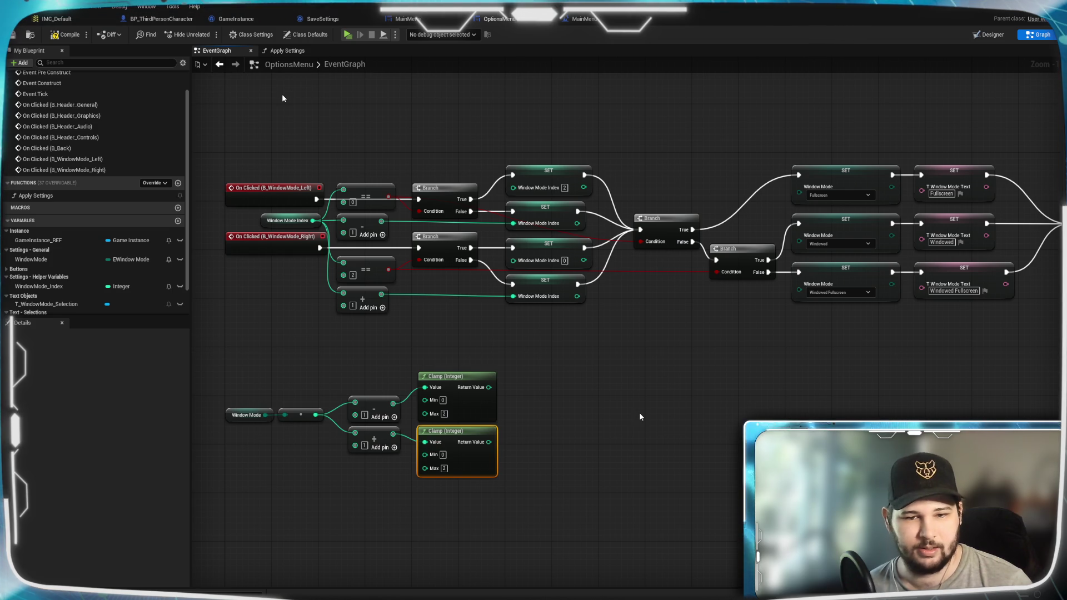
pyautogui.click(639, 417)
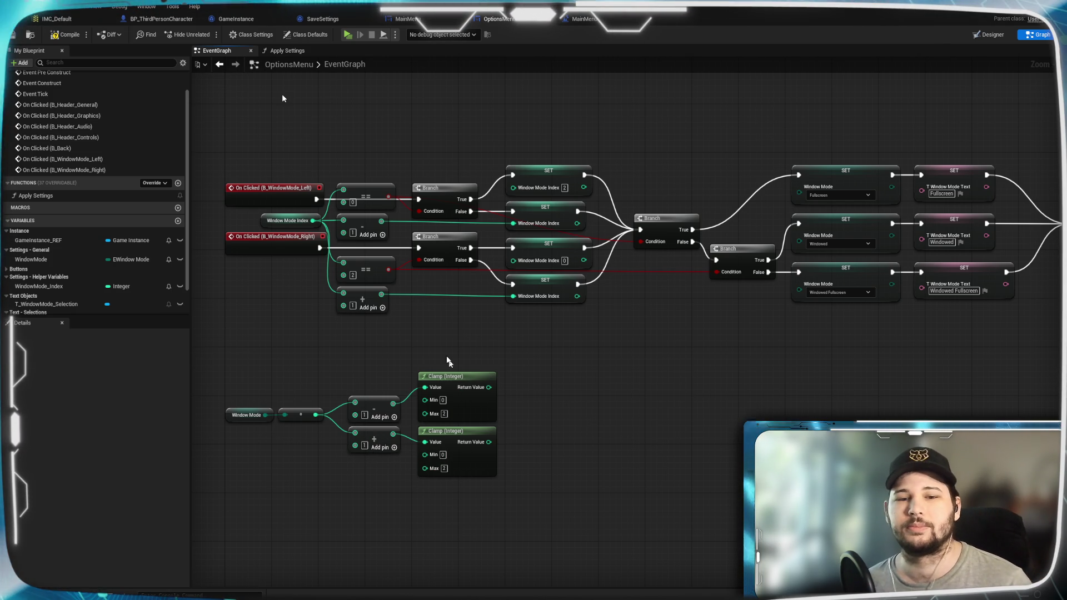
pyautogui.moveTo(448, 358); pyautogui.dragTo(475, 506)
pyautogui.moveTo(483, 410); pyautogui.dragTo(482, 419)
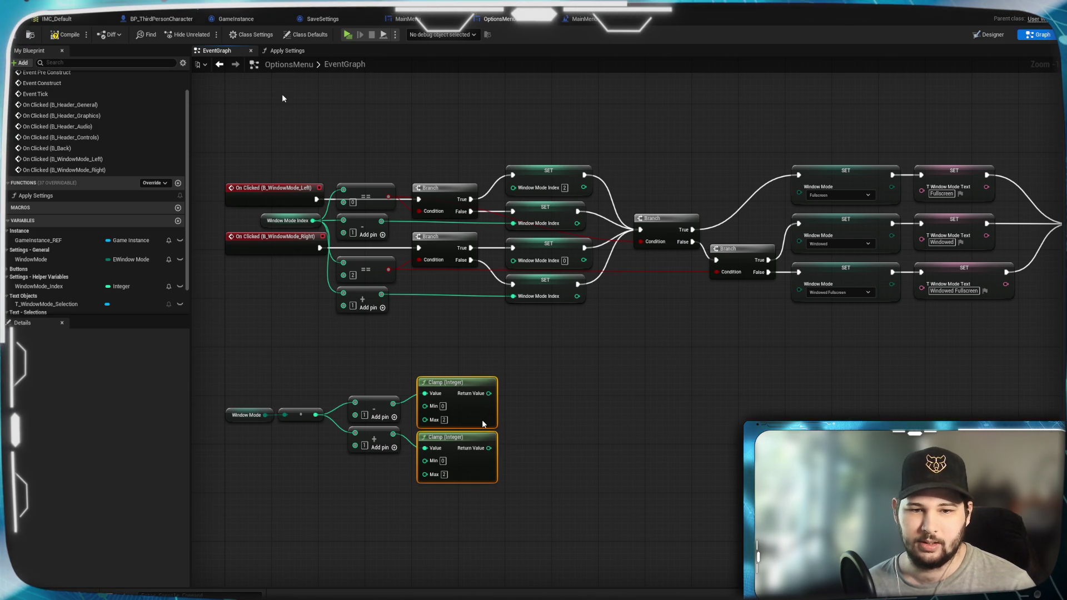
pyautogui.click(561, 438)
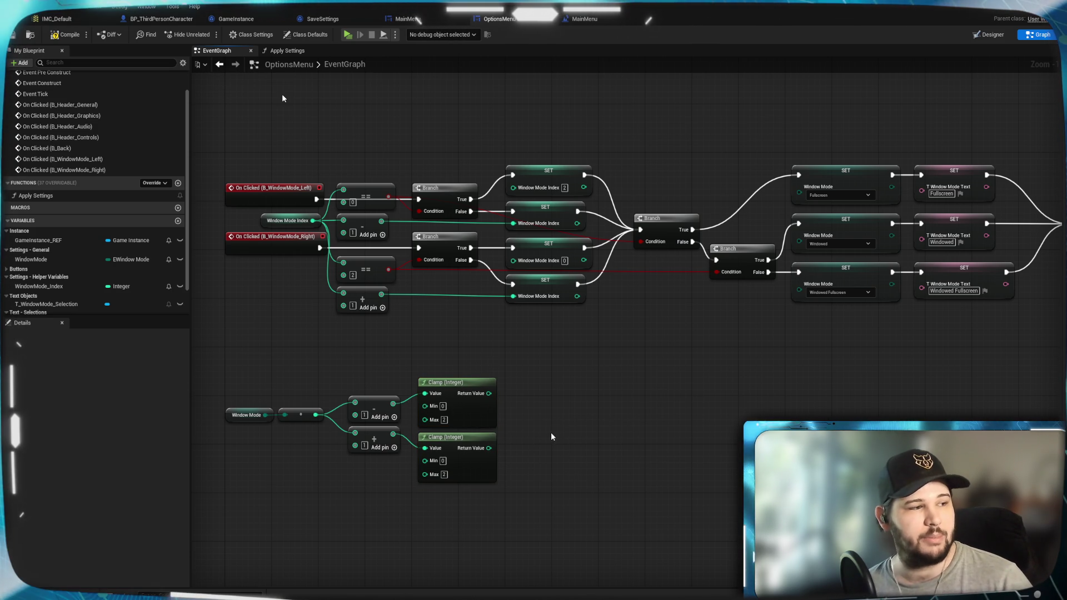
# Add a SET Window Mode node fed by the upper clamp through a 'convert to byte' conversion
pyautogui.click(29, 260)
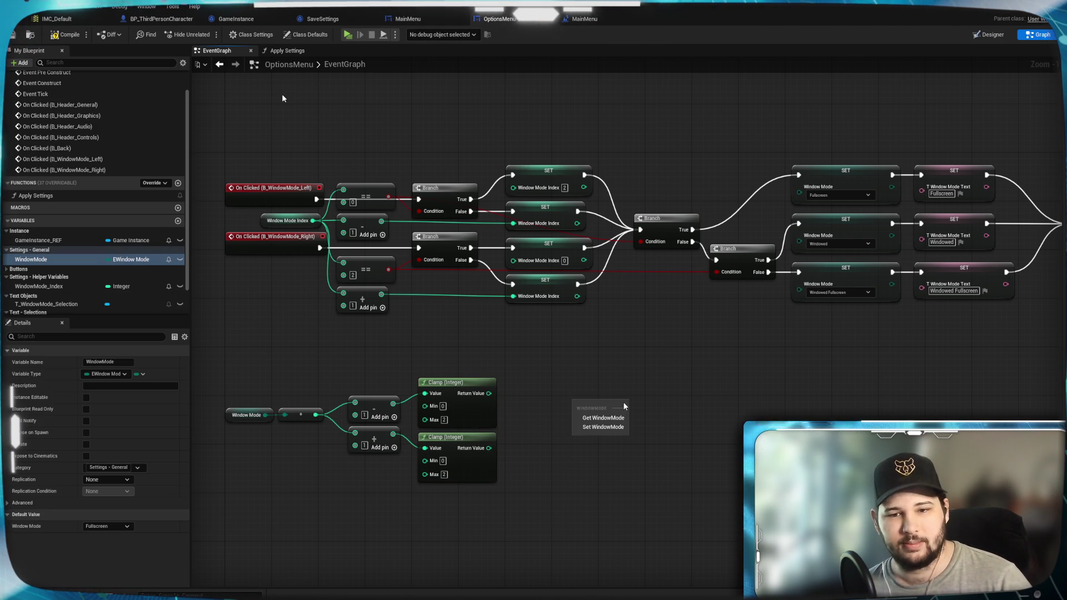
pyautogui.click(601, 427)
pyautogui.moveTo(611, 405); pyautogui.dragTo(565, 386)
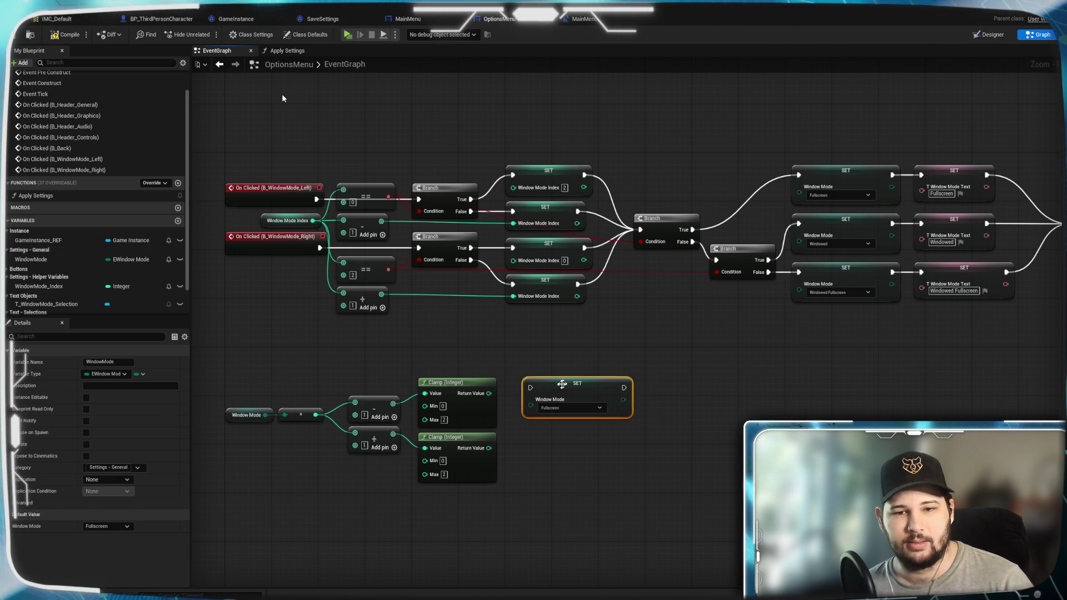
pyautogui.moveTo(489, 393)
pyautogui.mouseDown()
pyautogui.moveTo(548, 411)
pyautogui.moveTo(530, 404)
pyautogui.mouseUp()
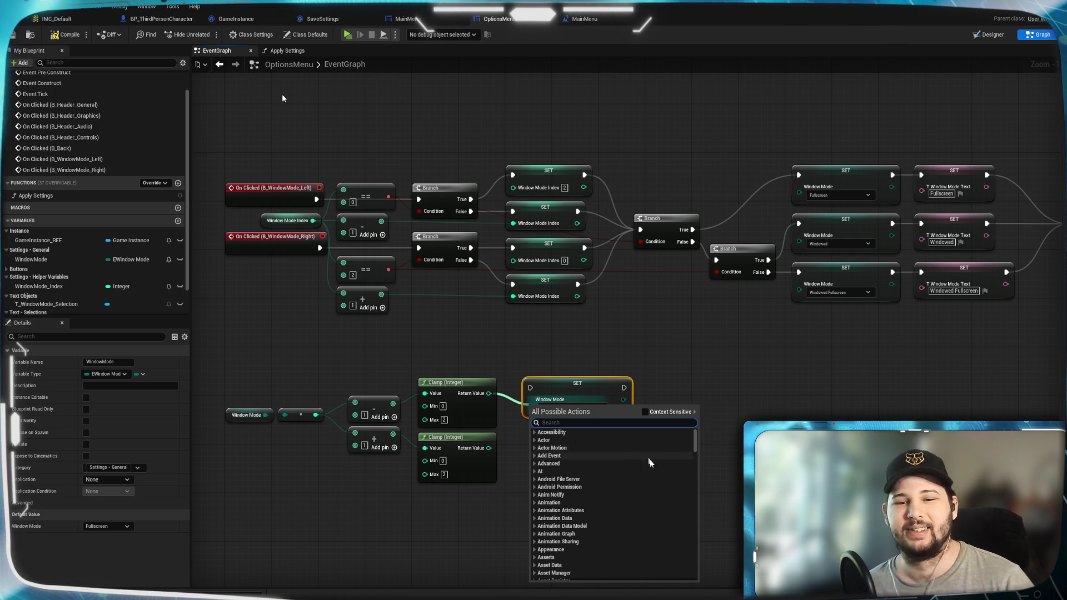
pyautogui.write('con')
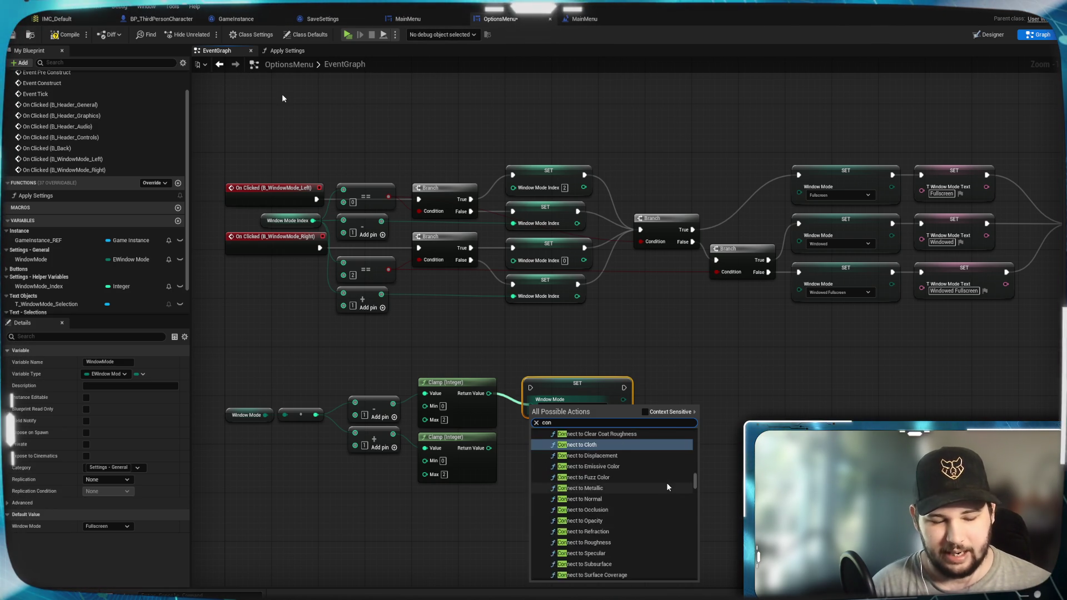
pyautogui.write('vert to')
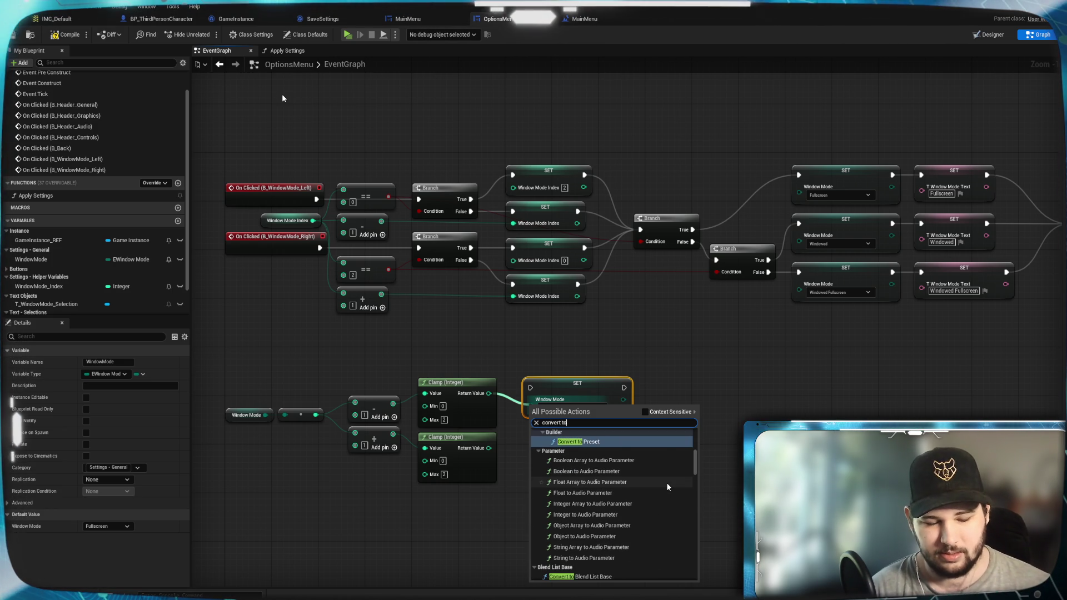
pyautogui.write(' byte')
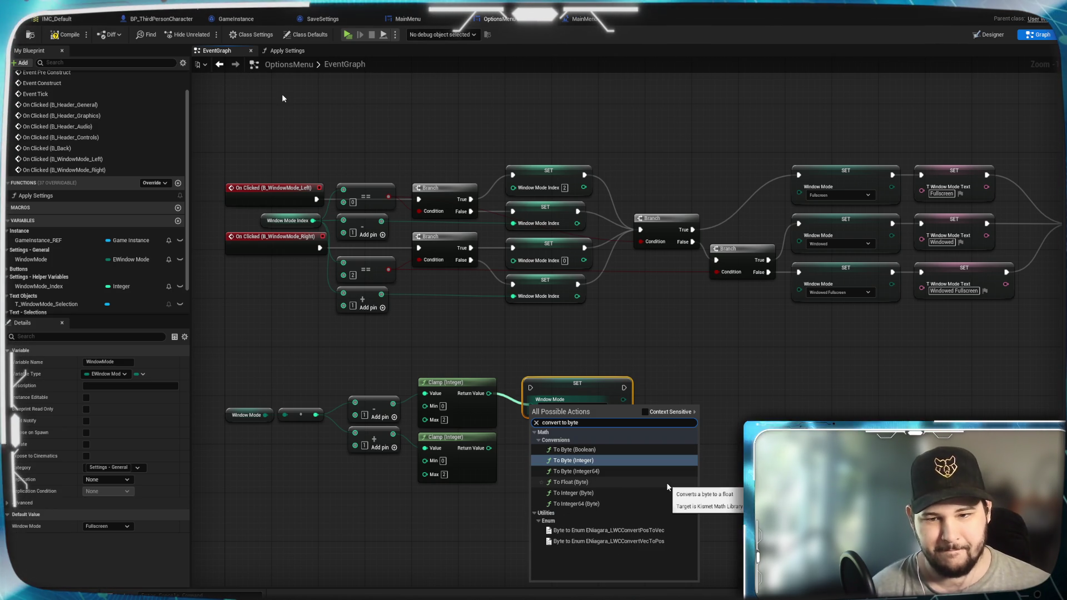
pyautogui.click(613, 460)
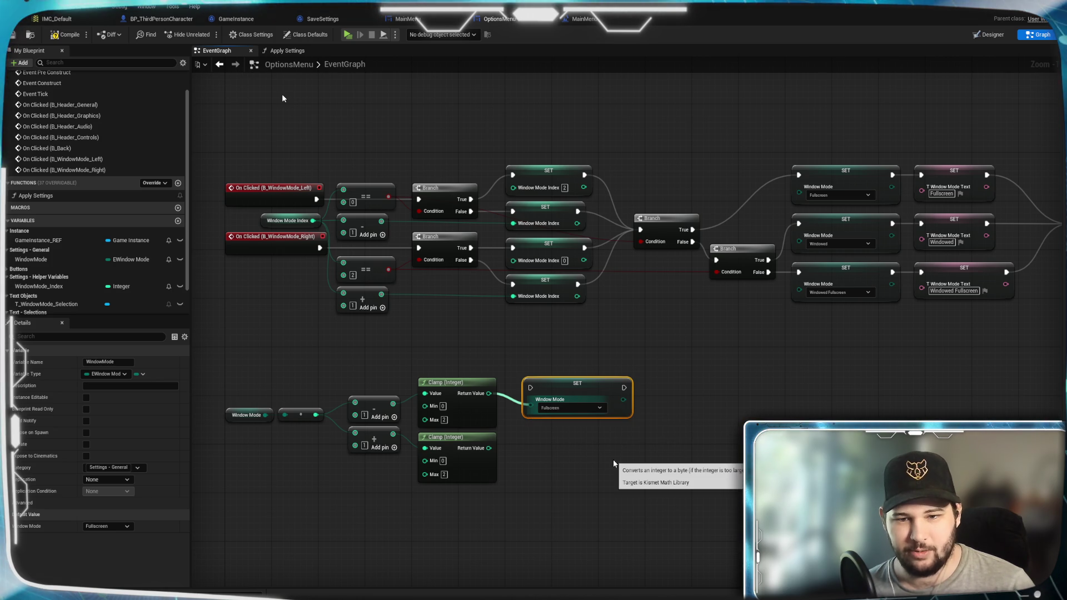
pyautogui.moveTo(558, 385); pyautogui.dragTo(693, 354)
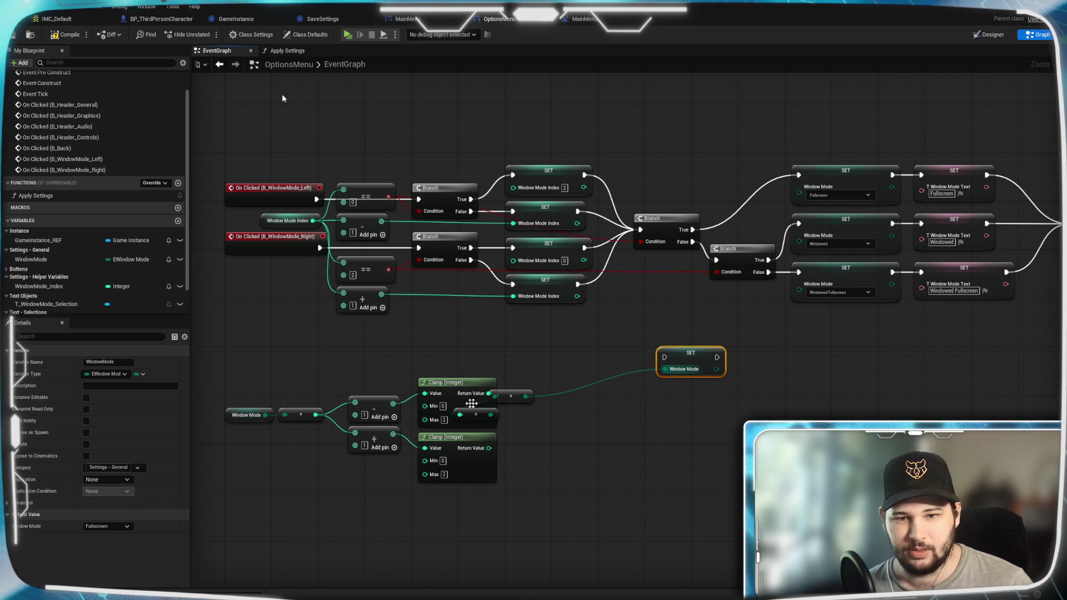
# Align the conversion nodes, then copy them and connect the lower clamp result to the copies
pyautogui.moveTo(524, 393)
pyautogui.mouseDown()
pyautogui.moveTo(537, 414)
pyautogui.moveTo(595, 420)
pyautogui.mouseUp()
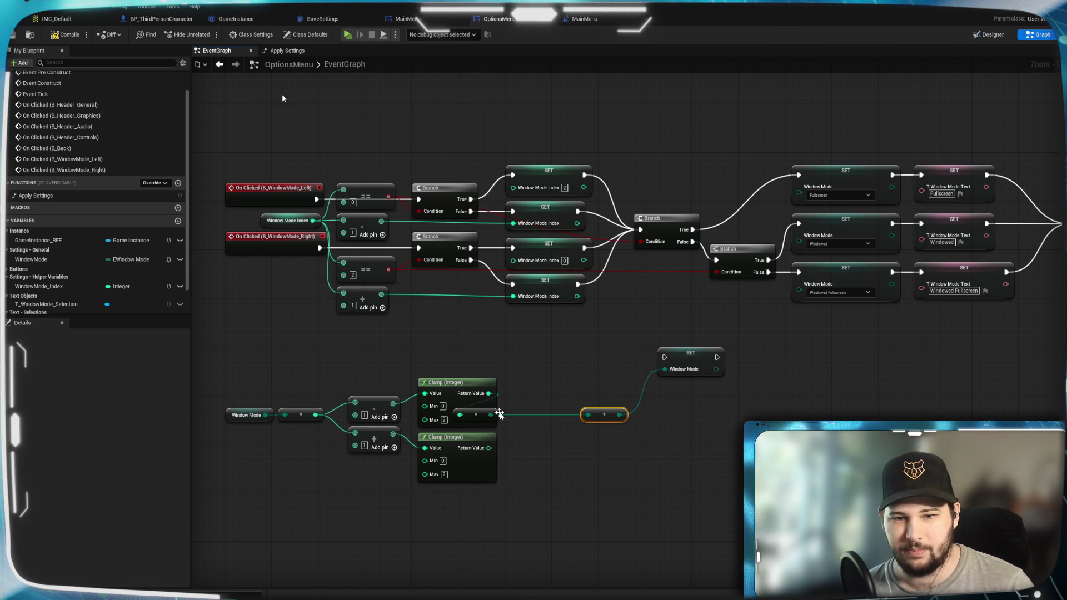
pyautogui.moveTo(498, 416); pyautogui.dragTo(555, 396)
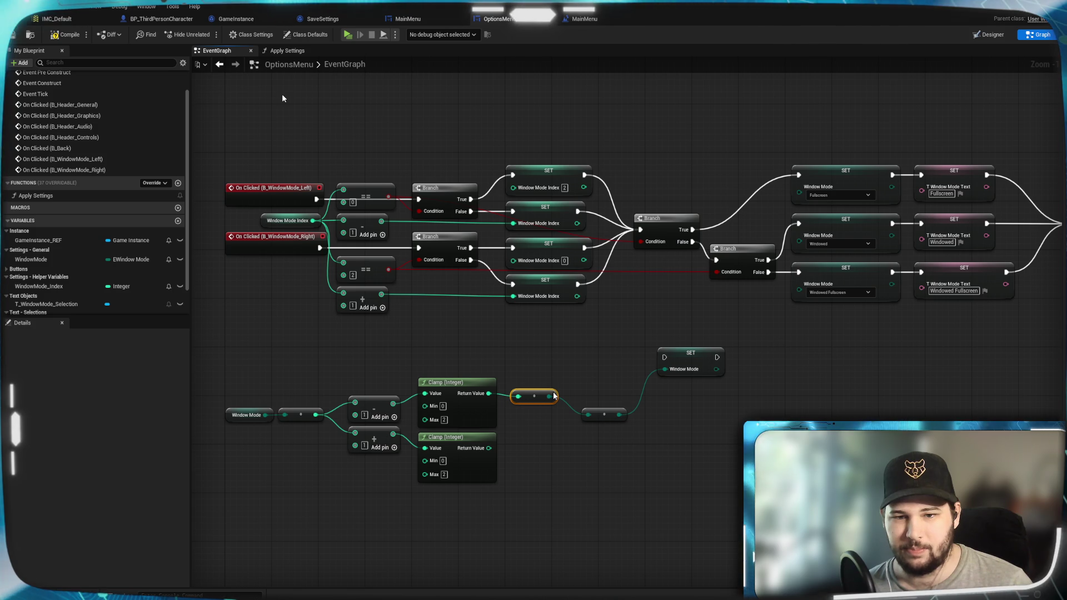
pyautogui.click(607, 410)
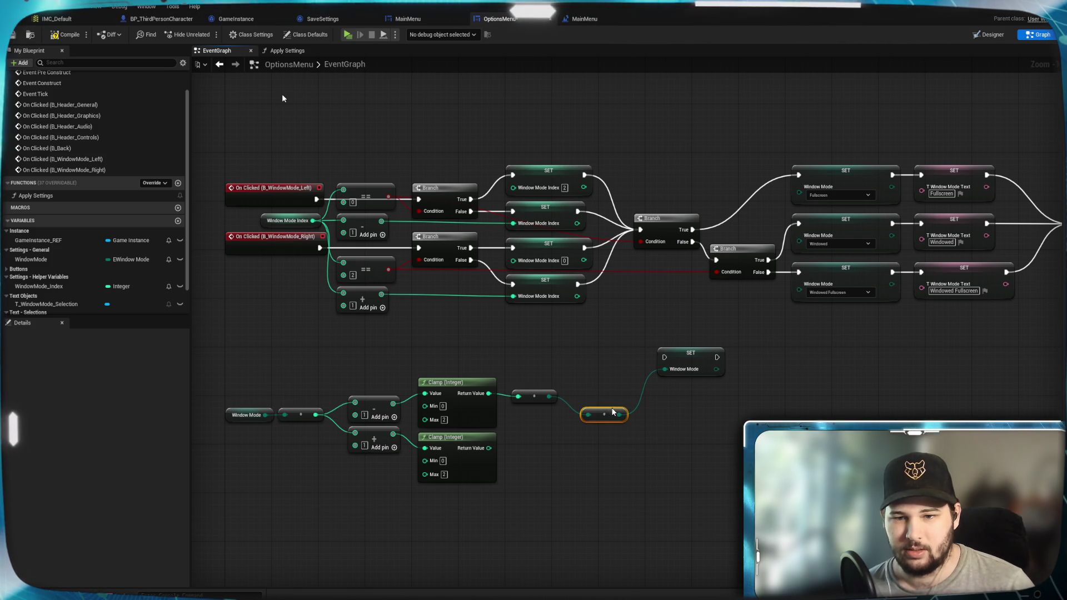
pyautogui.moveTo(612, 410); pyautogui.dragTo(590, 389)
pyautogui.moveTo(633, 442)
pyautogui.mouseDown()
pyautogui.moveTo(561, 465)
pyautogui.moveTo(551, 378)
pyautogui.mouseUp()
pyautogui.hotkey('ctrl', 'c')
pyautogui.hotkey('ctrl', 'v')
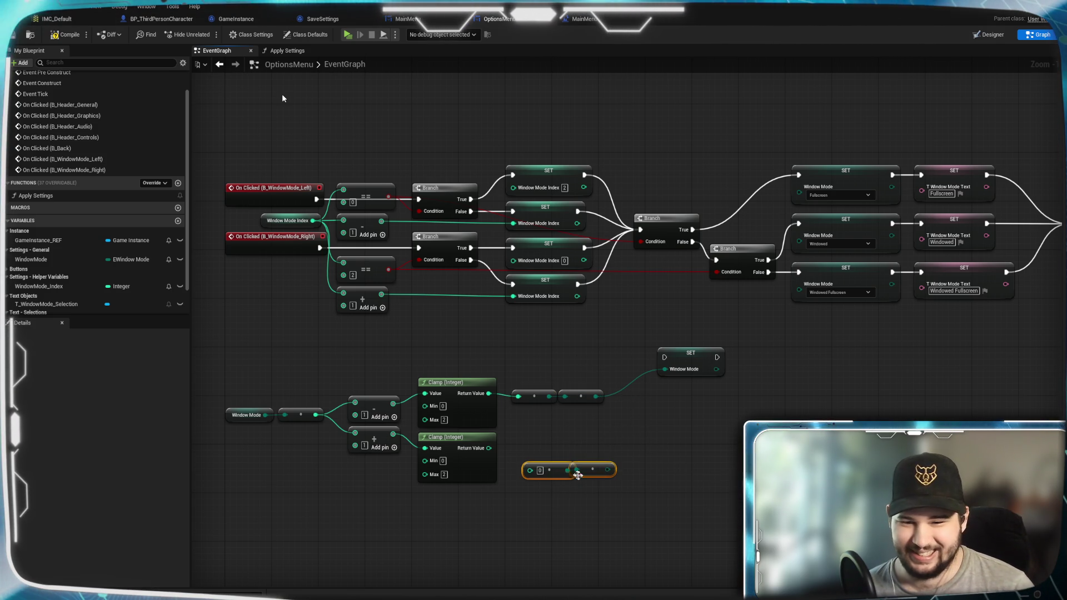
pyautogui.moveTo(488, 449)
pyautogui.mouseDown()
pyautogui.moveTo(529, 470)
pyautogui.moveTo(575, 452)
pyautogui.mouseUp()
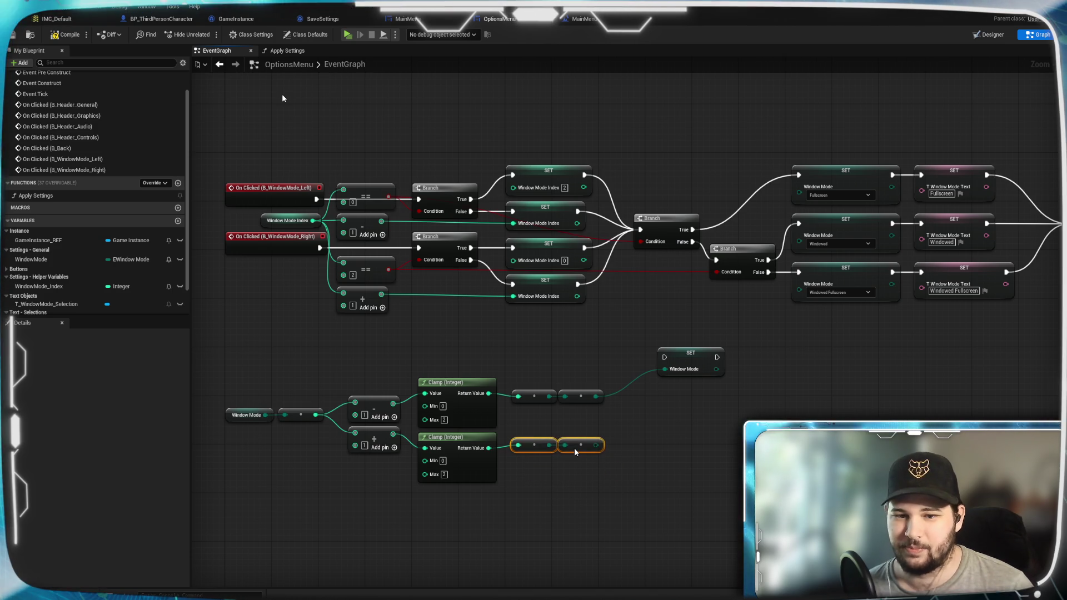
pyautogui.click(650, 441)
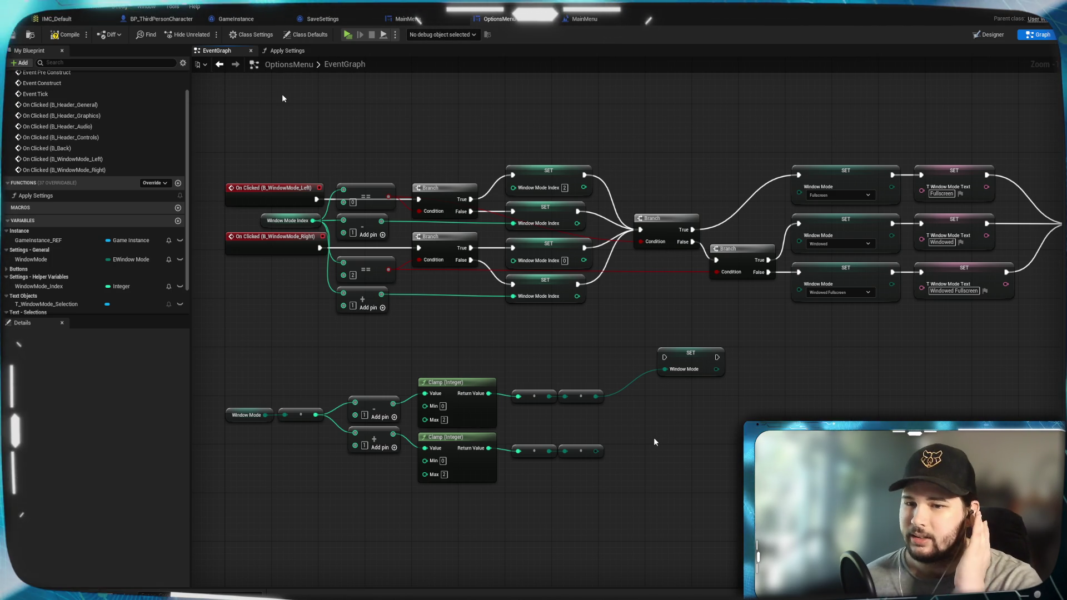
pyautogui.keyDown('alt'); pyautogui.click(665, 369); pyautogui.keyUp('alt')
# Undo an accidental rewire of the upper SET node and paste a second SET Window Mode node
pyautogui.moveTo(596, 451)
pyautogui.mouseDown()
pyautogui.moveTo(659, 378)
pyautogui.moveTo(654, 439)
pyautogui.moveTo(727, 420)
pyautogui.mouseUp()
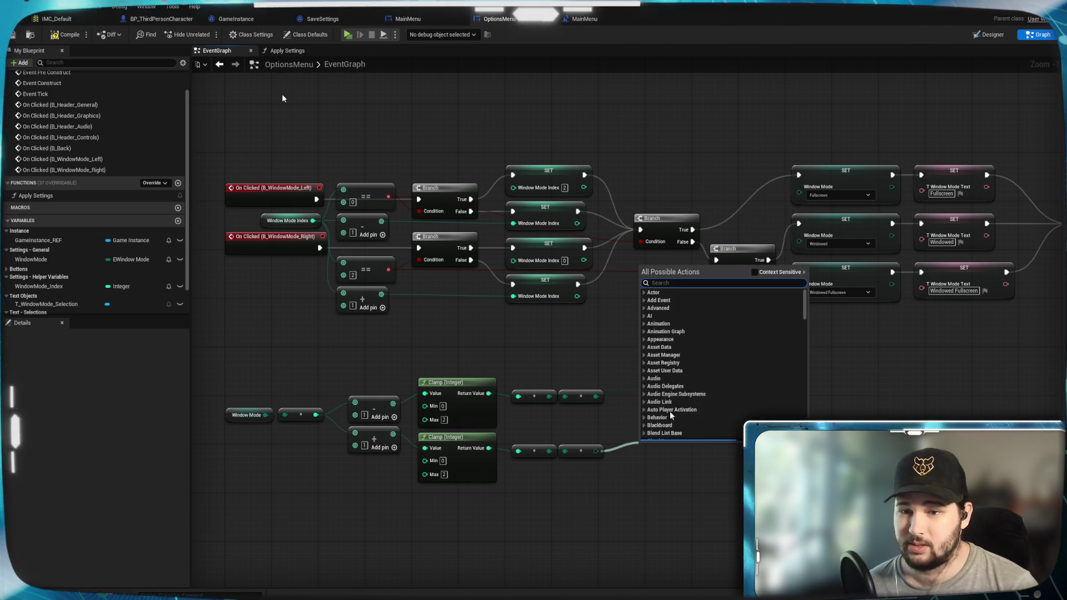
pyautogui.press('Escape')
pyautogui.hotkey('ctrl', 'z')
pyautogui.click(685, 353)
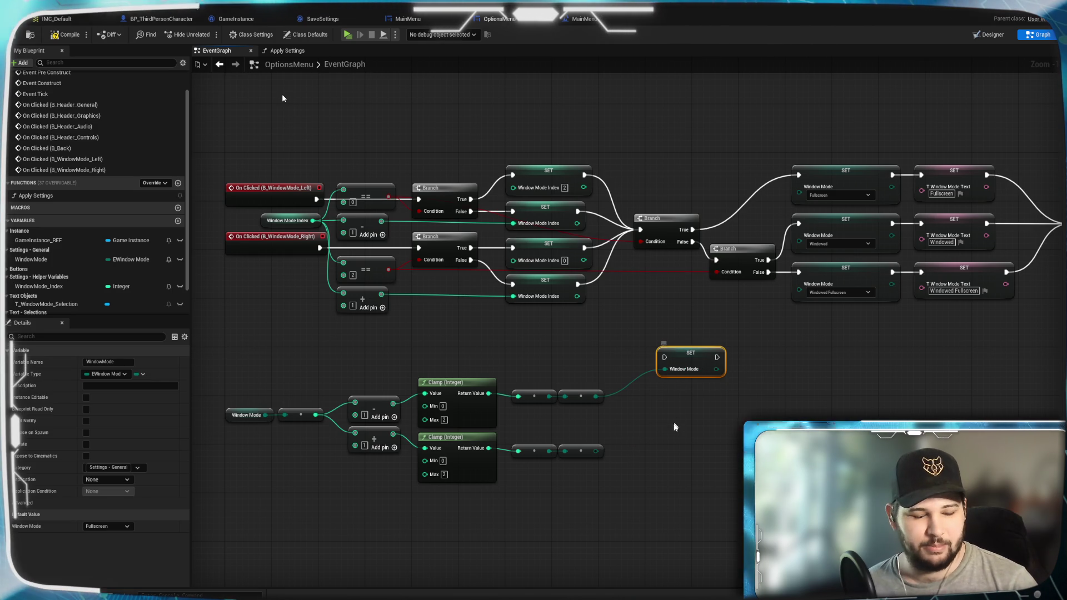
pyautogui.hotkey('ctrl', 'c')
pyautogui.hotkey('ctrl', 'v')
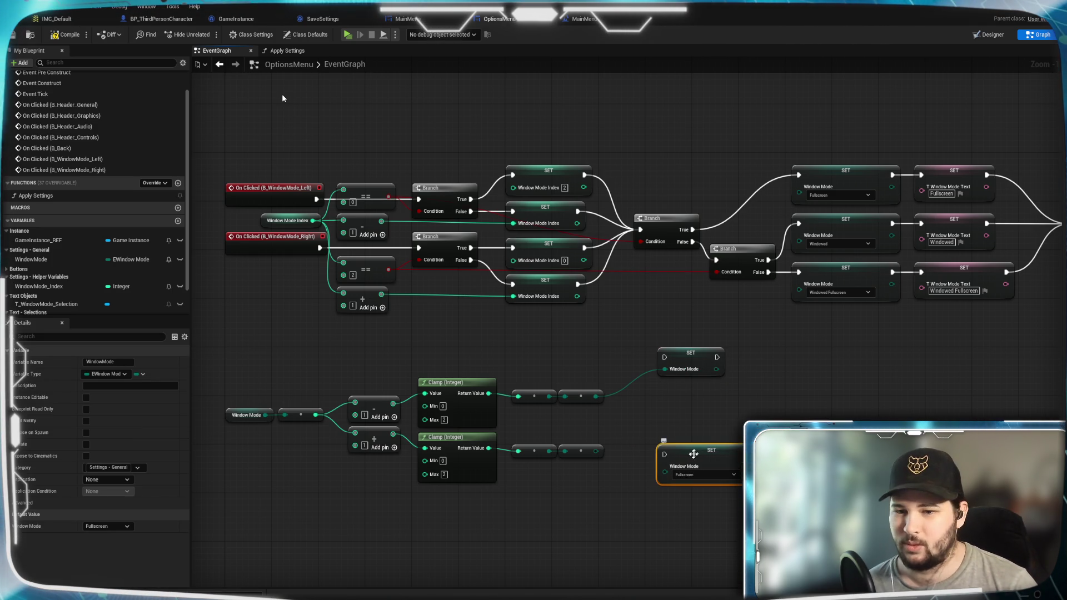
pyautogui.click(644, 428)
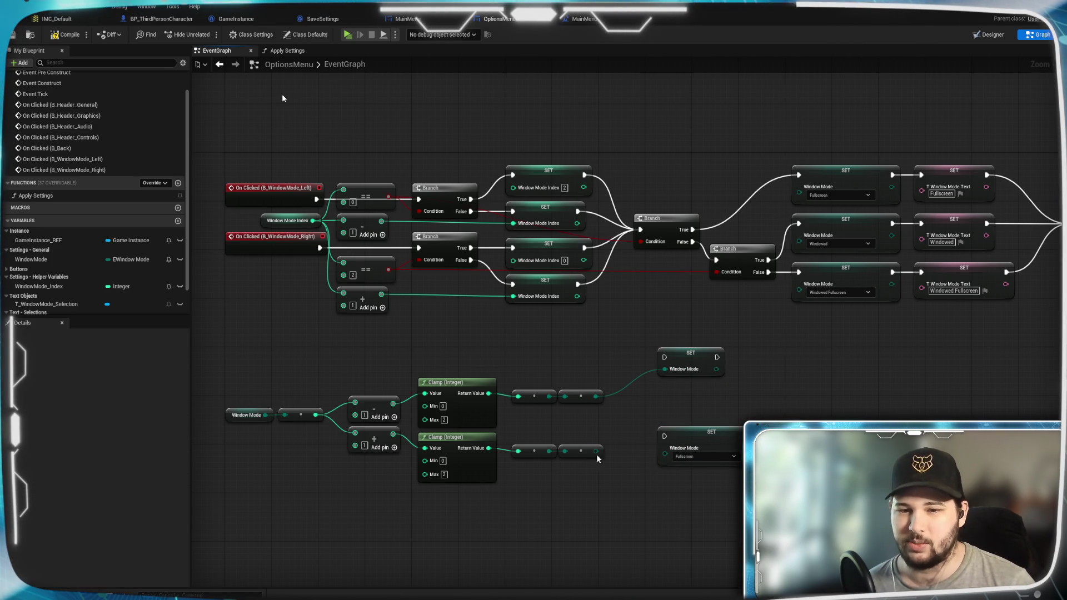
# Wire the lower conversion output into the new SET node's Window Mode and align both SET nodes
pyautogui.moveTo(595, 455)
pyautogui.mouseDown()
pyautogui.moveTo(655, 441)
pyautogui.moveTo(664, 456)
pyautogui.mouseUp()
pyautogui.click(639, 466)
pyautogui.moveTo(596, 396); pyautogui.dragTo(665, 369)
pyautogui.moveTo(687, 442); pyautogui.dragTo(685, 443)
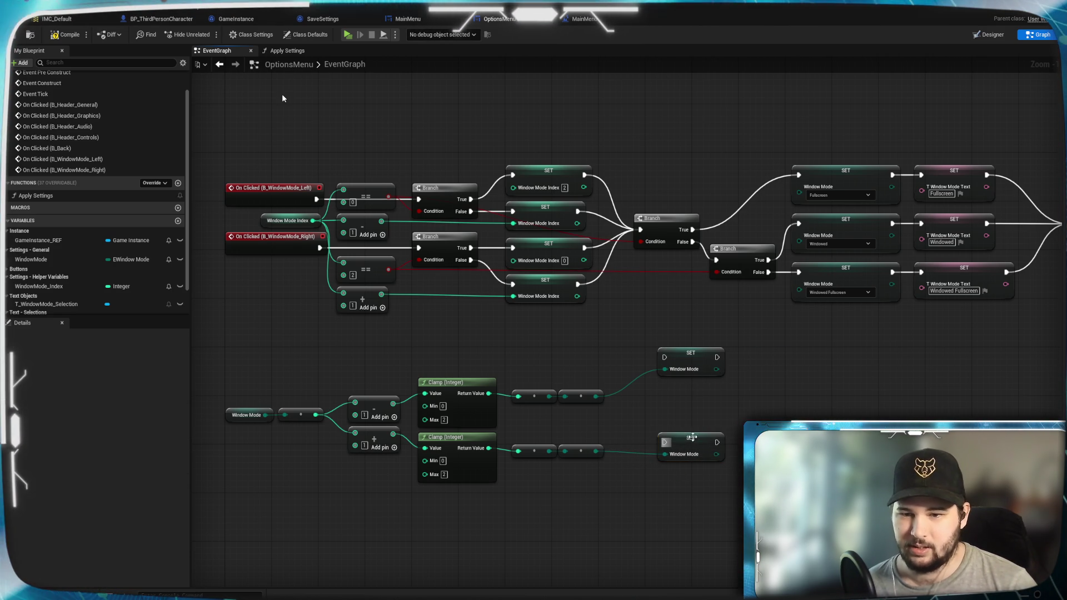
pyautogui.moveTo(683, 356); pyautogui.dragTo(681, 378)
pyautogui.click(686, 335)
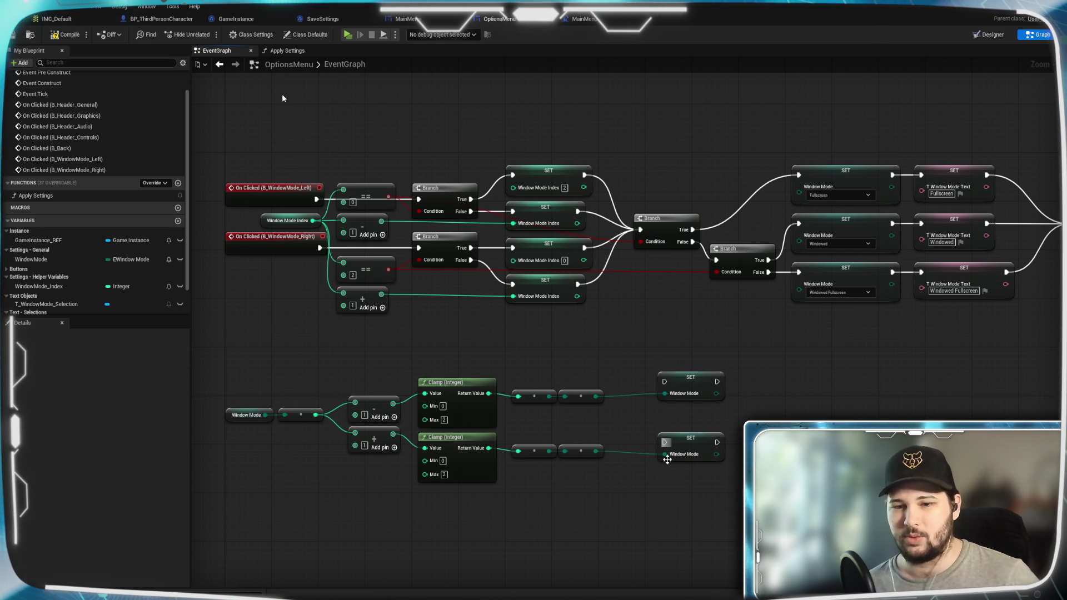
pyautogui.moveTo(625, 422)
pyautogui.mouseDown()
pyautogui.moveTo(670, 411)
pyautogui.moveTo(687, 392)
pyautogui.mouseUp()
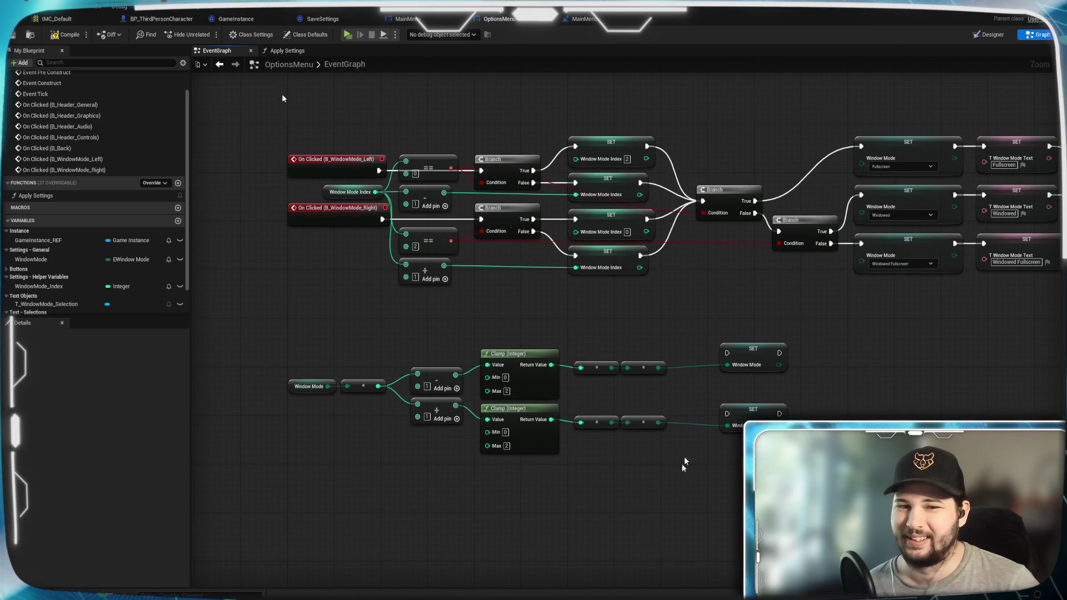
# Move the two lower SET Window Mode nodes left, near the window-mode click events
pyautogui.moveTo(276, 146); pyautogui.dragTo(313, 238)
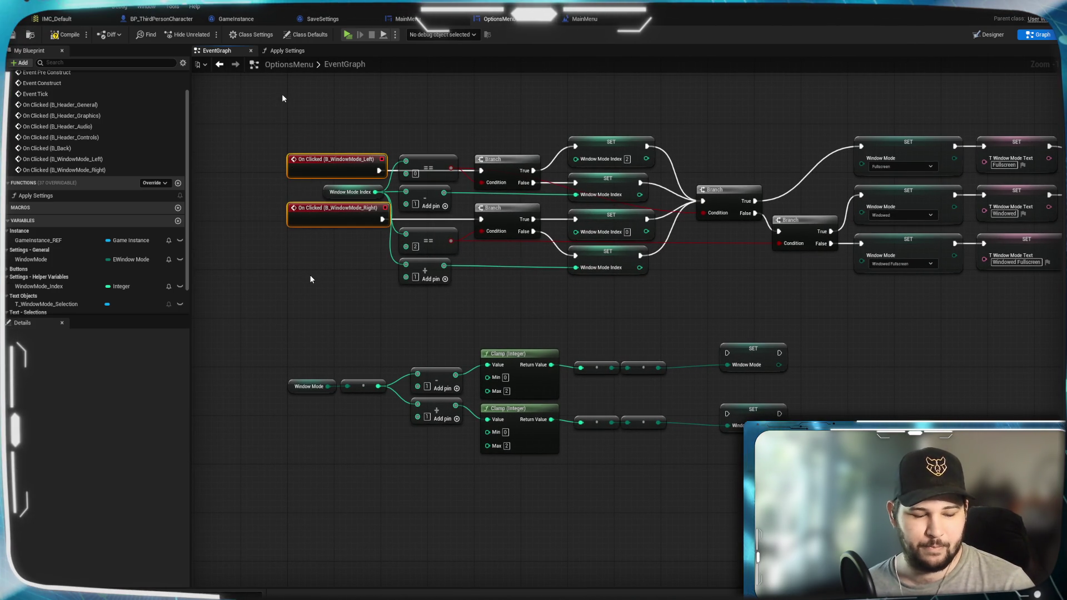
pyautogui.click(298, 295)
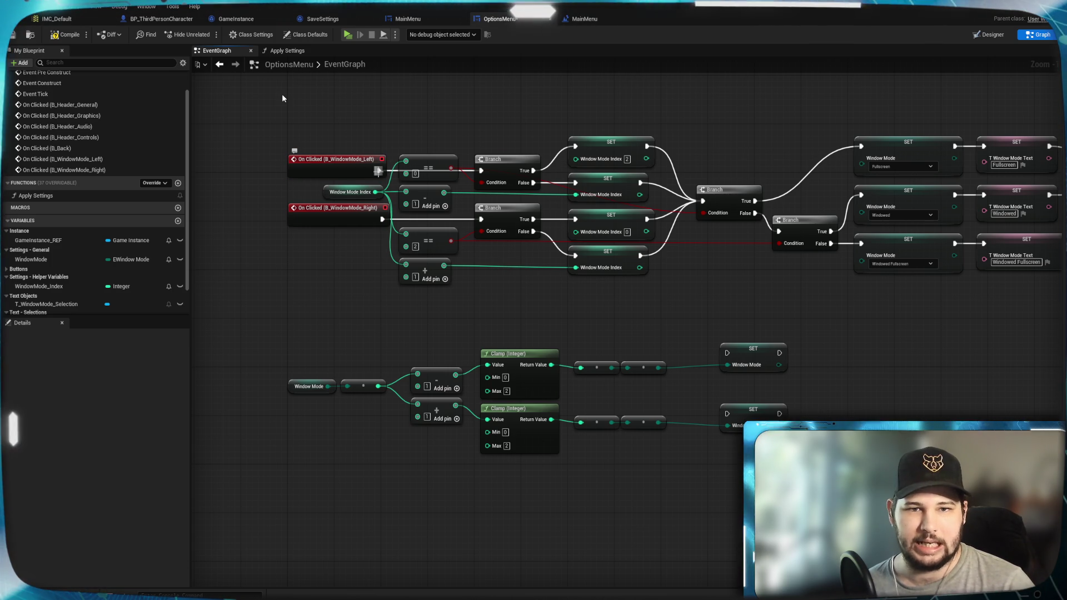
pyautogui.moveTo(376, 292)
pyautogui.mouseDown()
pyautogui.moveTo(583, 262)
pyautogui.moveTo(704, 396)
pyautogui.mouseUp()
pyautogui.moveTo(573, 292); pyautogui.dragTo(644, 467)
pyautogui.moveTo(635, 326); pyautogui.dragTo(592, 325)
pyautogui.click(653, 362)
pyautogui.moveTo(598, 438)
pyautogui.mouseDown()
pyautogui.moveTo(648, 443)
pyautogui.moveTo(645, 455)
pyautogui.mouseUp()
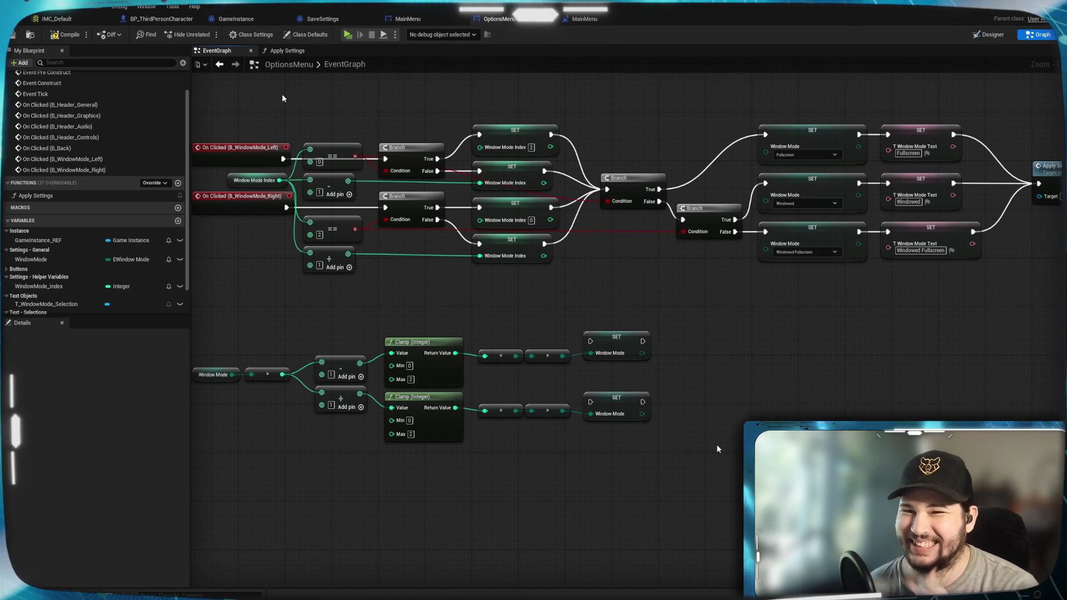
pyautogui.moveTo(622, 454); pyautogui.dragTo(659, 465)
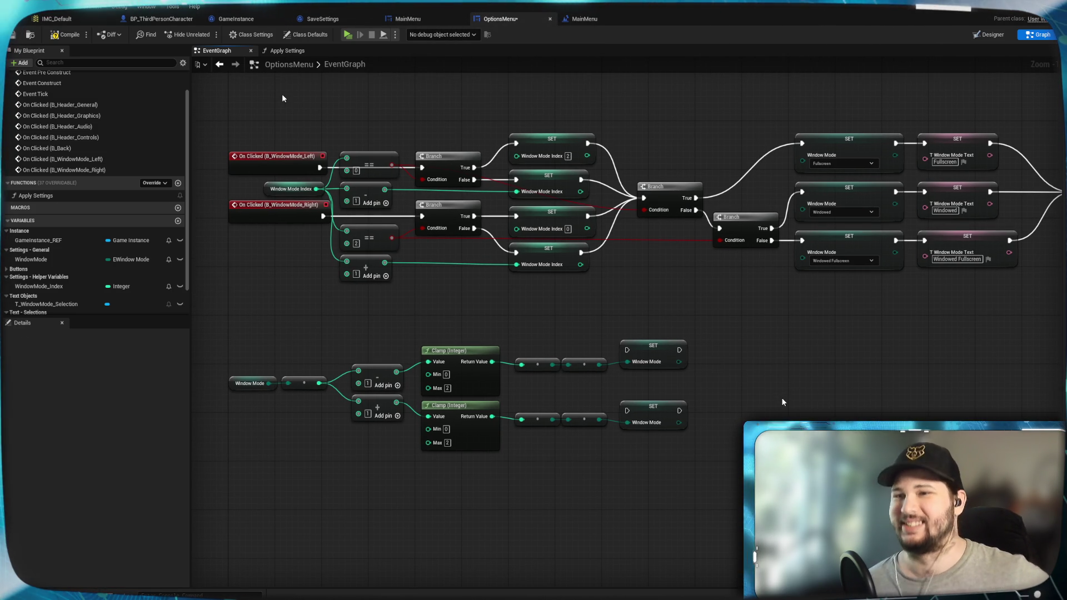
pyautogui.moveTo(449, 476); pyautogui.dragTo(508, 469)
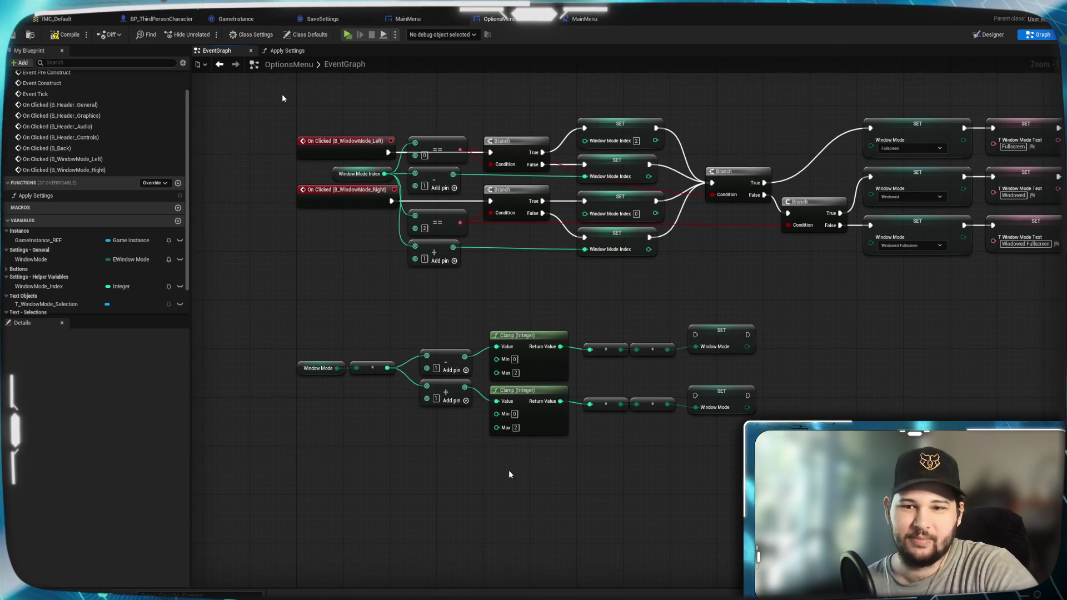
# Wire On Clicked (B_WindowMode_Left) and (B_WindowMode_Right) each into its own clamped SET Window Mode node
pyautogui.moveTo(388, 152)
pyautogui.mouseDown()
pyautogui.moveTo(551, 302)
pyautogui.moveTo(695, 334)
pyautogui.mouseUp()
pyautogui.moveTo(392, 200)
pyautogui.mouseDown()
pyautogui.moveTo(613, 358)
pyautogui.moveTo(695, 396)
pyautogui.mouseUp()
pyautogui.moveTo(256, 109)
pyautogui.mouseDown()
pyautogui.moveTo(322, 195)
pyautogui.moveTo(317, 356)
pyautogui.moveTo(318, 339)
pyautogui.mouseUp()
pyautogui.click(323, 386)
pyautogui.moveTo(324, 388); pyautogui.dragTo(323, 398)
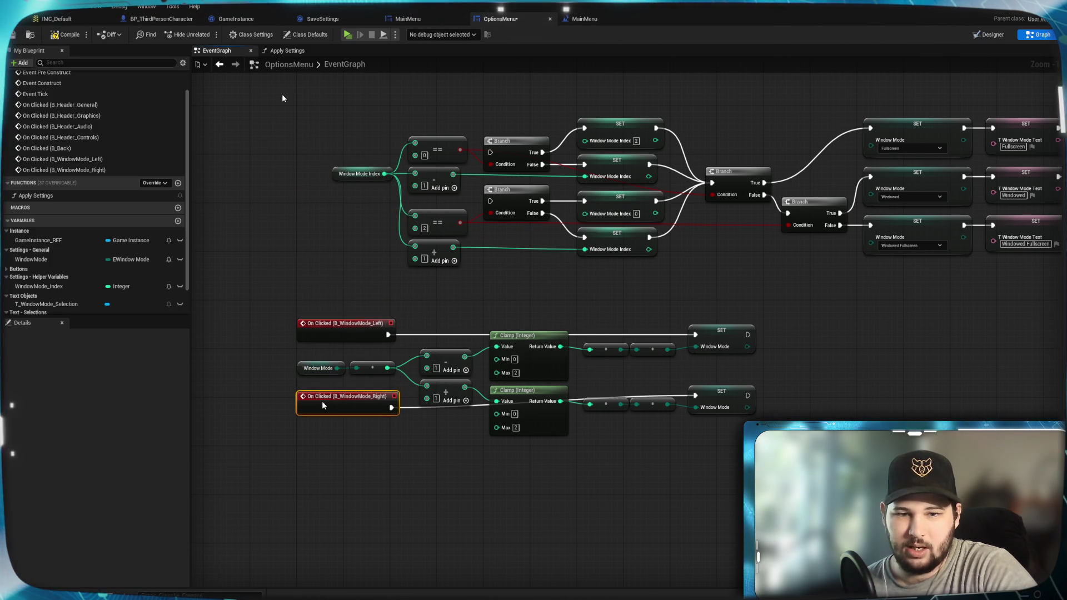
pyautogui.click(341, 459)
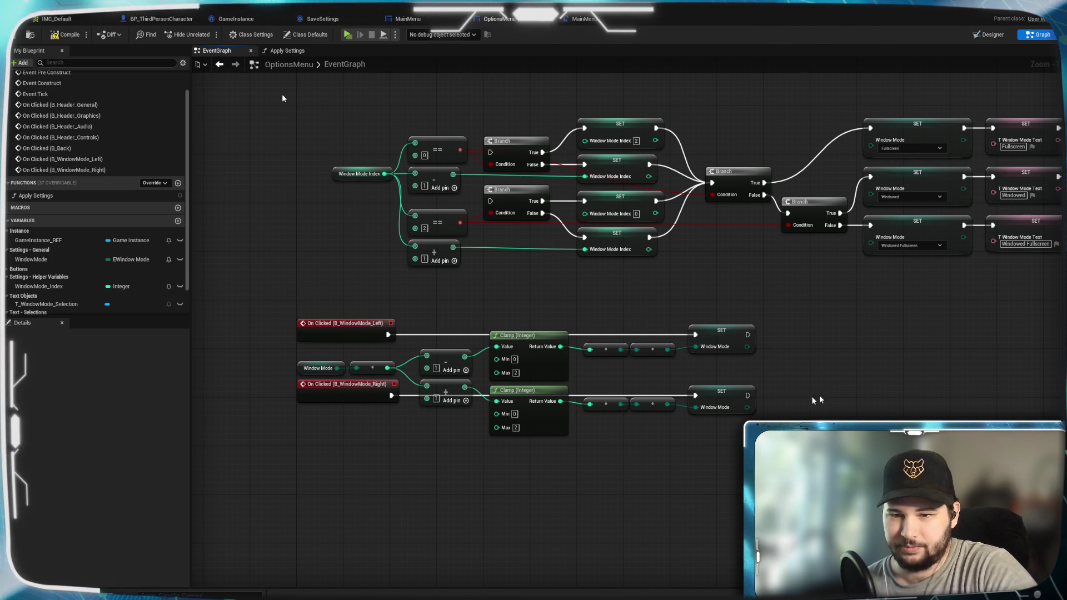
# Box-select the old index-based comparison, Branch and SET nodes
pyautogui.moveTo(270, 385); pyautogui.dragTo(223, 395)
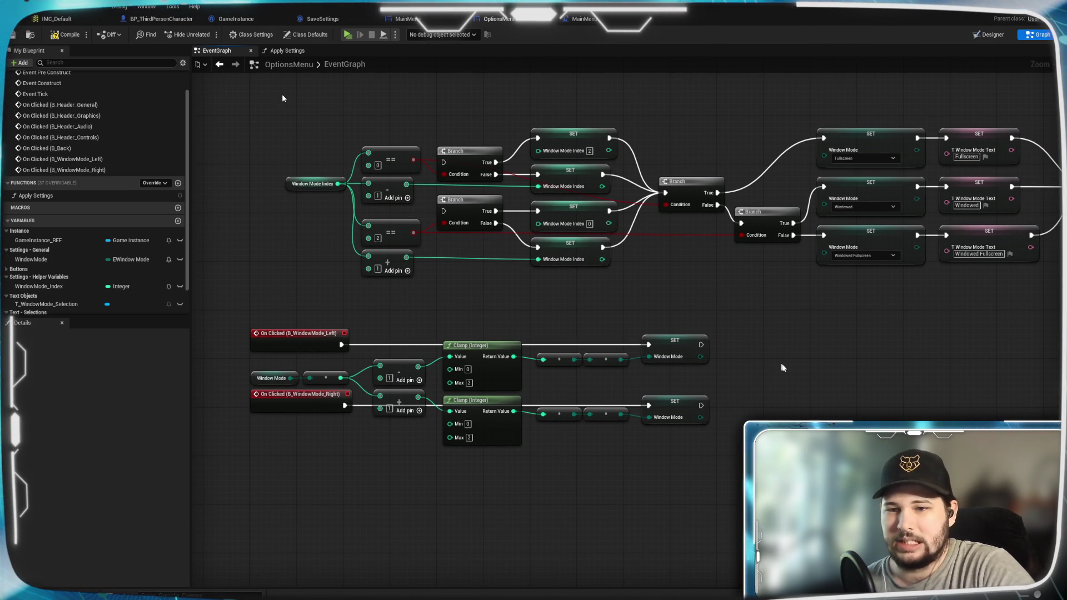
pyautogui.moveTo(723, 395); pyautogui.dragTo(676, 385)
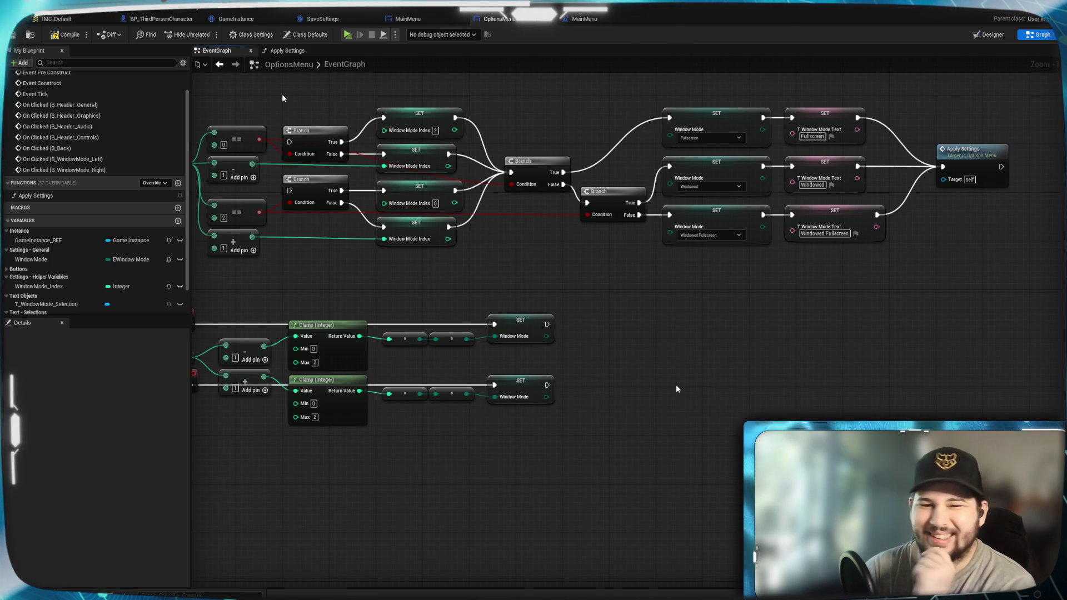
pyautogui.moveTo(468, 495)
pyautogui.mouseDown()
pyautogui.moveTo(615, 485)
pyautogui.moveTo(606, 491)
pyautogui.moveTo(729, 456)
pyautogui.moveTo(672, 390)
pyautogui.mouseUp()
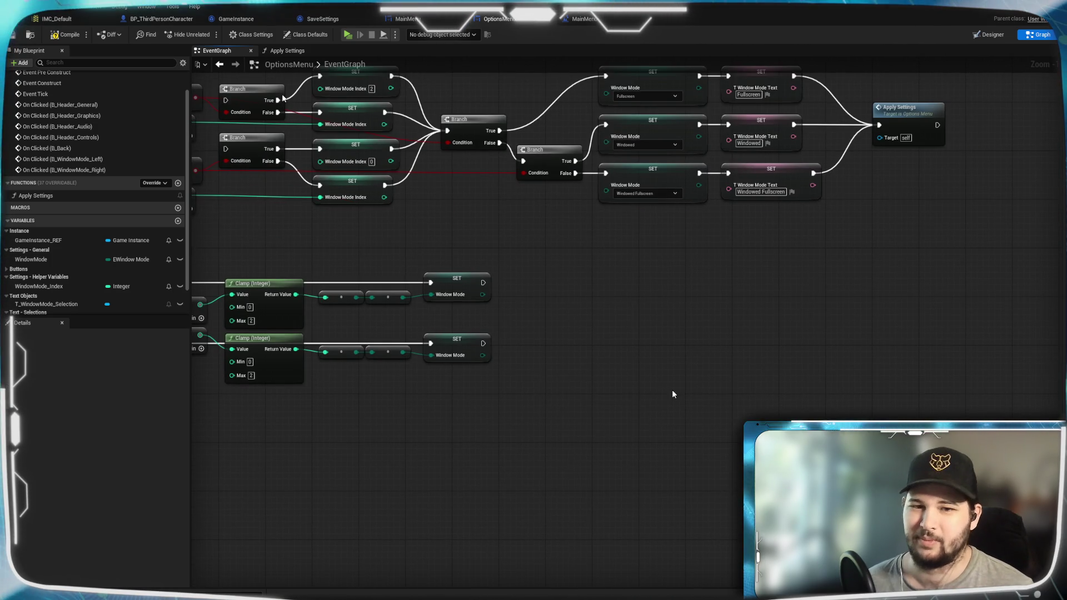
pyautogui.moveTo(584, 410)
pyautogui.mouseDown()
pyautogui.moveTo(748, 431)
pyautogui.moveTo(741, 369)
pyautogui.mouseUp()
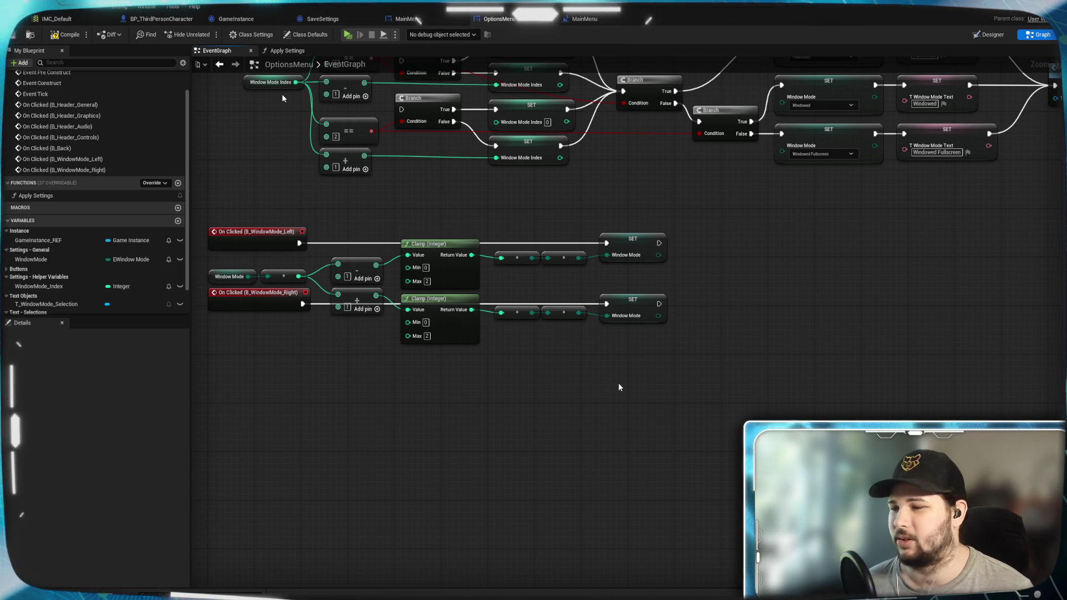
pyautogui.moveTo(529, 388); pyautogui.dragTo(591, 400)
pyautogui.moveTo(727, 406); pyautogui.dragTo(675, 426)
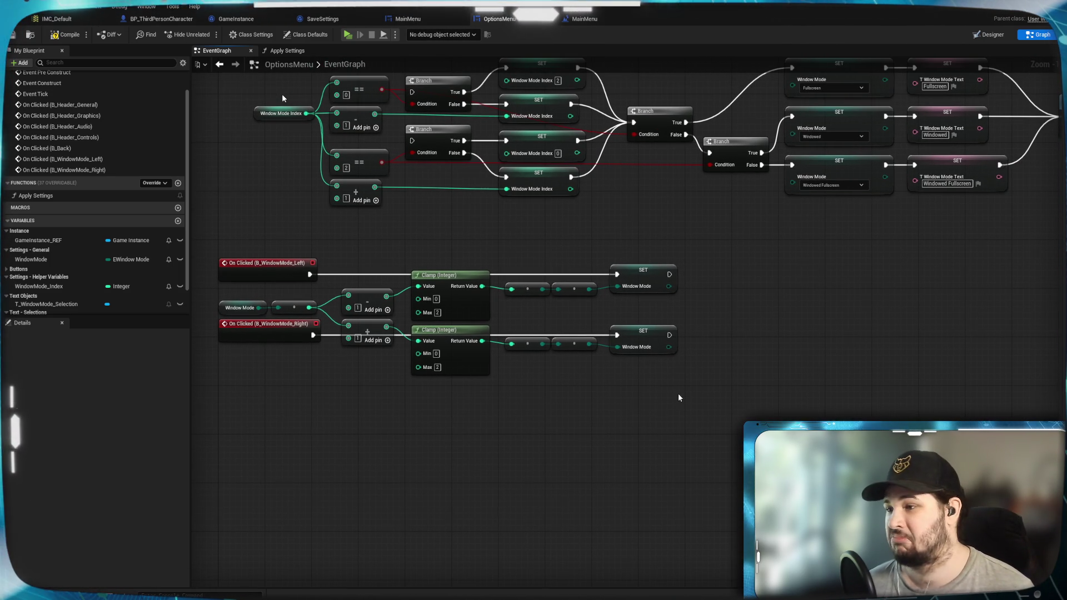
pyautogui.rightClick(680, 395)
pyautogui.click(749, 325)
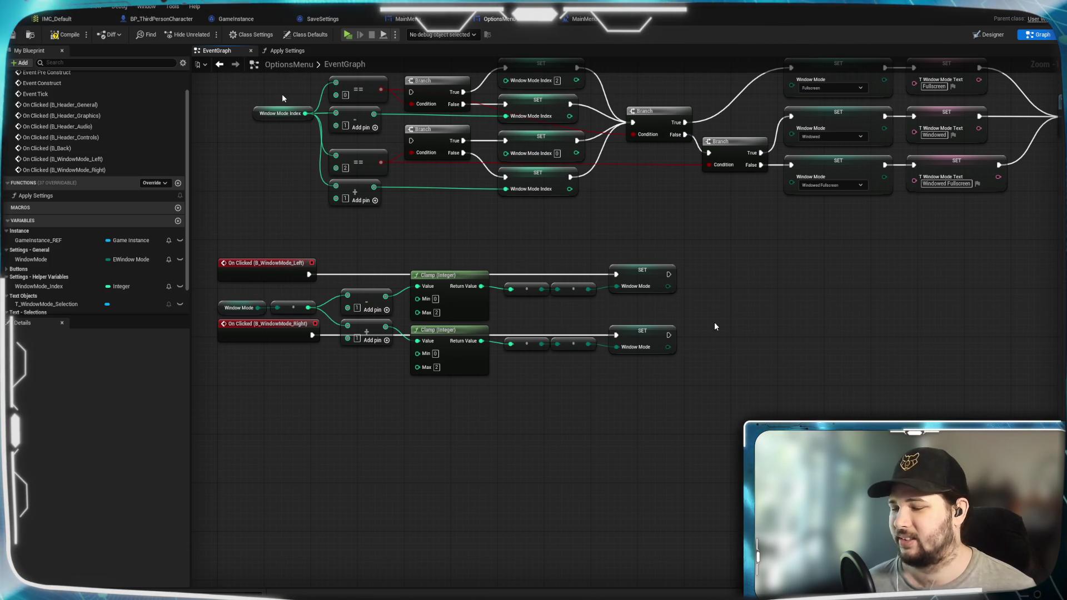
pyautogui.moveTo(720, 372)
pyautogui.mouseDown()
pyautogui.moveTo(699, 374)
pyautogui.moveTo(726, 393)
pyautogui.moveTo(715, 342)
pyautogui.moveTo(831, 322)
pyautogui.mouseUp()
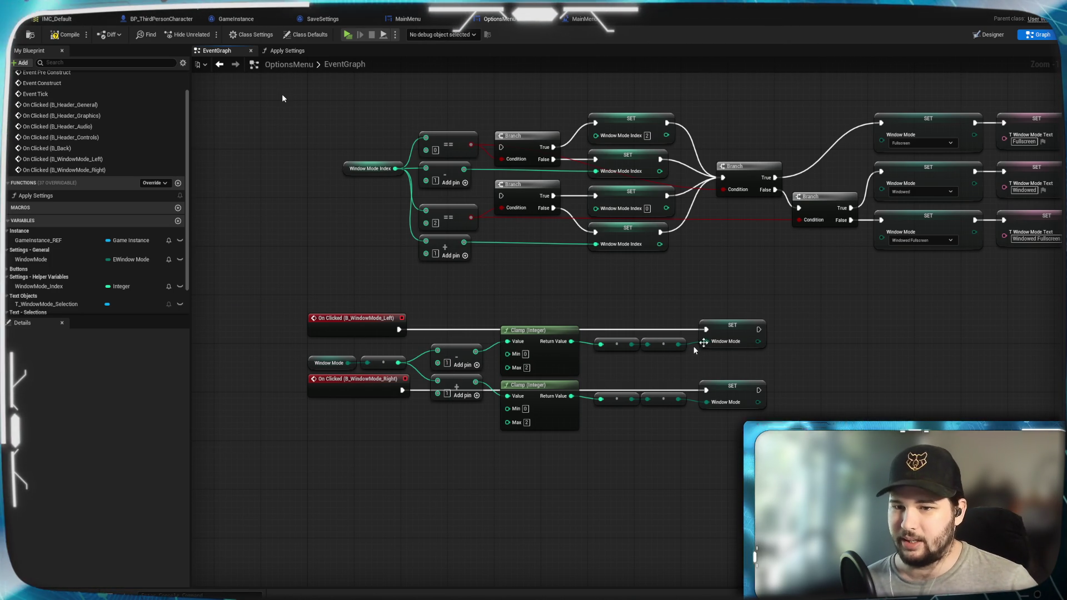
pyautogui.moveTo(863, 335)
pyautogui.mouseDown()
pyautogui.moveTo(795, 385)
pyautogui.moveTo(752, 372)
pyautogui.mouseUp()
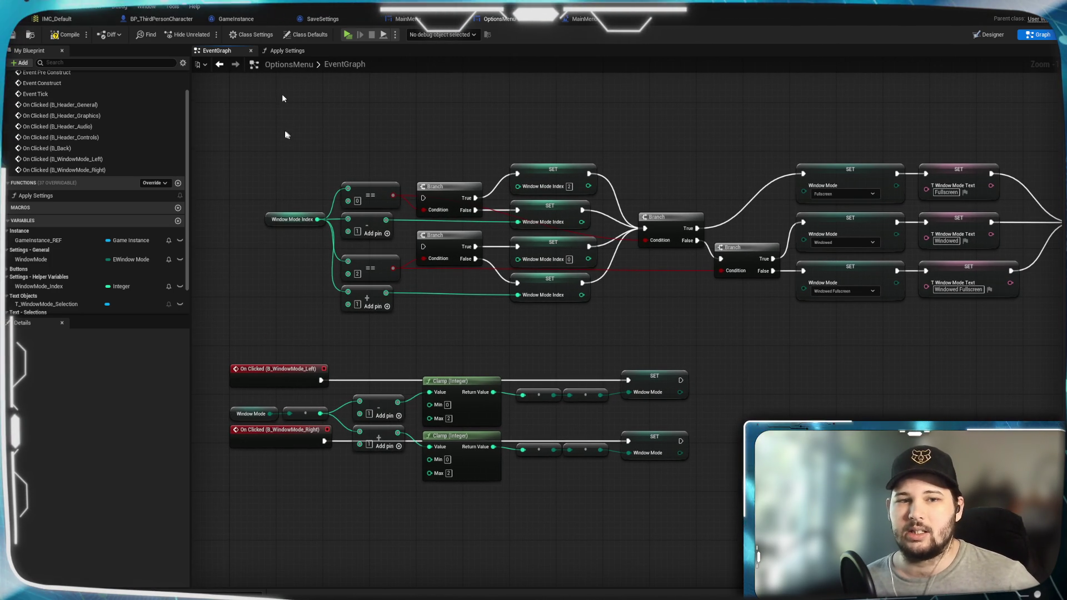
pyautogui.moveTo(284, 132)
pyautogui.mouseDown()
pyautogui.moveTo(562, 280)
pyautogui.moveTo(858, 334)
pyautogui.moveTo(878, 349)
pyautogui.mouseUp()
pyautogui.moveTo(878, 345); pyautogui.dragTo(877, 346)
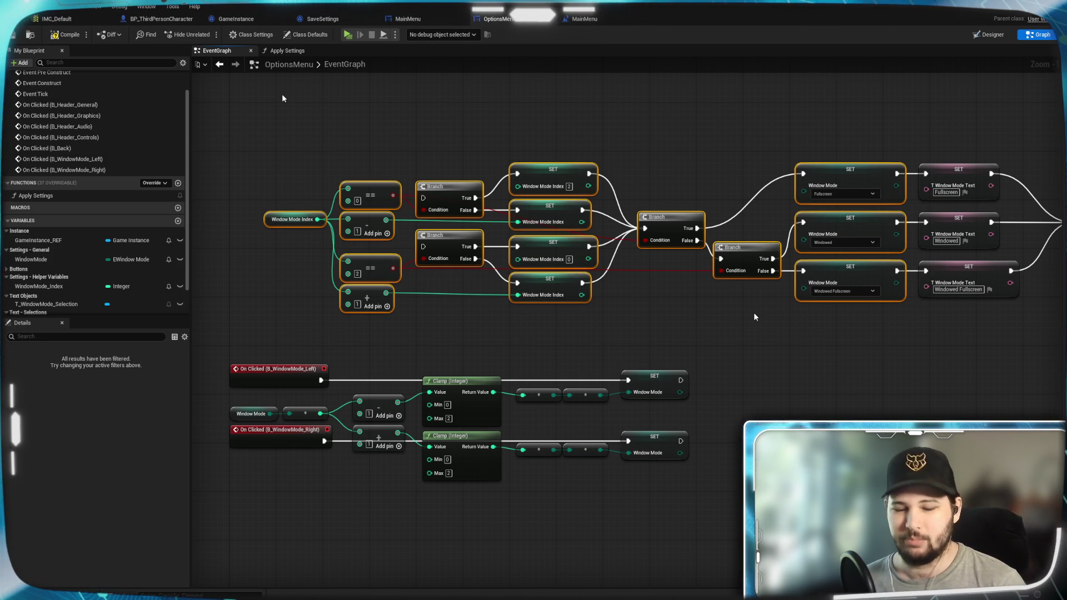
# Delete the old branching nodes and move the three text SETs and Apply Settings left
pyautogui.press('Delete')
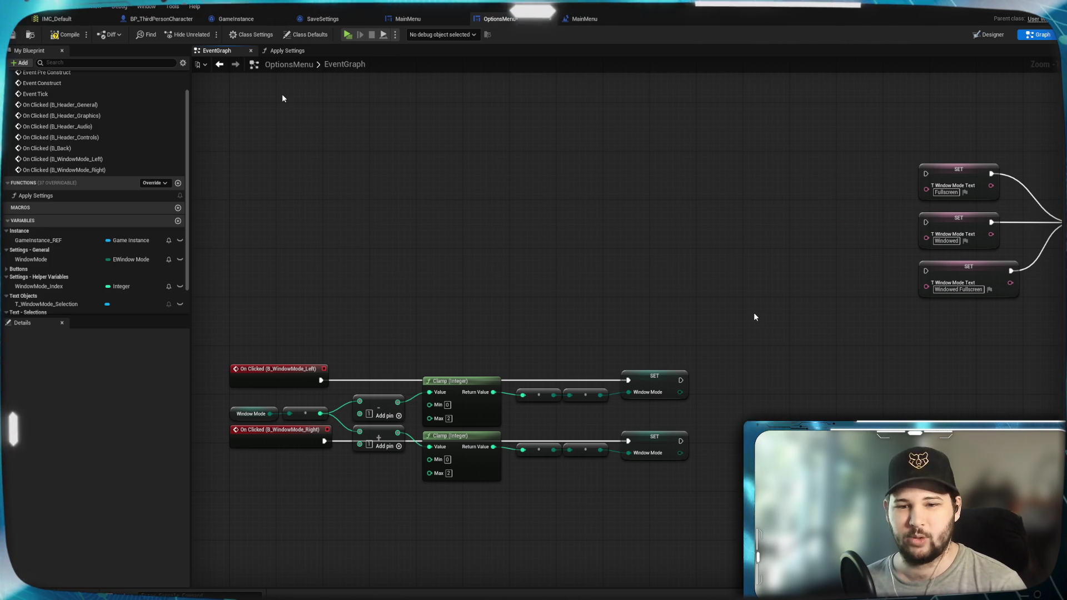
pyautogui.moveTo(755, 317)
pyautogui.mouseDown()
pyautogui.moveTo(706, 240)
pyautogui.moveTo(818, 270)
pyautogui.moveTo(689, 313)
pyautogui.mouseUp()
pyautogui.moveTo(821, 100); pyautogui.dragTo(986, 292)
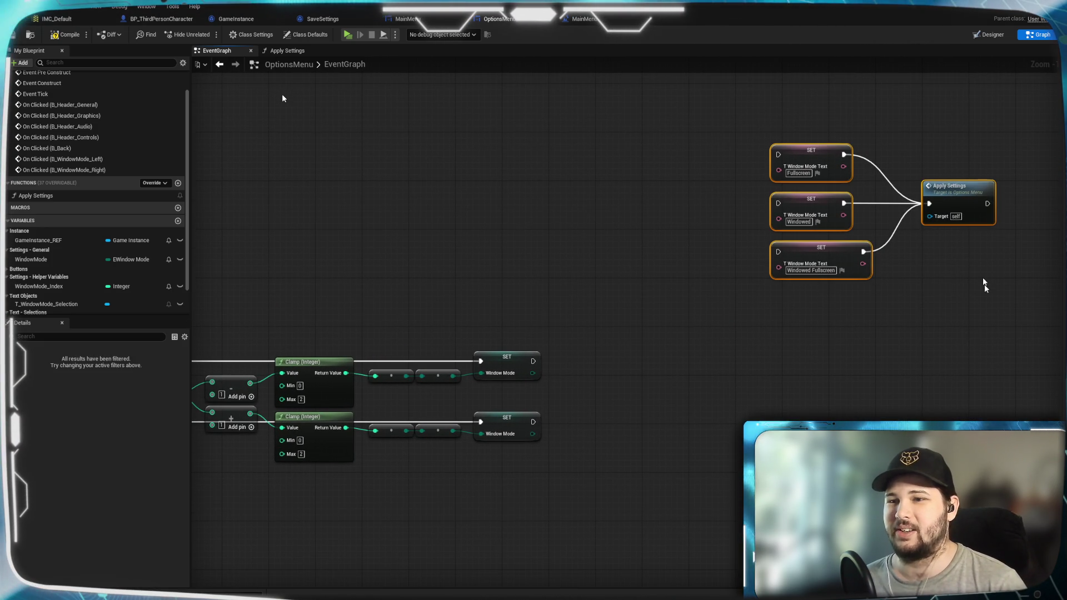
pyautogui.moveTo(971, 208)
pyautogui.mouseDown()
pyautogui.moveTo(856, 300)
pyautogui.moveTo(661, 250)
pyautogui.mouseUp()
# Compile the OptionsMenu blueprint
pyautogui.click(678, 348)
pyautogui.moveTo(678, 348); pyautogui.dragTo(832, 310)
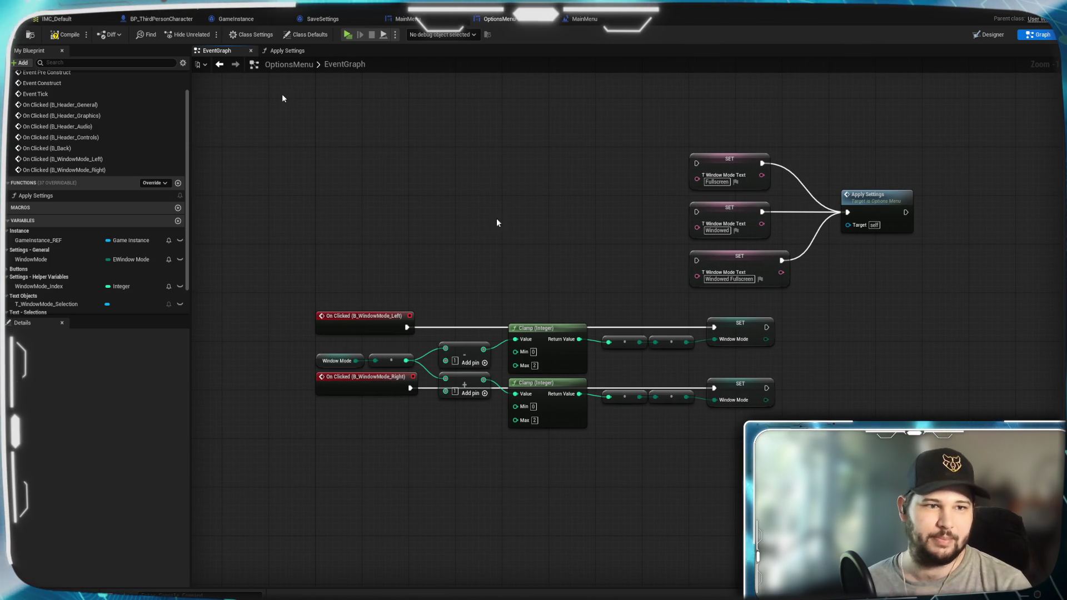
pyautogui.scroll(2, 155, 183)
pyautogui.scroll(-2, 108, 175)
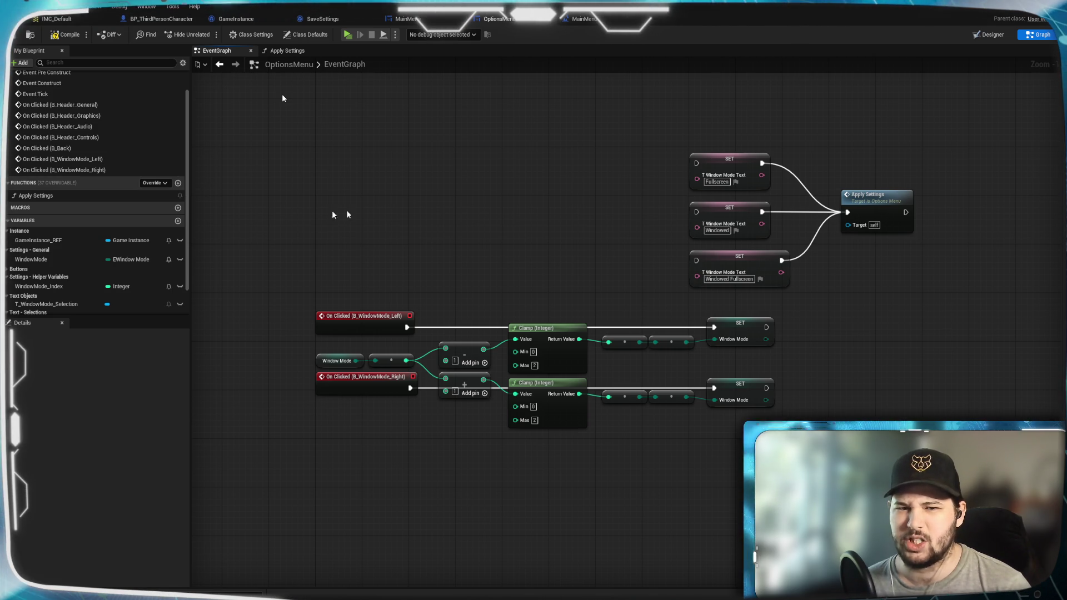
pyautogui.click(64, 36)
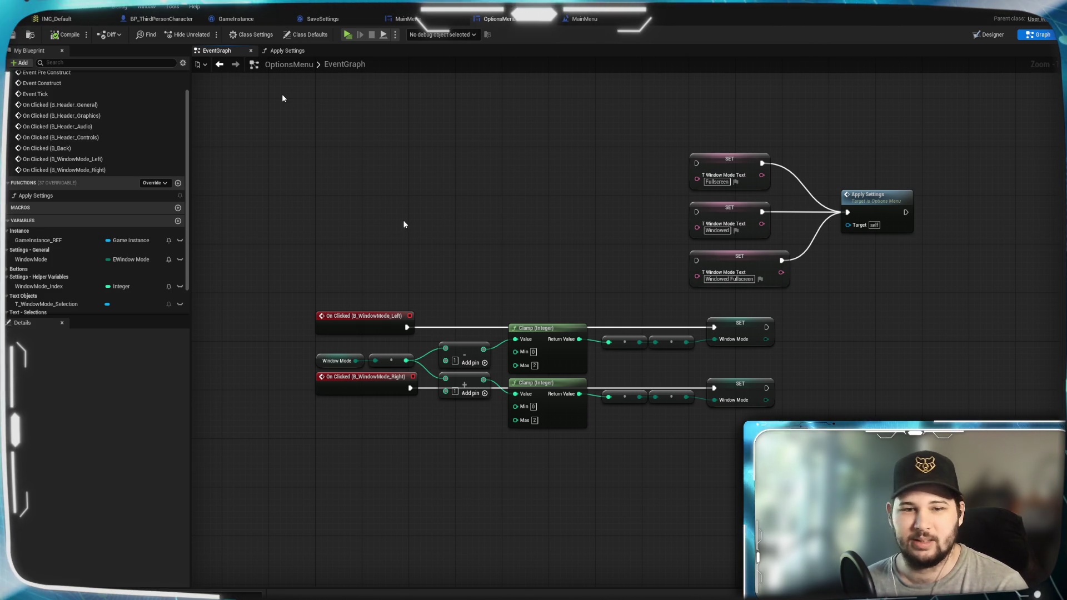
# Review the window-mode click logic nodes, then save the OptionsMenu blueprint with Ctrl+S
pyautogui.moveTo(290, 256)
pyautogui.mouseDown()
pyautogui.moveTo(355, 411)
pyautogui.moveTo(358, 449)
pyautogui.mouseUp()
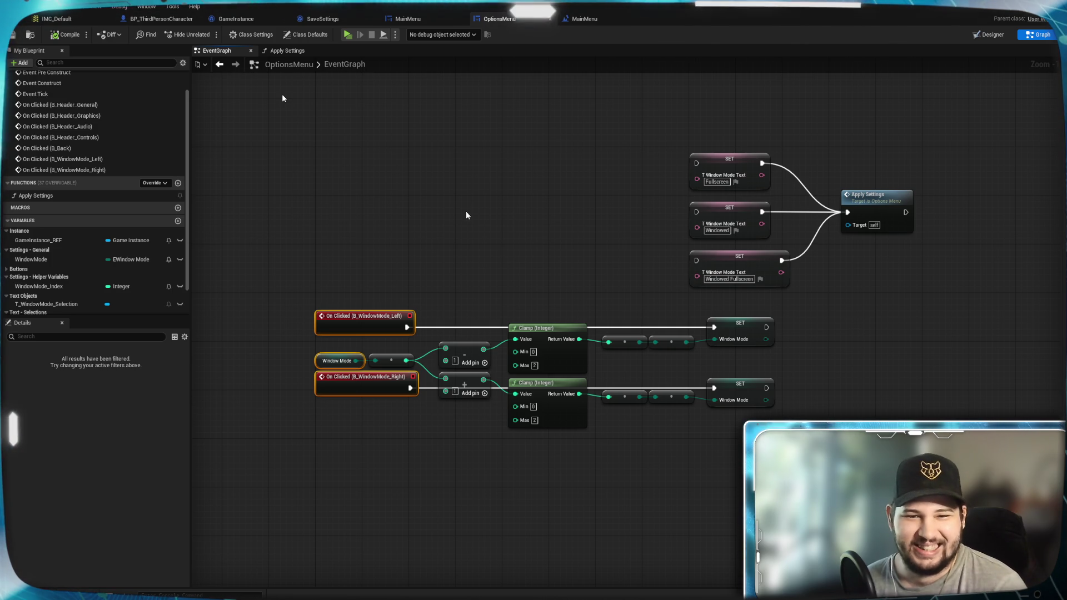
pyautogui.click(487, 231)
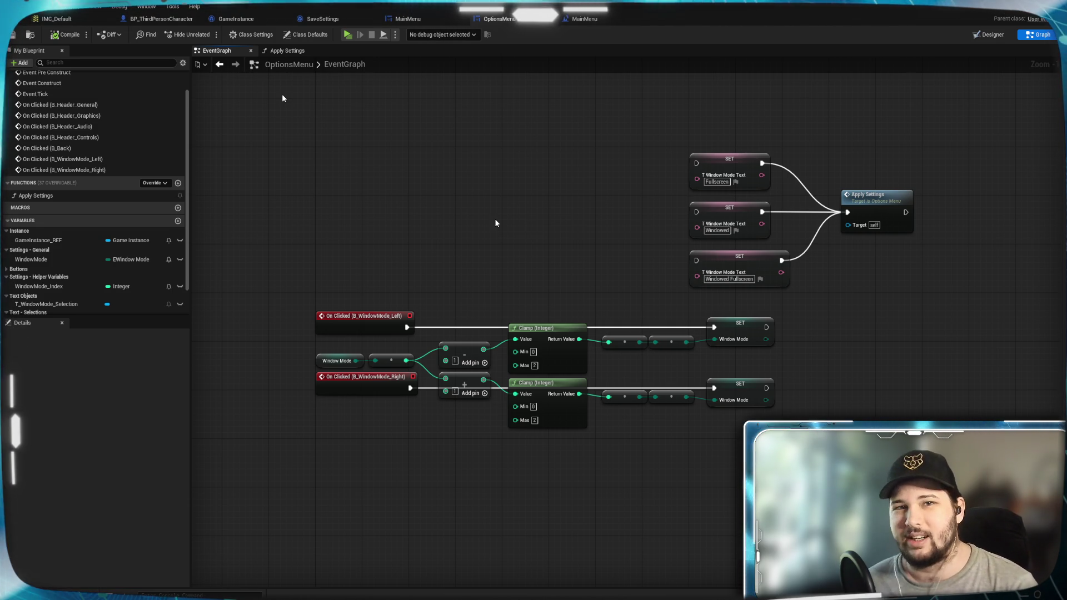
pyautogui.moveTo(497, 223)
pyautogui.mouseDown()
pyautogui.moveTo(480, 212)
pyautogui.moveTo(469, 228)
pyautogui.mouseUp()
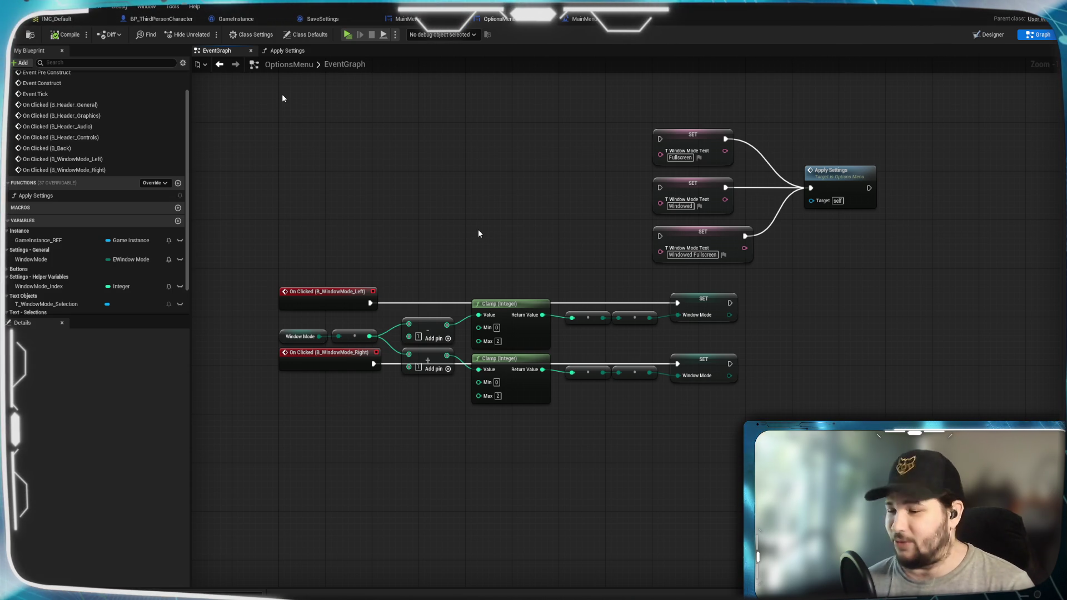
pyautogui.moveTo(478, 233)
pyautogui.mouseDown()
pyautogui.moveTo(505, 240)
pyautogui.moveTo(551, 185)
pyautogui.moveTo(695, 202)
pyautogui.mouseUp()
pyautogui.moveTo(922, 328); pyautogui.dragTo(405, 417)
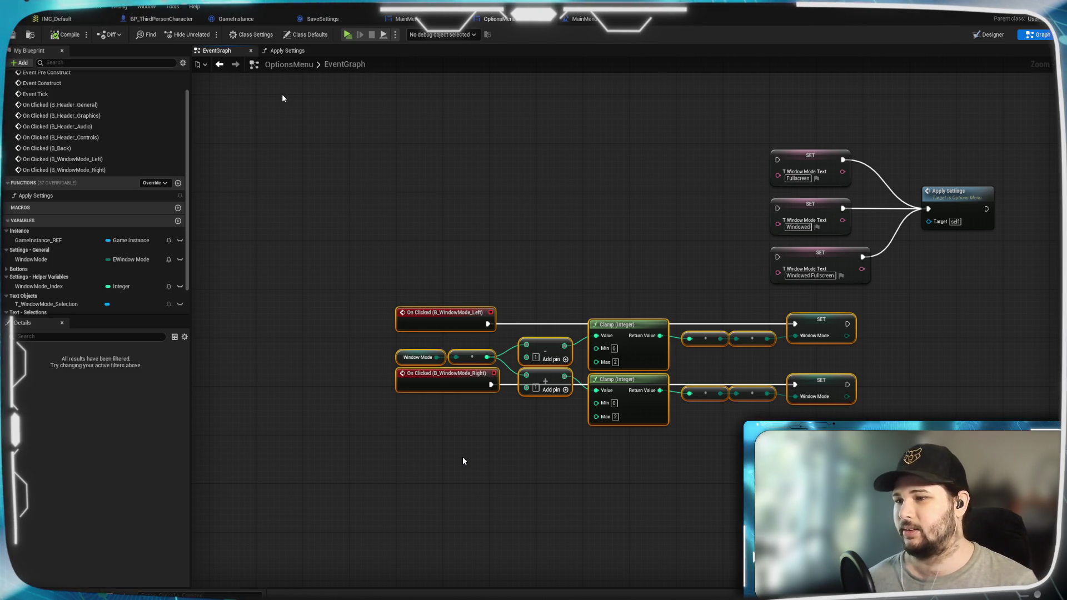
pyautogui.moveTo(492, 470)
pyautogui.mouseDown()
pyautogui.moveTo(577, 469)
pyautogui.moveTo(532, 481)
pyautogui.moveTo(582, 489)
pyautogui.mouseUp()
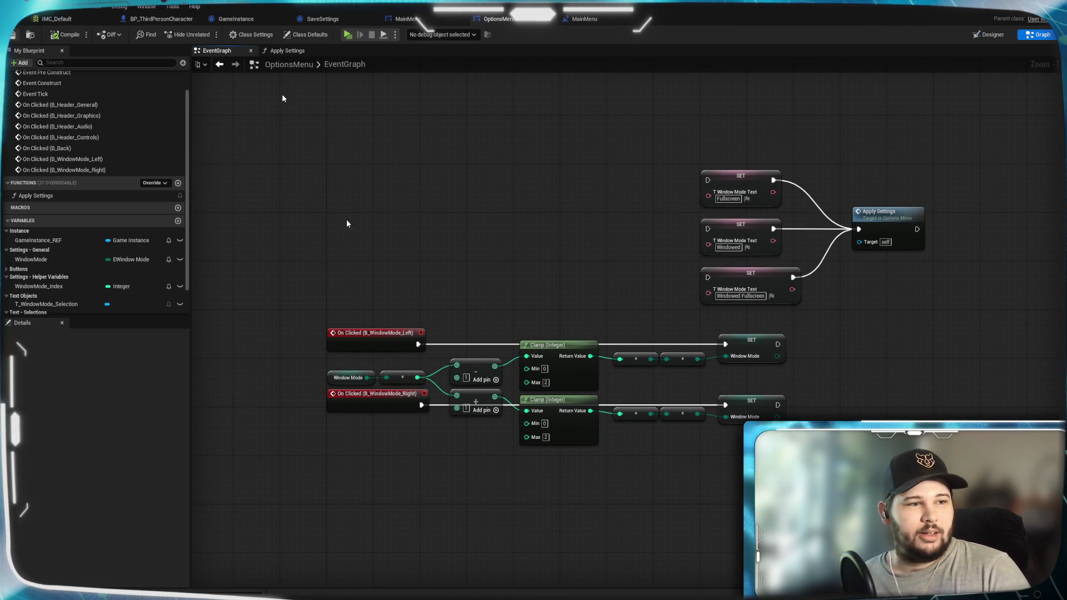
pyautogui.hotkey('ctrl', 's')
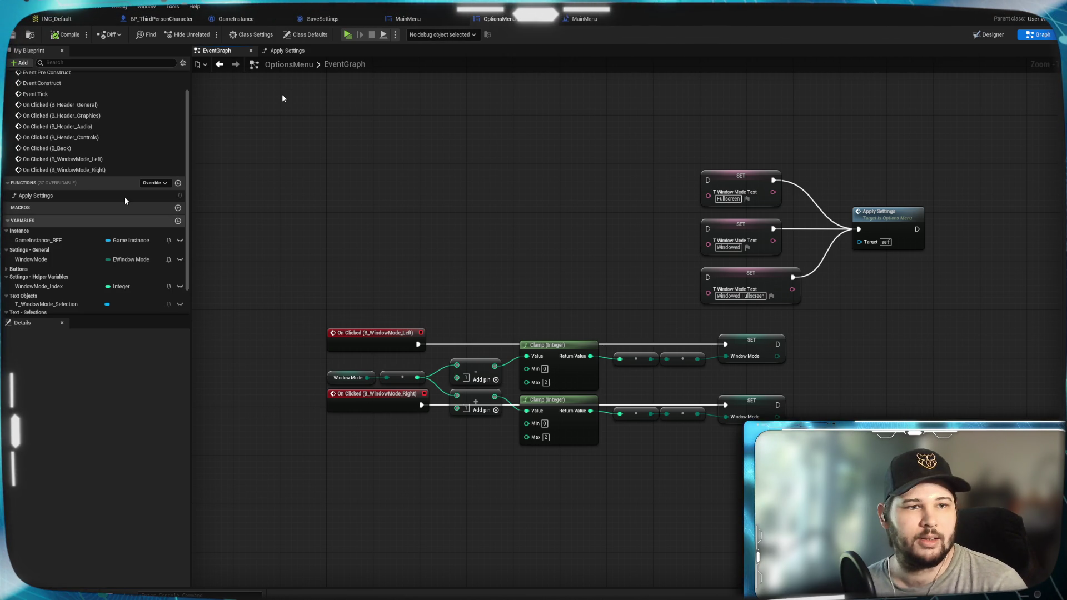
# Create a function named 'Get Text - Window Mode' and set its category to 'UI Text'
pyautogui.click(178, 183)
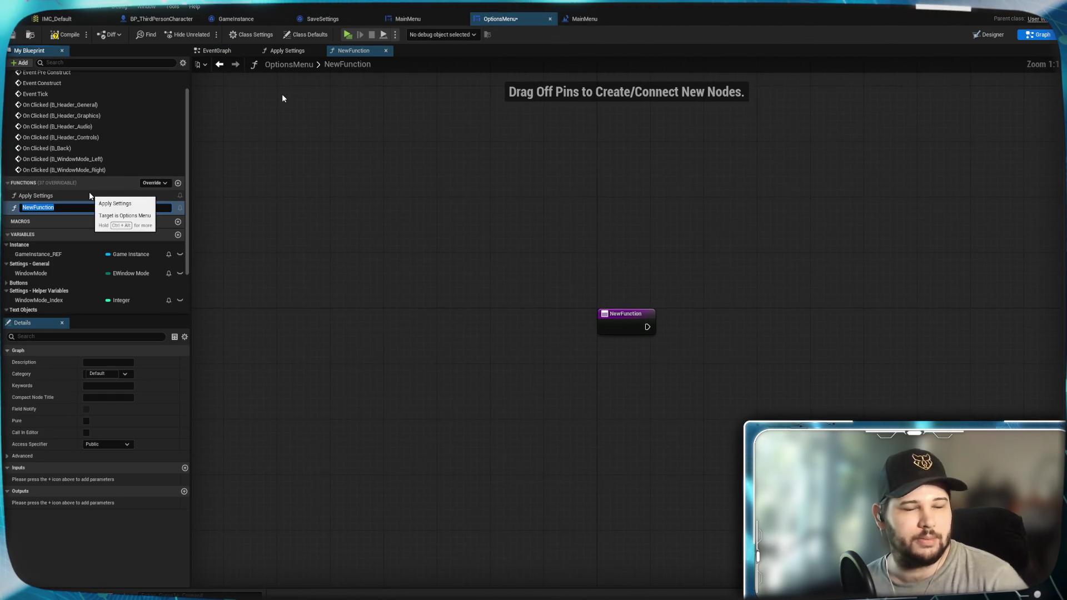
pyautogui.write('Get Text')
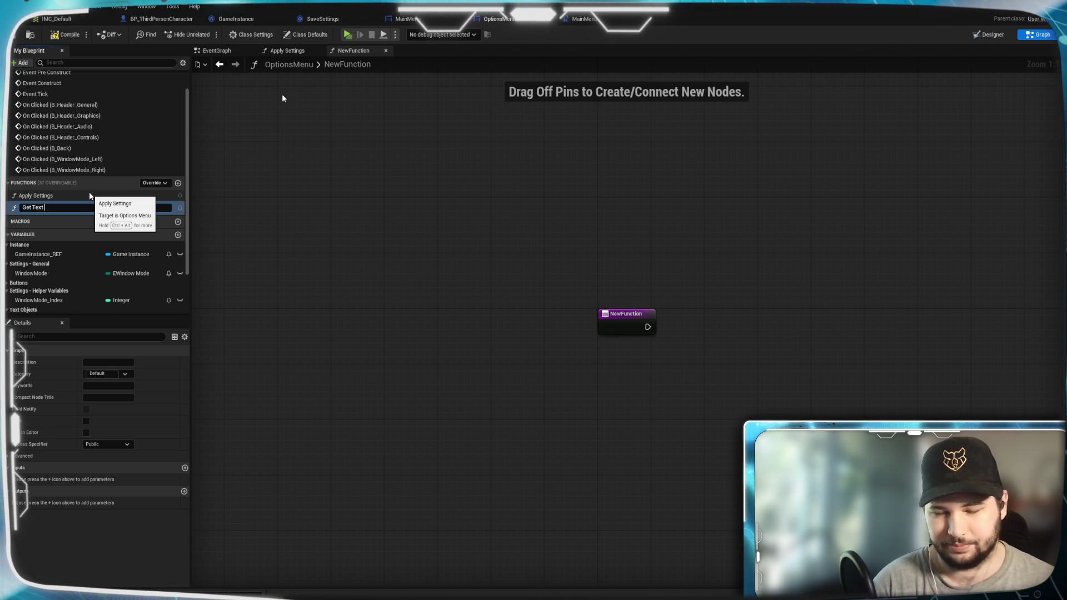
pyautogui.write(' - Window')
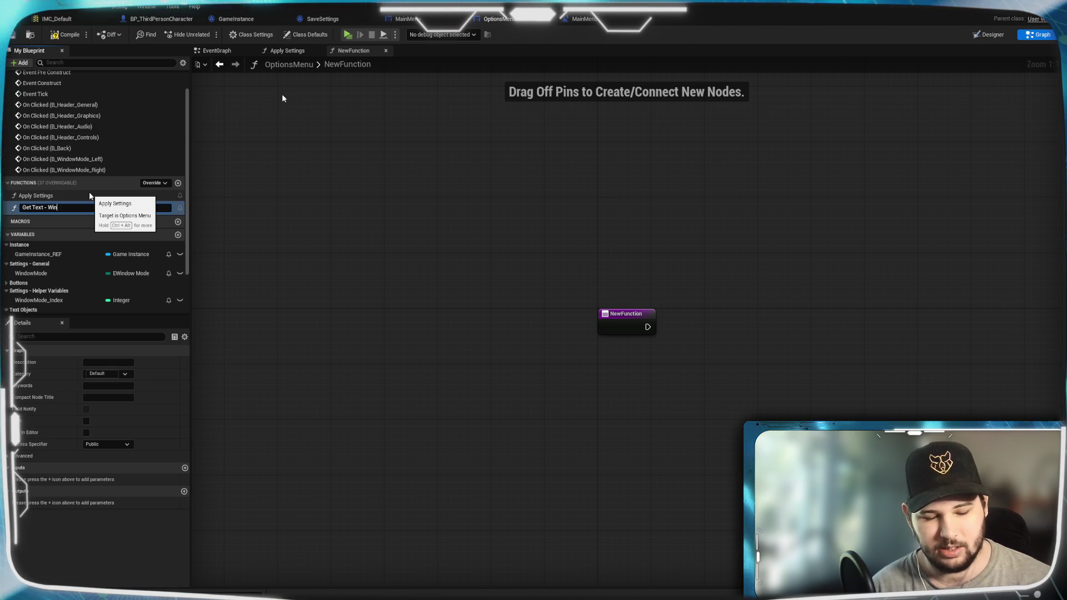
pyautogui.write(' Mode')
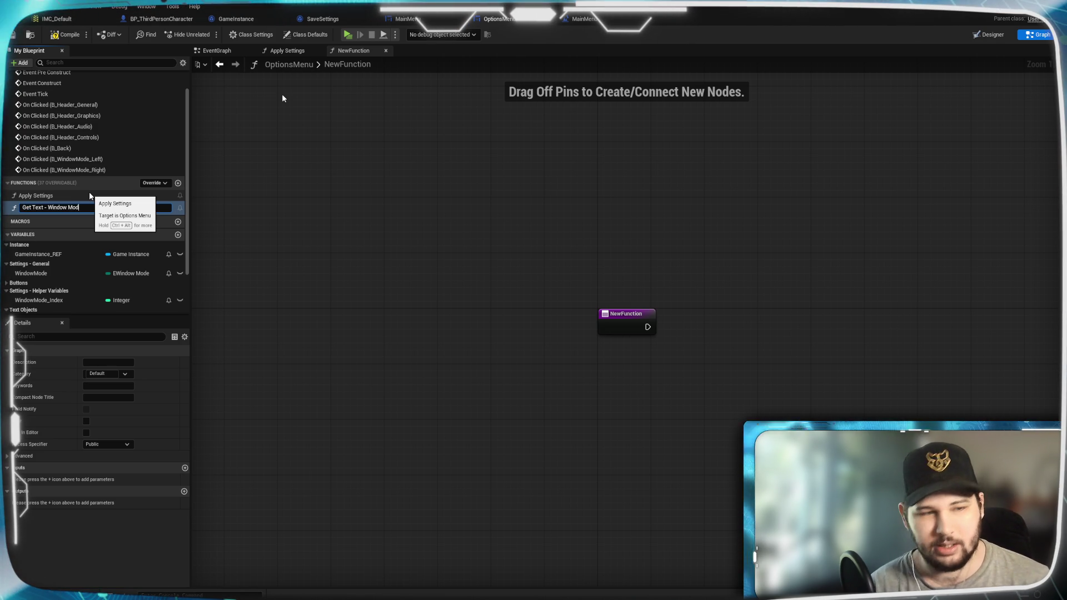
pyautogui.press('Return')
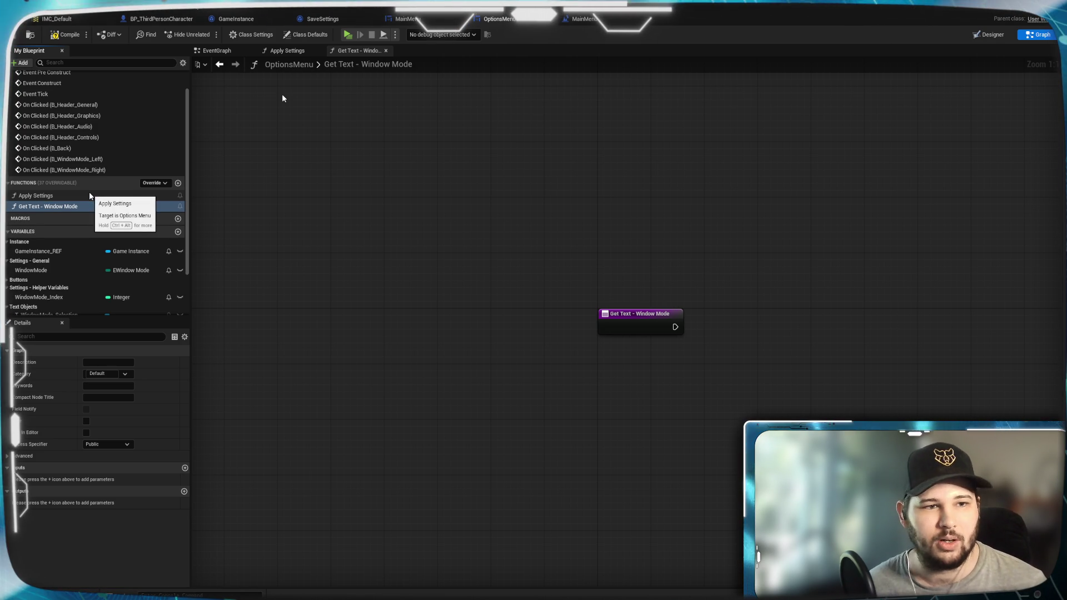
pyautogui.click(113, 374)
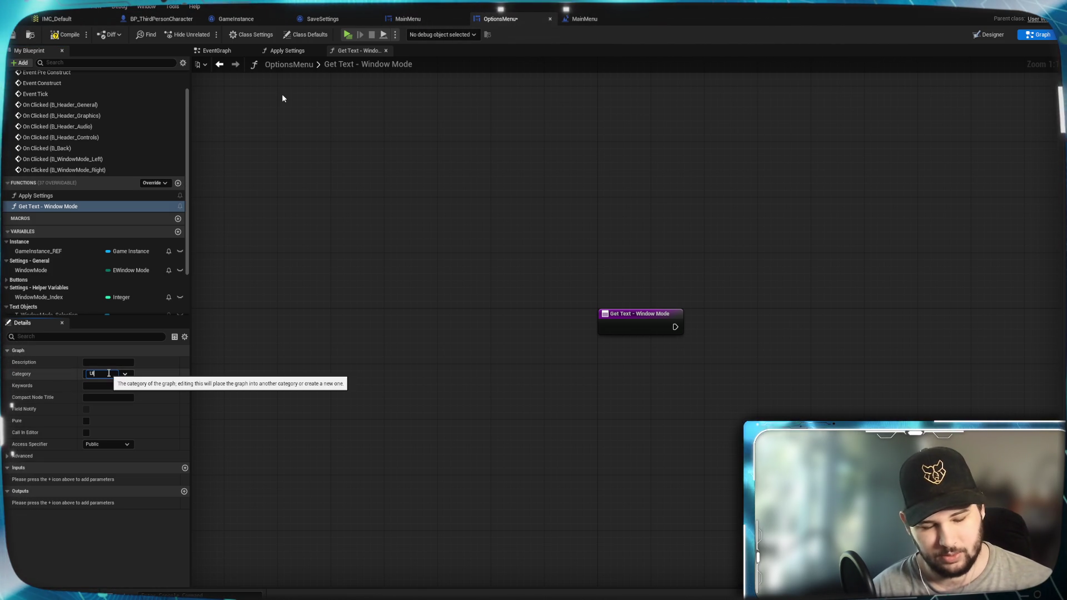
pyautogui.write('UI Text')
pyautogui.press('Return')
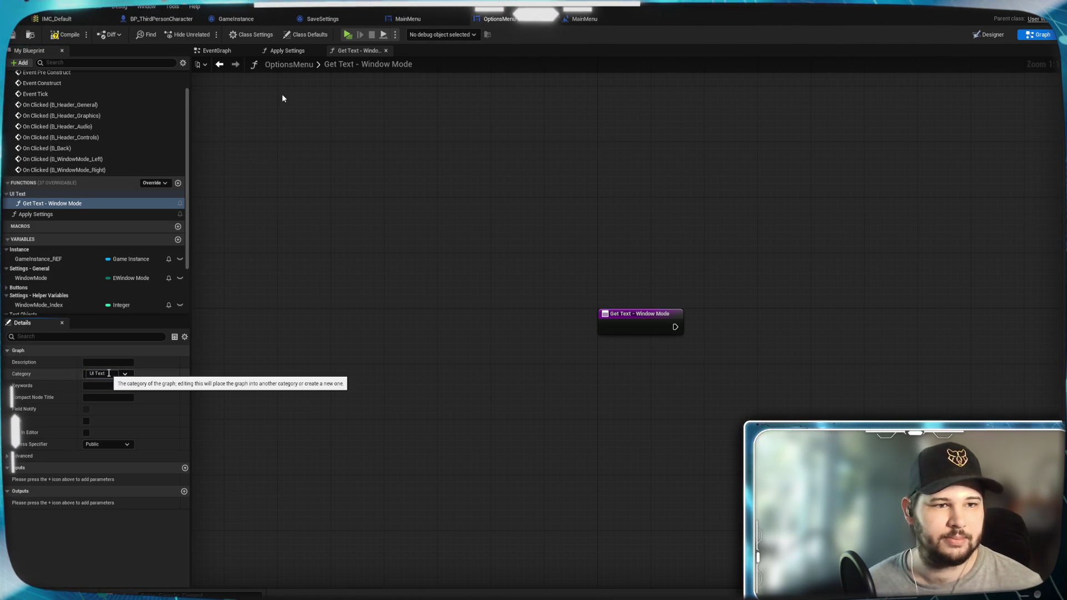
pyautogui.moveTo(616, 398)
pyautogui.mouseDown()
pyautogui.moveTo(610, 362)
pyautogui.moveTo(557, 344)
pyautogui.mouseUp()
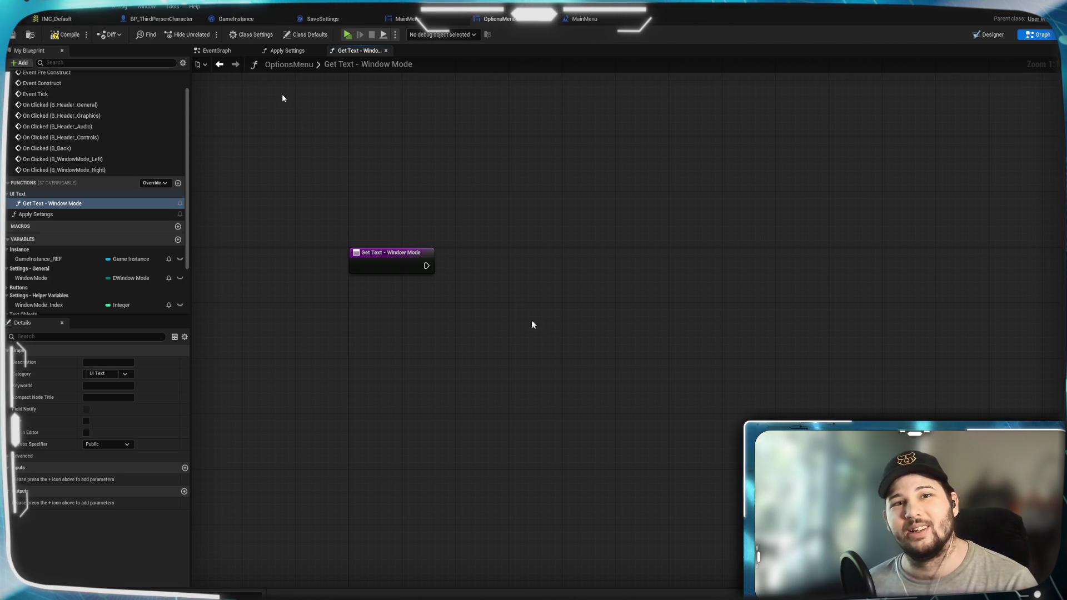
pyautogui.moveTo(422, 314)
pyautogui.mouseDown()
pyautogui.moveTo(438, 324)
pyautogui.moveTo(376, 313)
pyautogui.moveTo(385, 287)
pyautogui.mouseUp()
# Add a Return Node wired from the Get Text - Window Mode entry, placed to its right
pyautogui.moveTo(386, 346)
pyautogui.mouseDown()
pyautogui.moveTo(374, 315)
pyautogui.moveTo(396, 298)
pyautogui.moveTo(381, 276)
pyautogui.mouseUp()
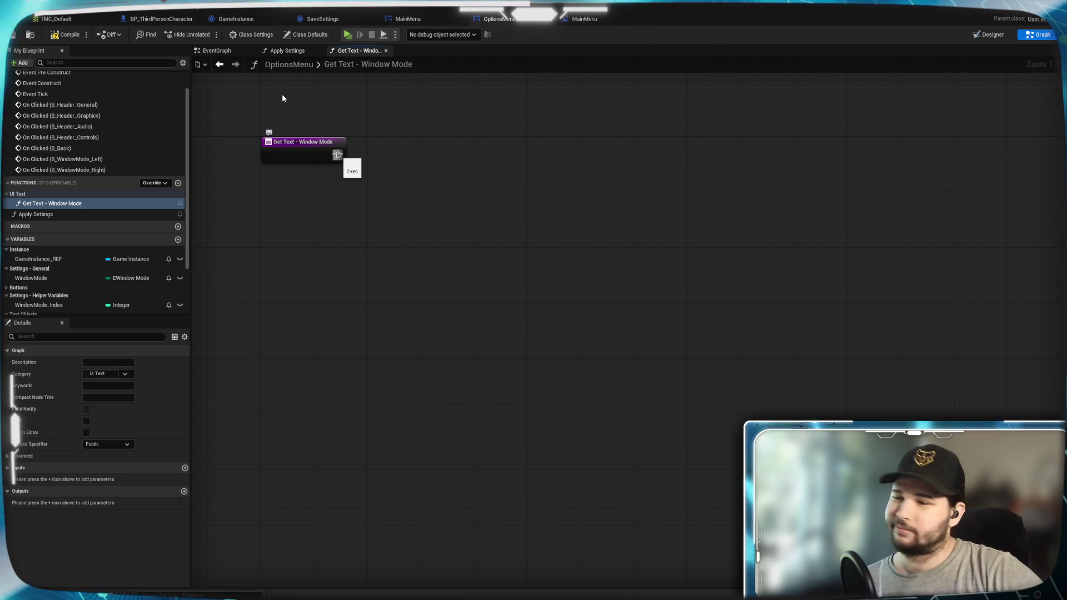
pyautogui.moveTo(337, 154); pyautogui.dragTo(405, 170)
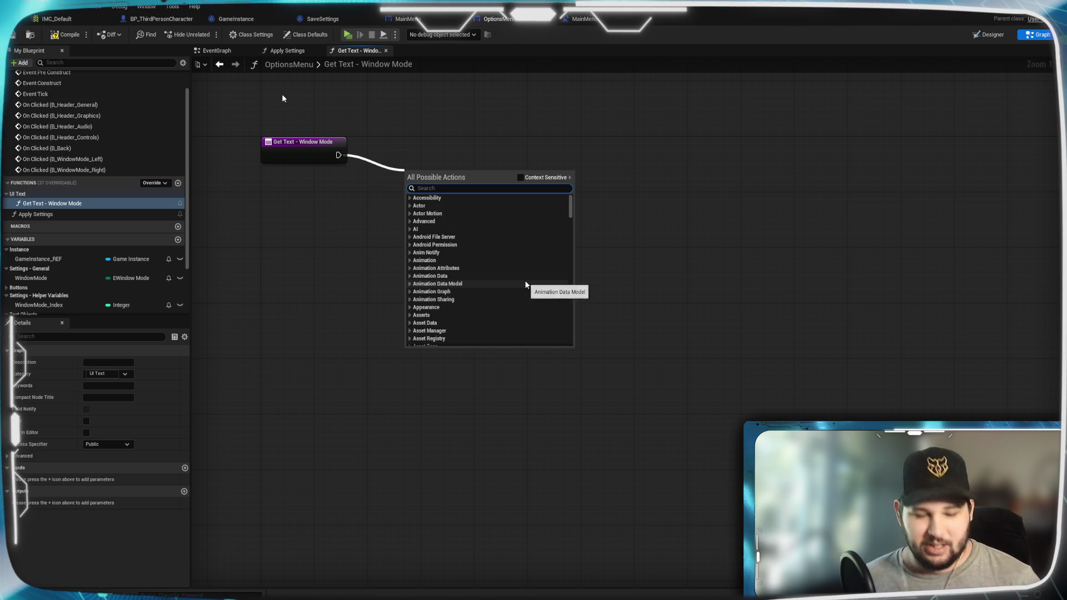
pyautogui.write('return')
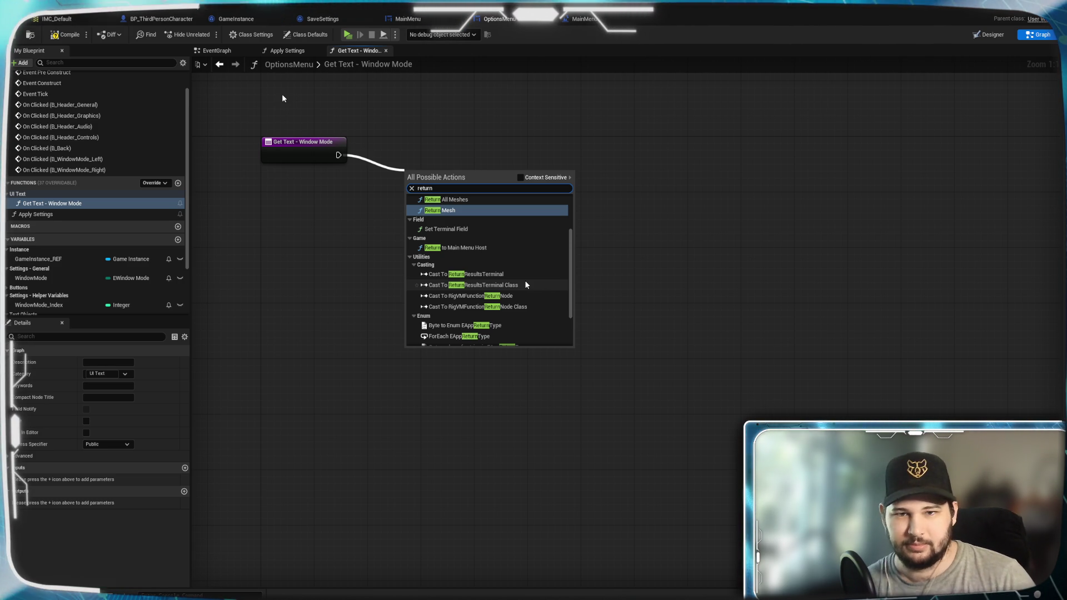
pyautogui.click(521, 179)
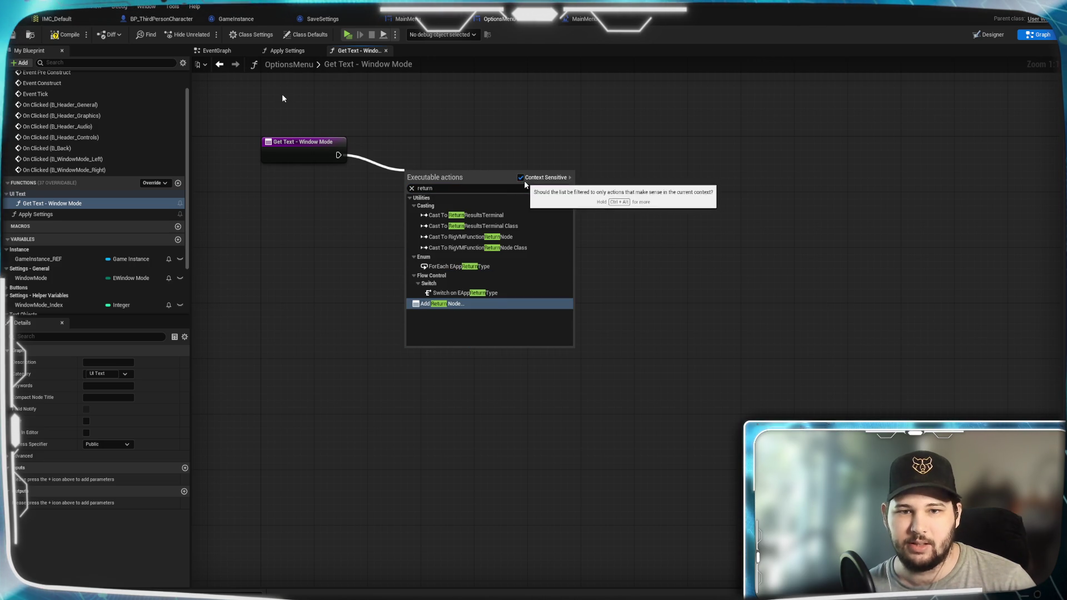
pyautogui.click(489, 304)
pyautogui.moveTo(485, 172); pyautogui.dragTo(612, 145)
pyautogui.click(460, 287)
pyautogui.scroll(-2, 67, 241)
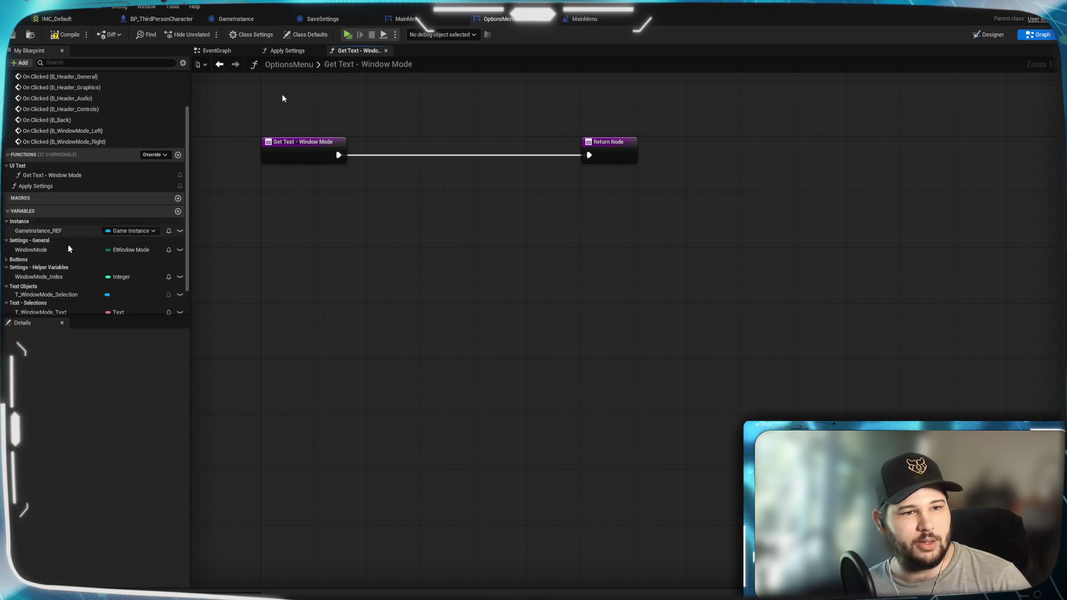
# Add a WindowMode getter below the function's entry node
pyautogui.moveTo(55, 250); pyautogui.dragTo(222, 269)
pyautogui.moveTo(483, 276); pyautogui.dragTo(266, 207)
pyautogui.moveTo(351, 283); pyautogui.dragTo(264, 201)
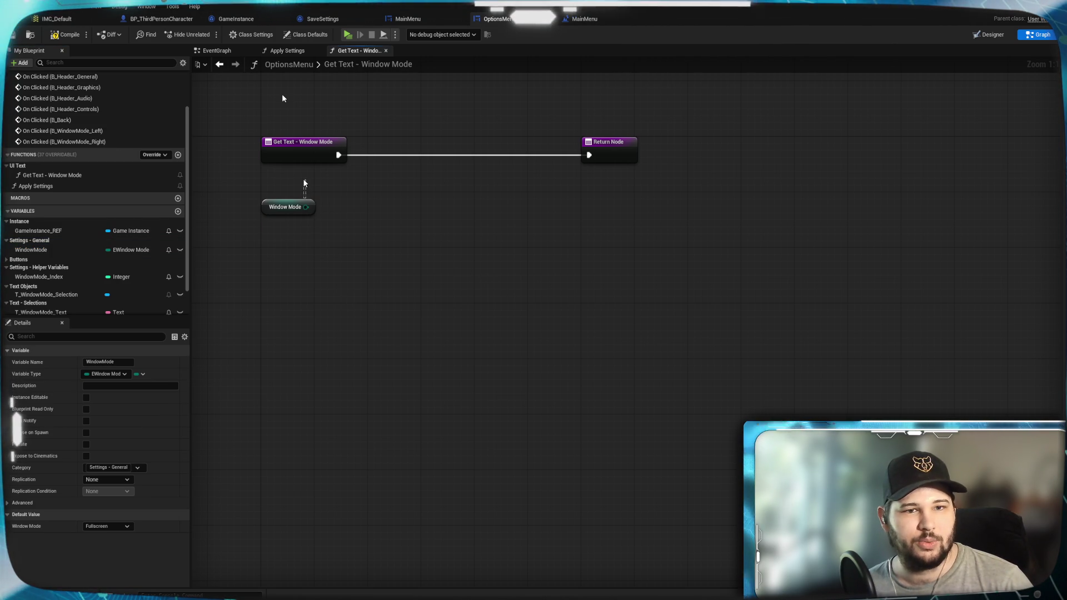
pyautogui.click(336, 219)
pyautogui.click(280, 212)
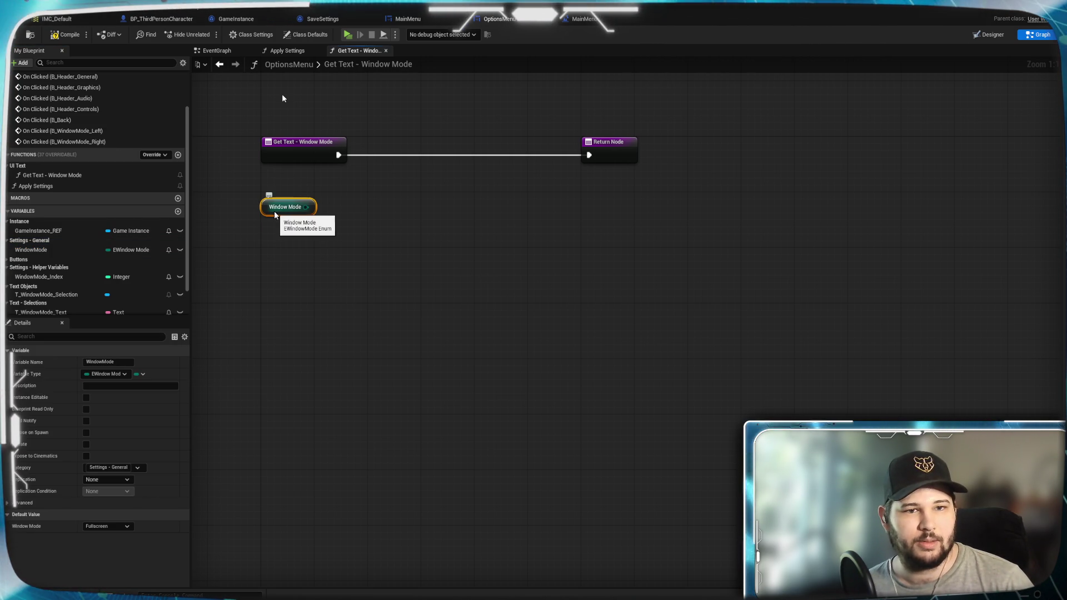
pyautogui.moveTo(278, 192); pyautogui.dragTo(389, 207)
pyautogui.click(348, 253)
# Convert Window Mode to text through chained Enum to String and To Text (String) nodes
pyautogui.write('en')
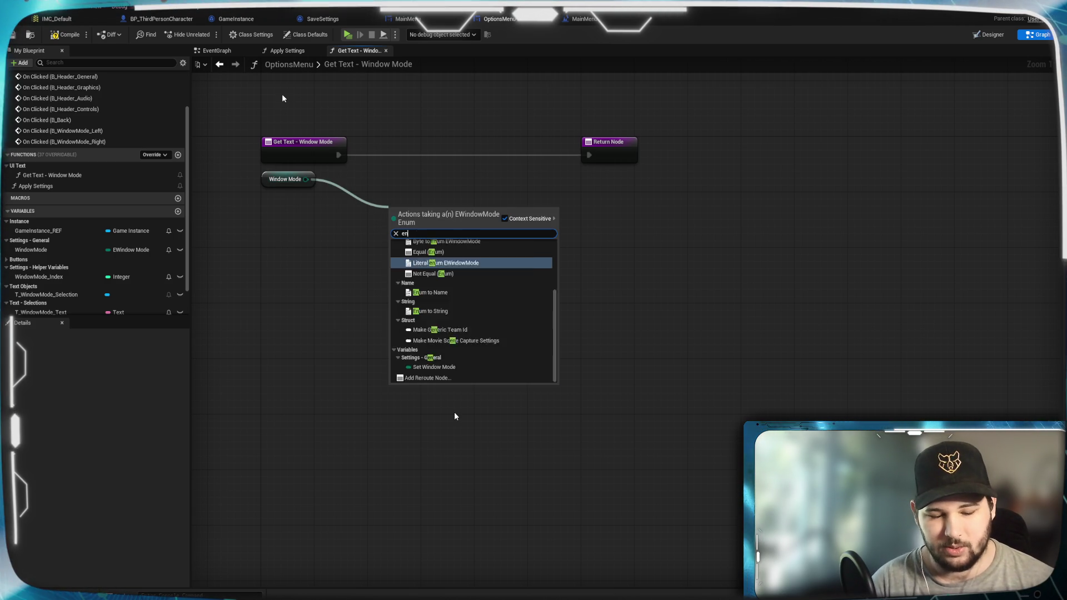
pyautogui.write('um to')
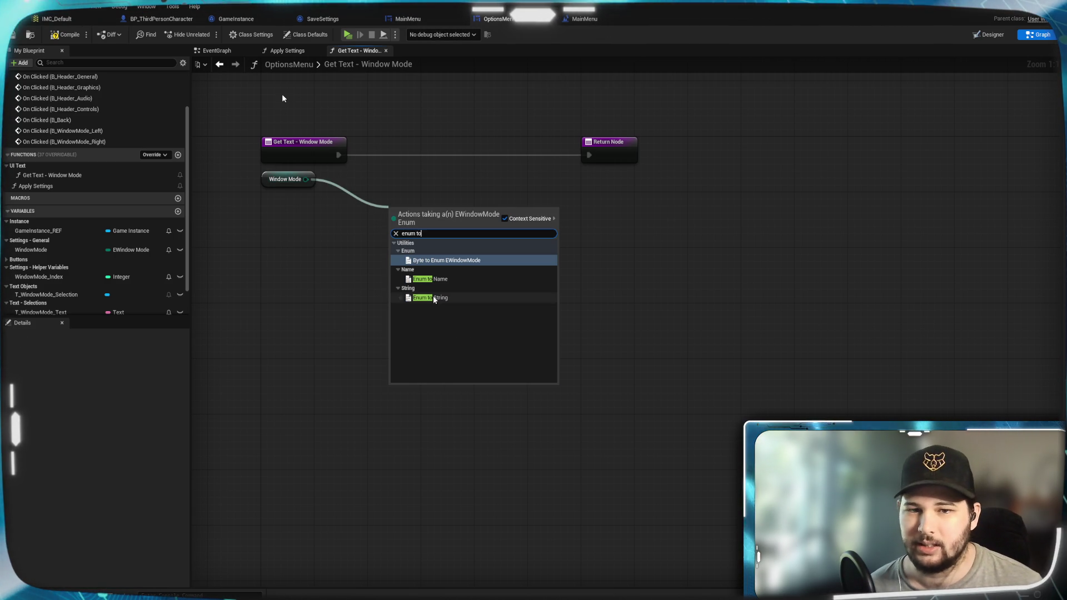
pyautogui.click(432, 298)
pyautogui.moveTo(407, 209)
pyautogui.mouseDown()
pyautogui.moveTo(362, 187)
pyautogui.moveTo(367, 180)
pyautogui.mouseUp()
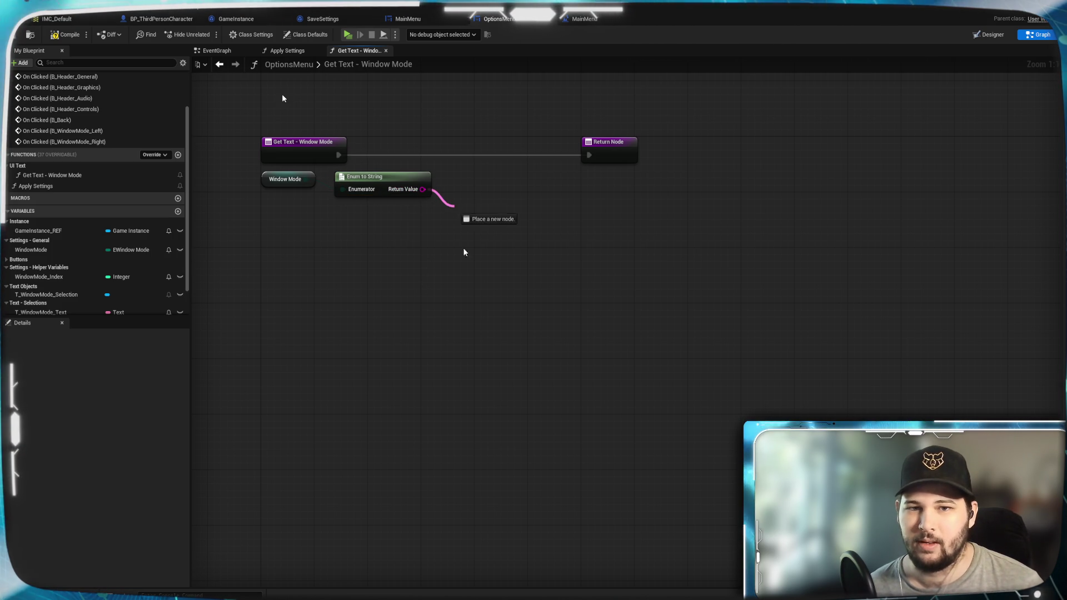
pyautogui.moveTo(455, 209); pyautogui.dragTo(455, 210)
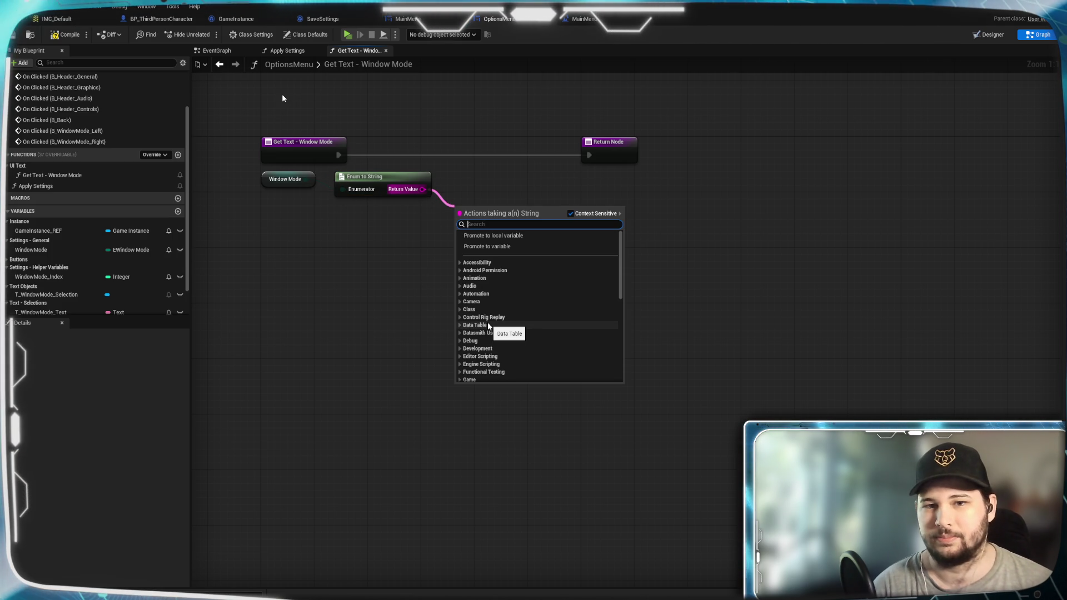
pyautogui.scroll(-10, 488, 327)
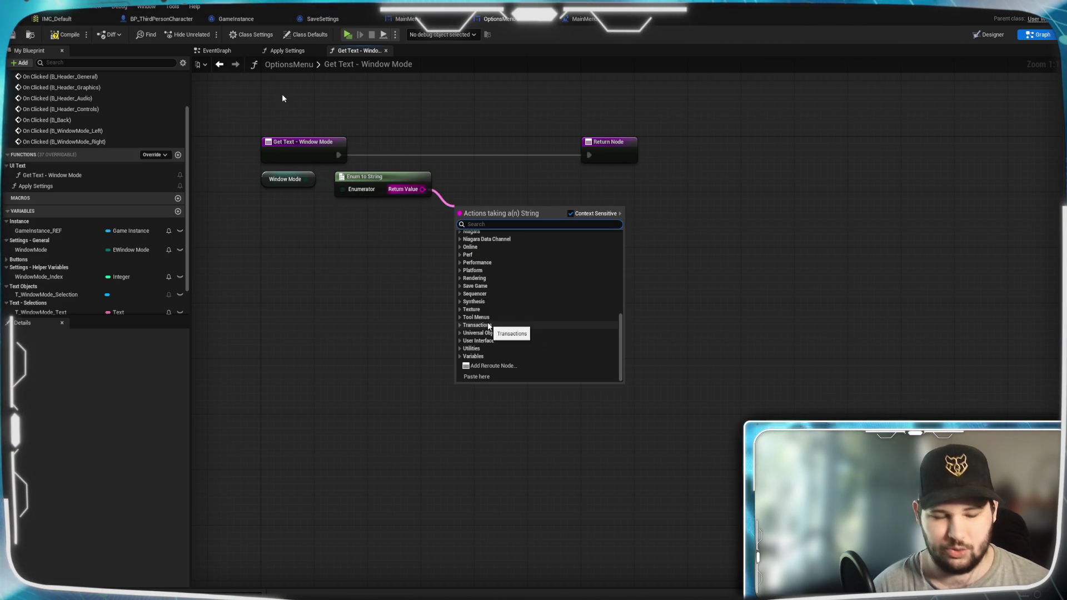
pyautogui.write('string to text')
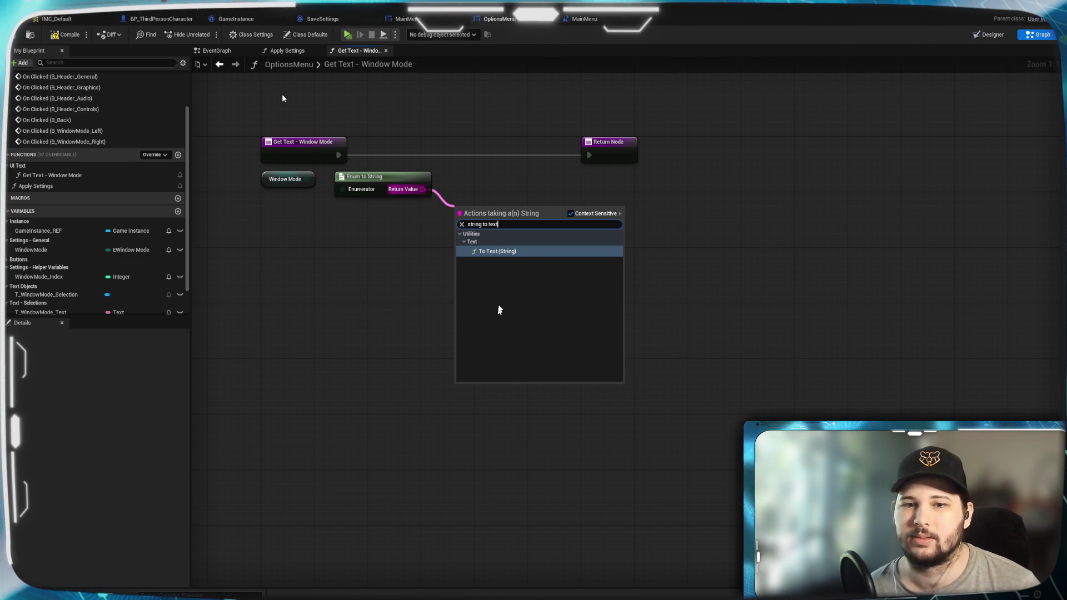
pyautogui.click(513, 250)
pyautogui.moveTo(489, 215); pyautogui.dragTo(476, 182)
pyautogui.click(509, 263)
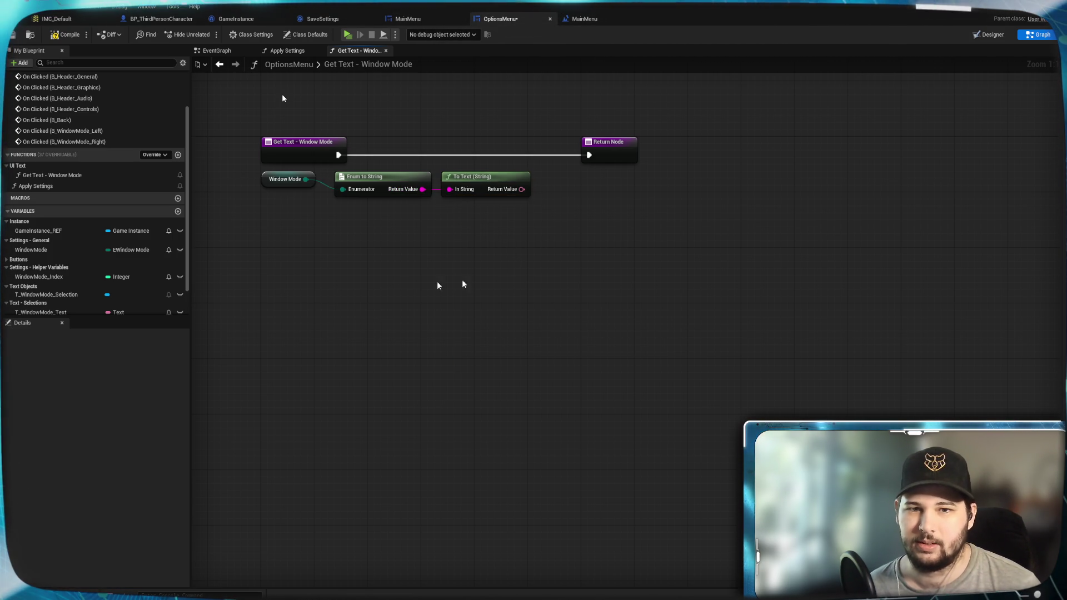
pyautogui.moveTo(583, 228)
pyautogui.mouseDown()
pyautogui.moveTo(512, 262)
pyautogui.moveTo(636, 248)
pyautogui.moveTo(598, 225)
pyautogui.moveTo(661, 174)
pyautogui.mouseUp()
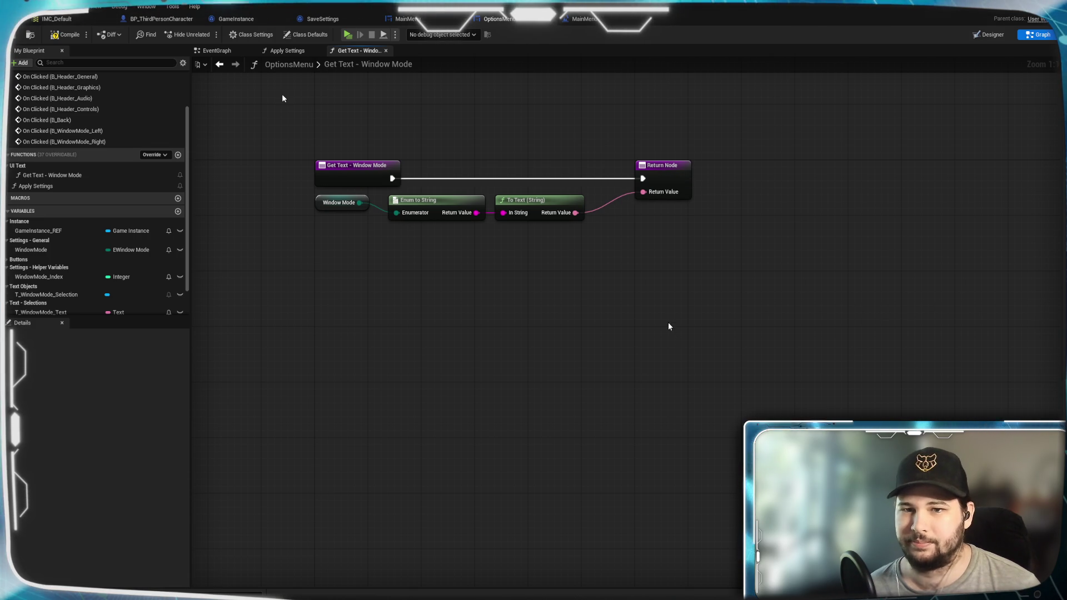
# Feed the text into the Return Node, save, and select the Fullscreen text in Designer
pyautogui.click(665, 178)
pyautogui.click(742, 219)
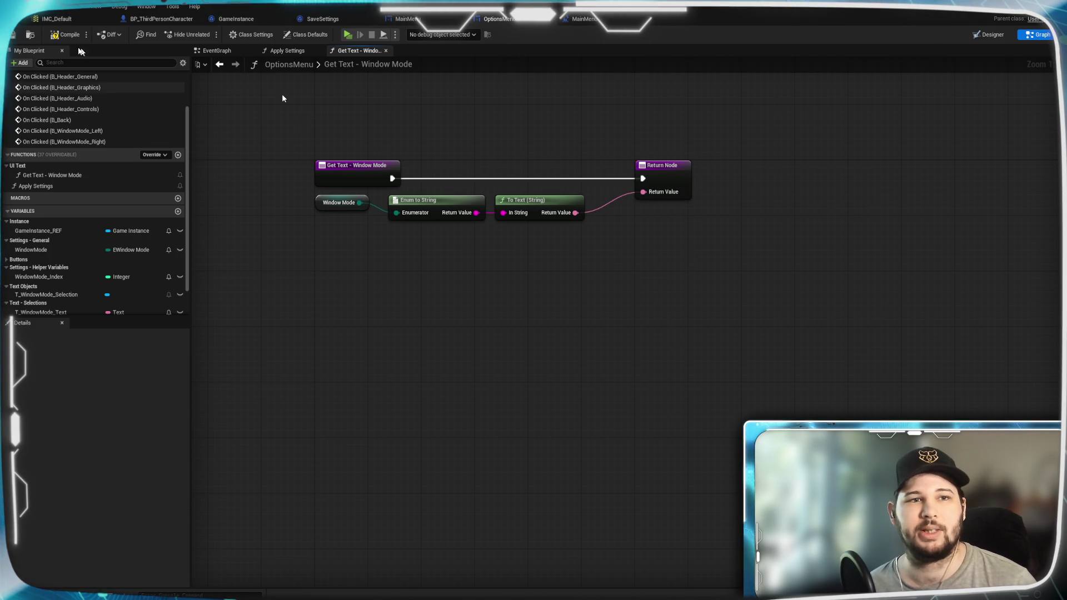
pyautogui.hotkey('ctrl', 's')
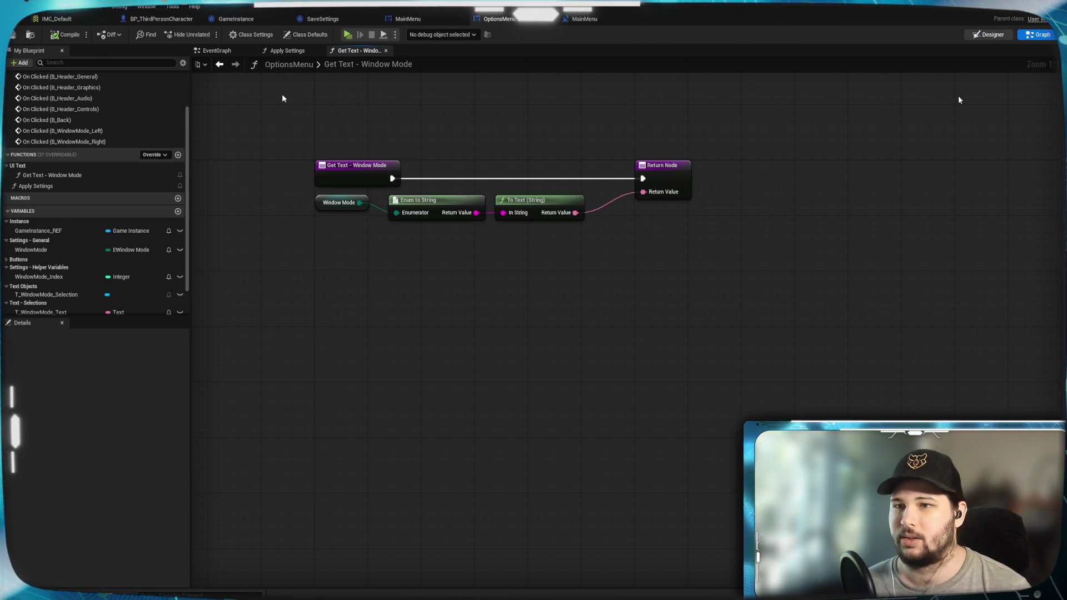
pyautogui.click(993, 35)
pyautogui.click(589, 243)
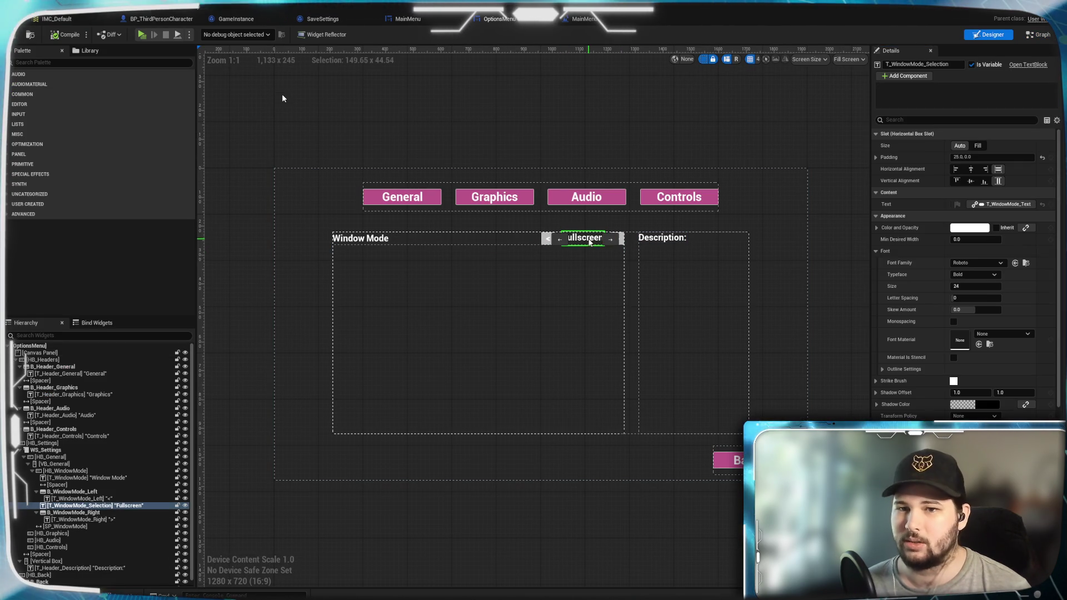
# Inspect the Fullscreen text's Bind options without changing them, then return to the Graph
pyautogui.click(1020, 205)
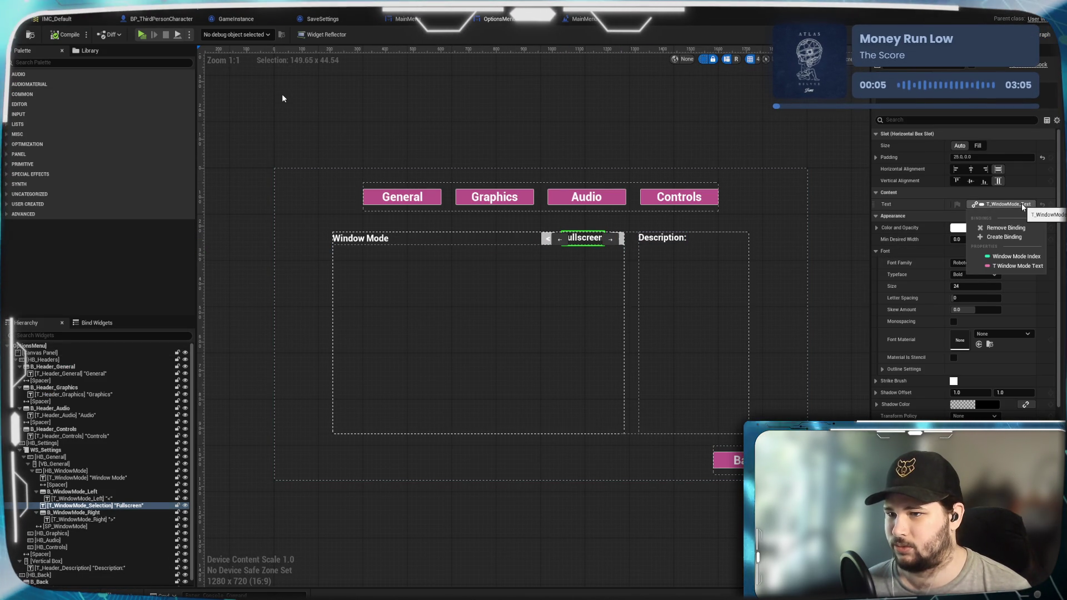
pyautogui.click(1017, 191)
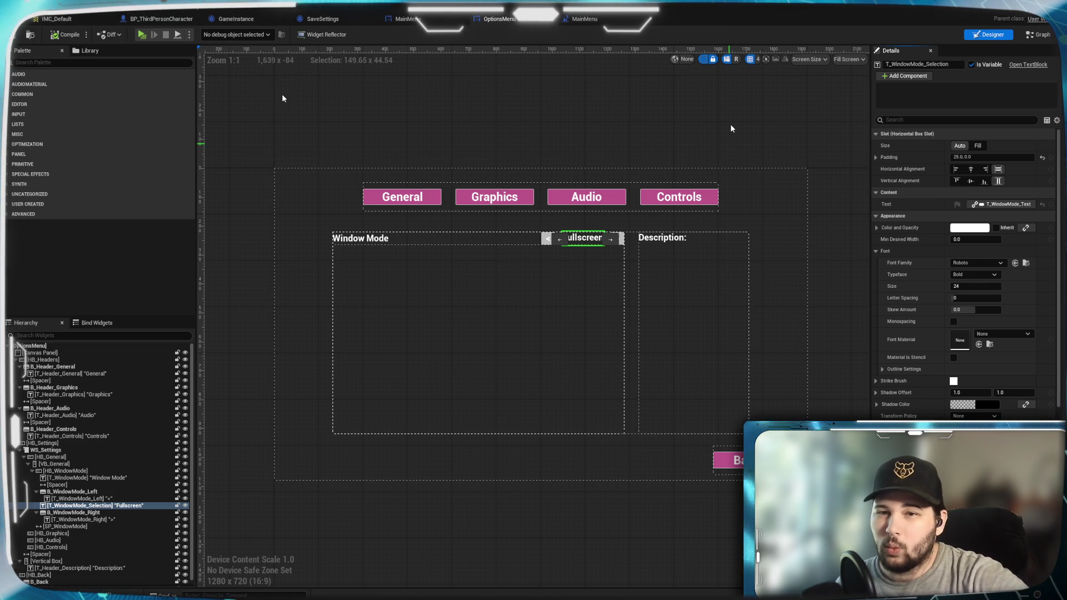
pyautogui.click(1009, 205)
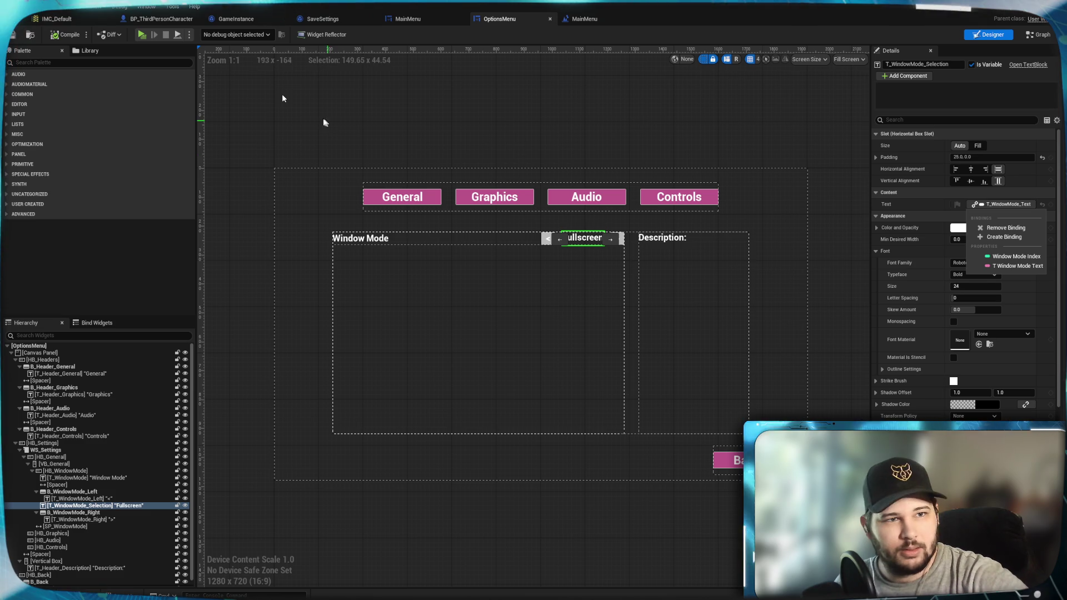
pyautogui.click(282, 98)
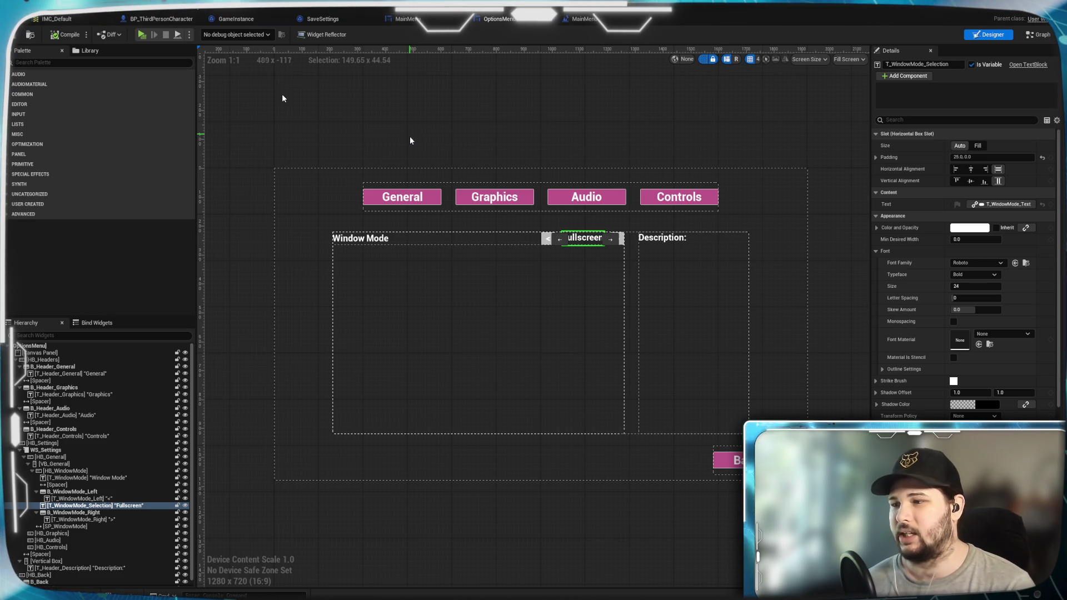
pyautogui.click(656, 108)
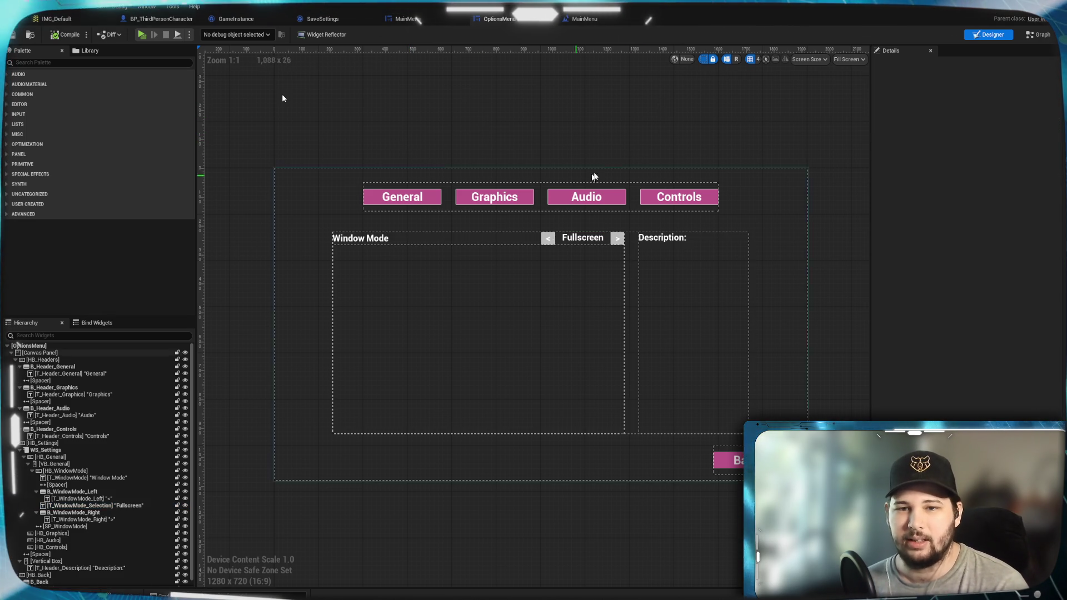
pyautogui.scroll(1, 617, 145)
pyautogui.moveTo(634, 128)
pyautogui.mouseDown()
pyautogui.moveTo(641, 112)
pyautogui.moveTo(608, 121)
pyautogui.mouseUp()
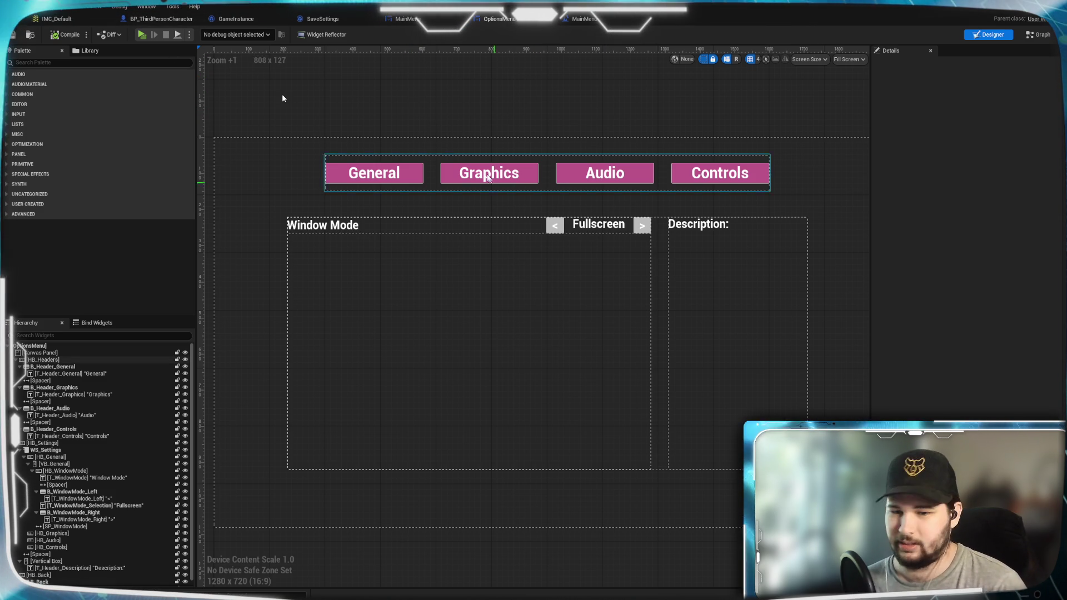
pyautogui.moveTo(498, 117)
pyautogui.mouseDown()
pyautogui.moveTo(489, 95)
pyautogui.moveTo(515, 105)
pyautogui.moveTo(519, 96)
pyautogui.mouseUp()
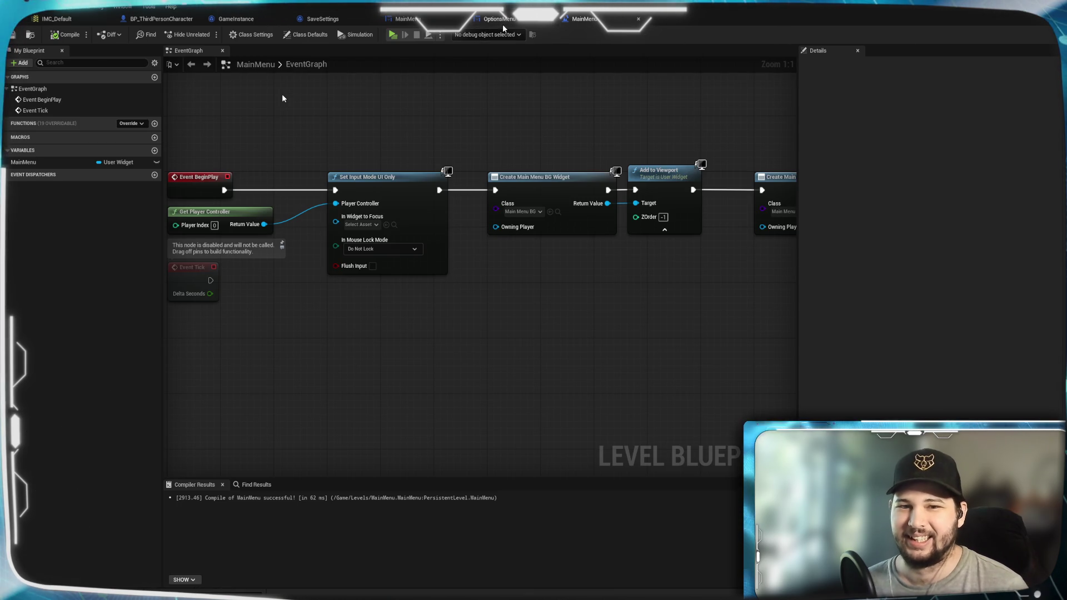
pyautogui.click(1039, 35)
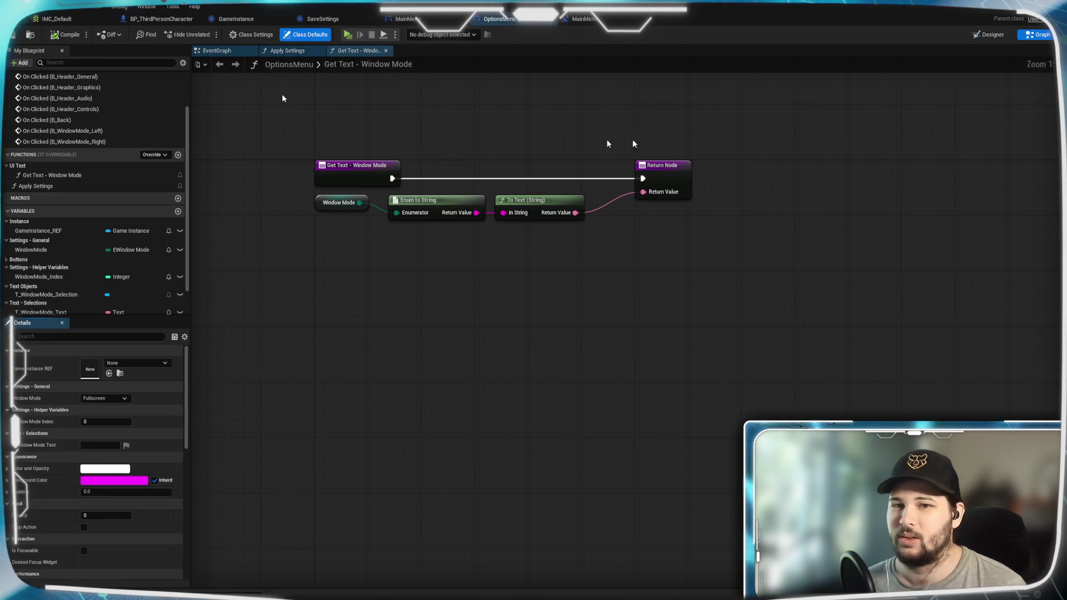
# Browse the My Blueprint list and select the Get Text - Window Mode function
pyautogui.moveTo(448, 197)
pyautogui.mouseDown()
pyautogui.moveTo(432, 185)
pyautogui.moveTo(462, 185)
pyautogui.mouseUp()
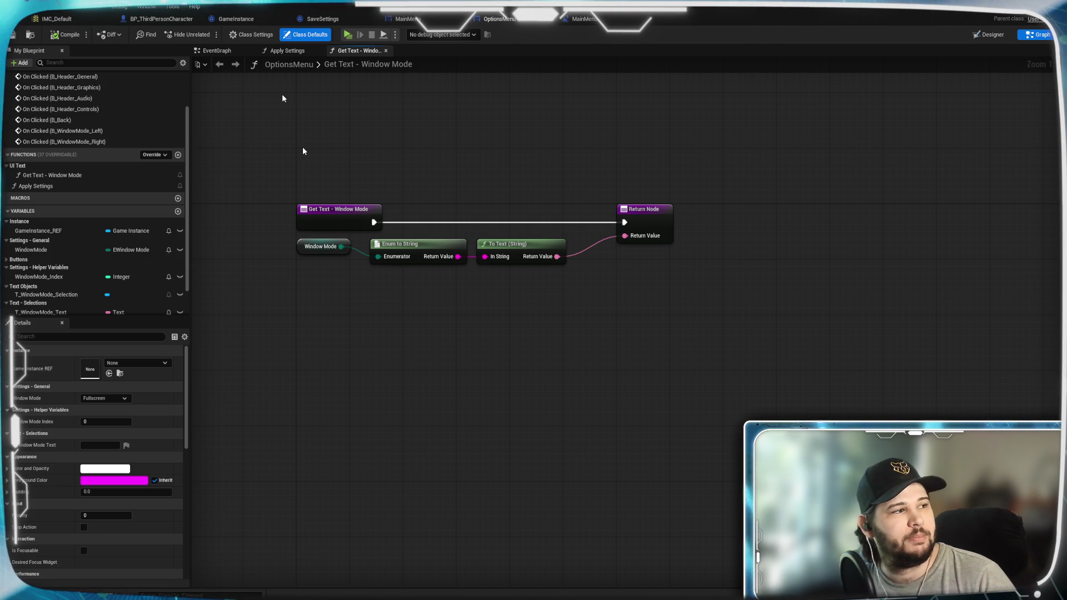
pyautogui.click(65, 154)
pyautogui.click(44, 141)
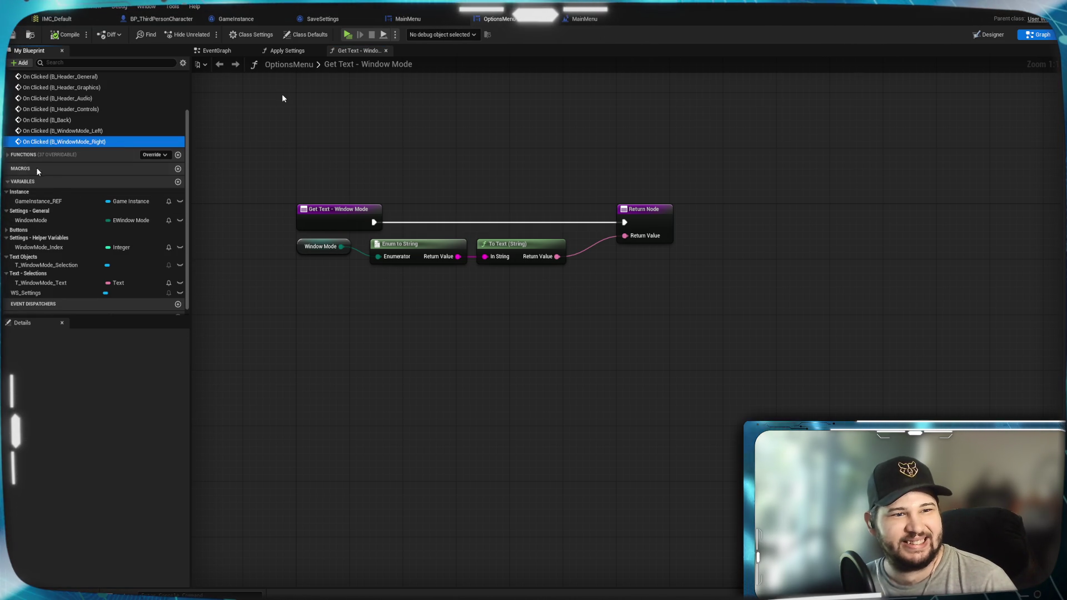
pyautogui.click(28, 155)
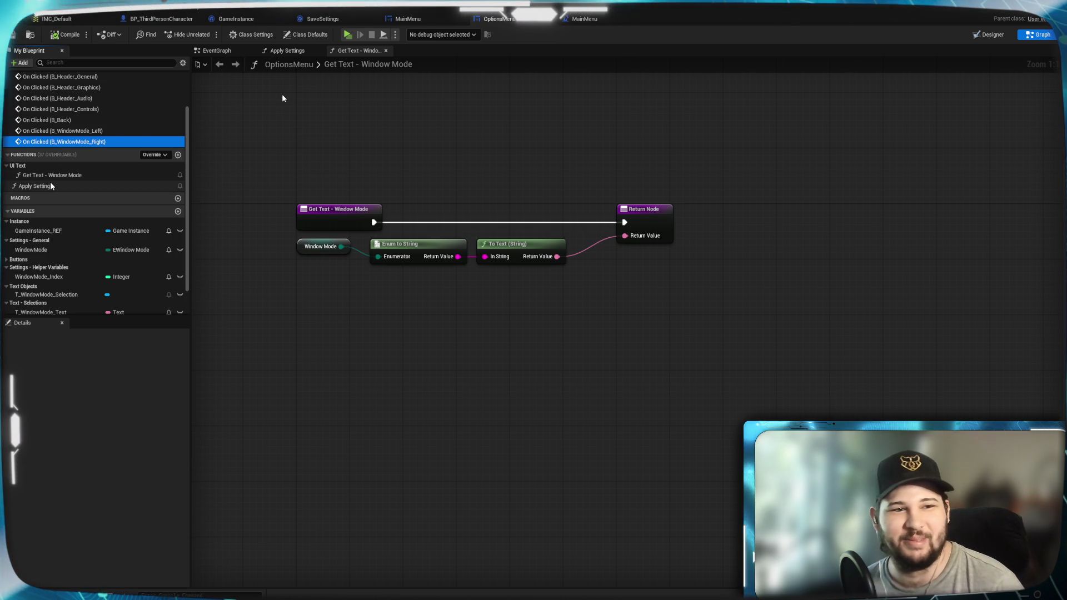
pyautogui.click(45, 178)
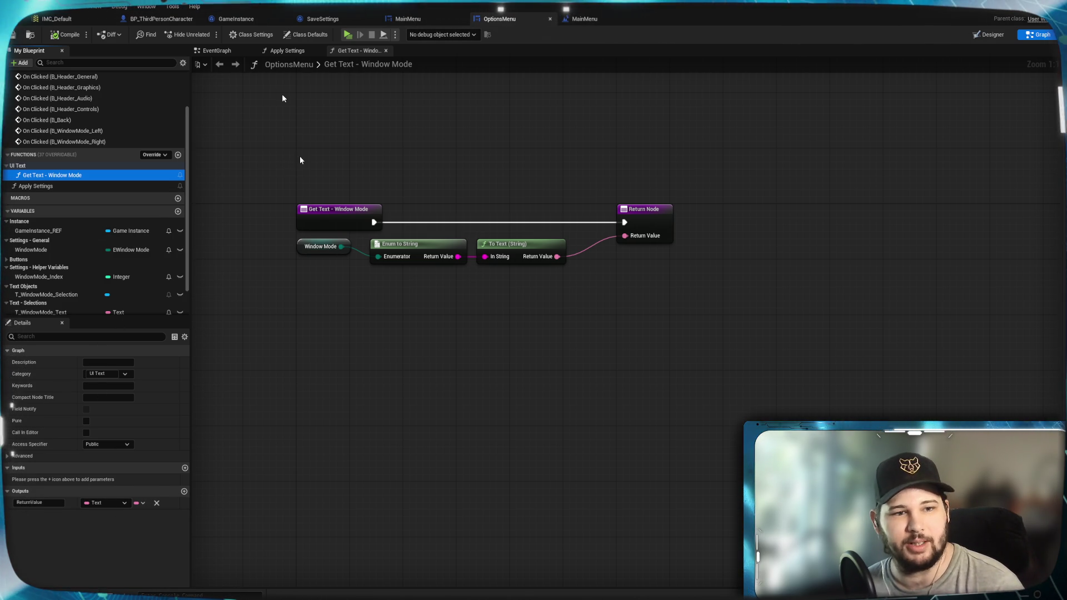
pyautogui.click(253, 161)
# In the EventGraph, connect both SET Window Mode exec outputs to Apply Settings
pyautogui.click(287, 50)
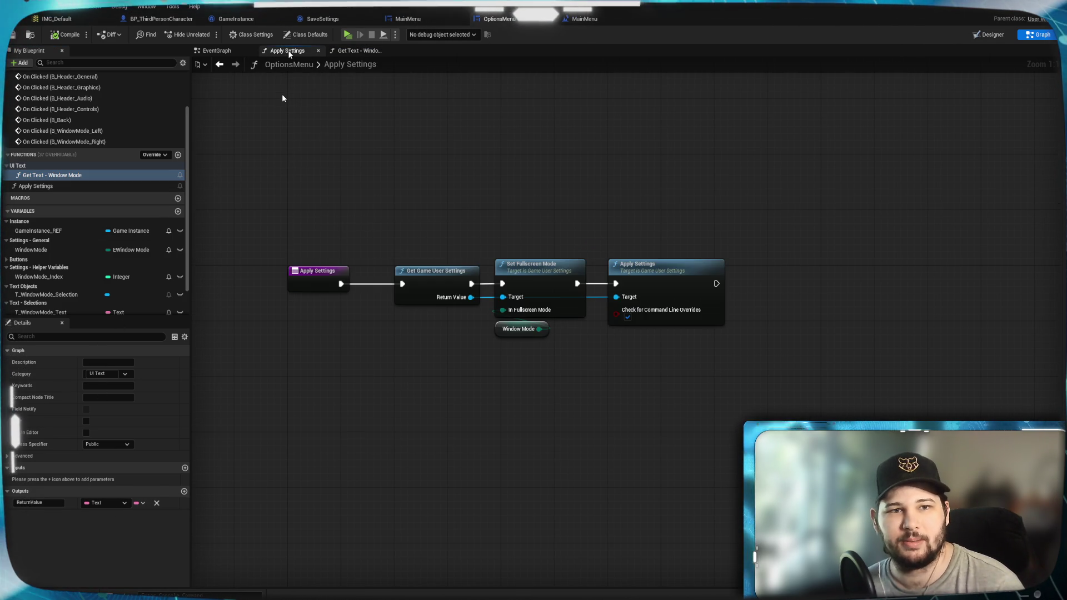
pyautogui.moveTo(381, 193); pyautogui.dragTo(428, 190)
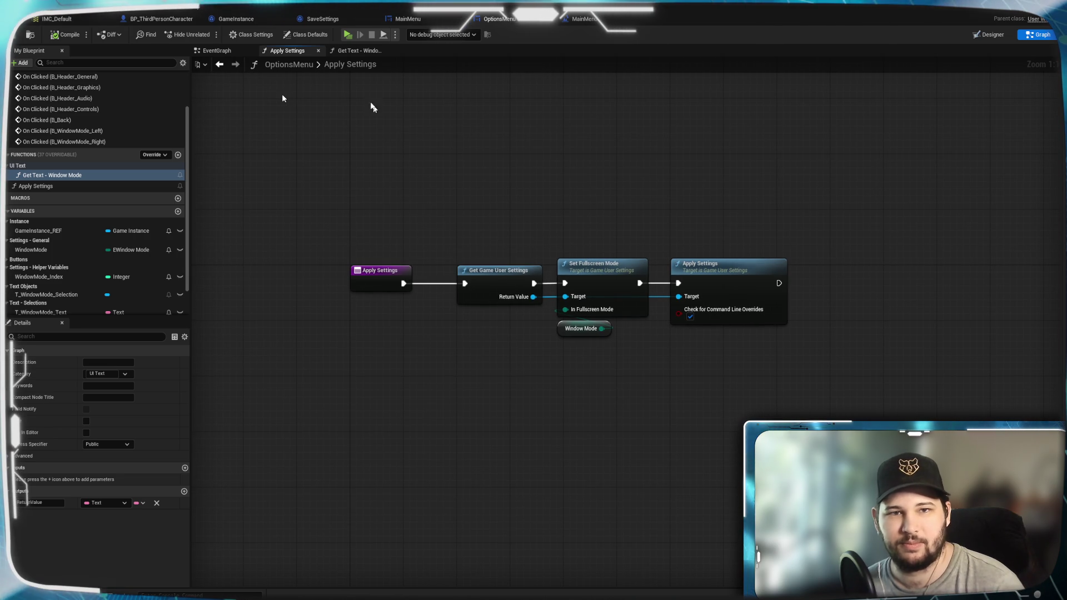
pyautogui.click(214, 50)
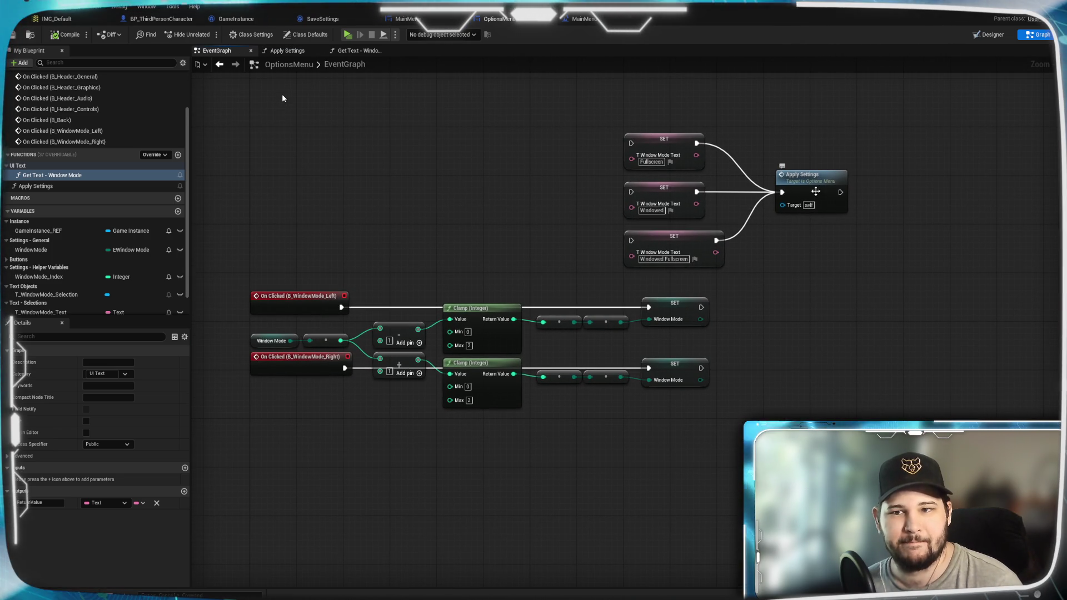
pyautogui.moveTo(812, 175); pyautogui.dragTo(828, 339)
pyautogui.moveTo(701, 308); pyautogui.dragTo(800, 357)
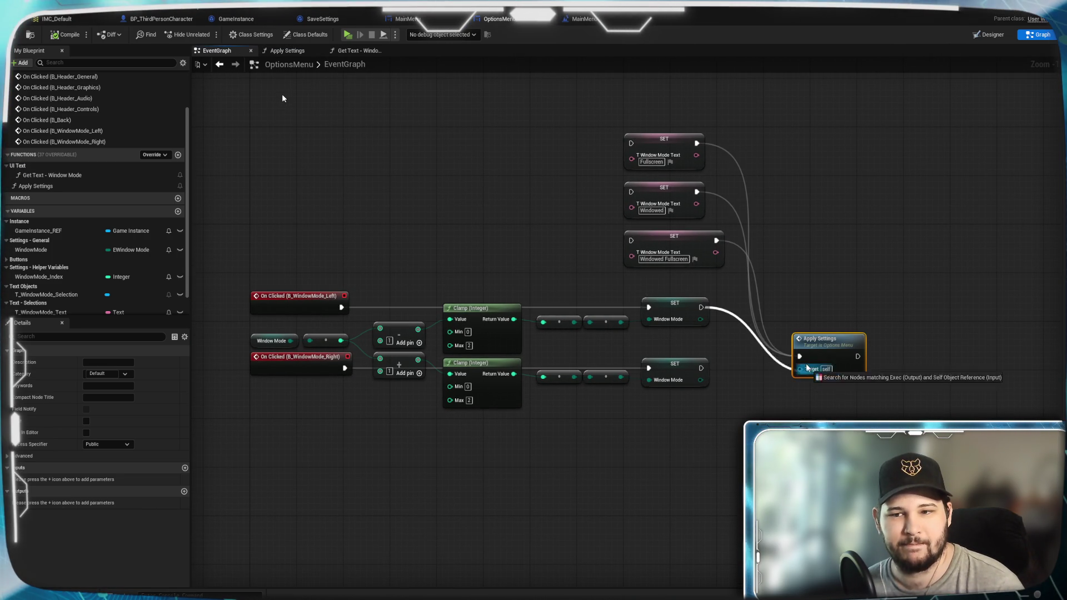
pyautogui.moveTo(702, 368); pyautogui.dragTo(800, 357)
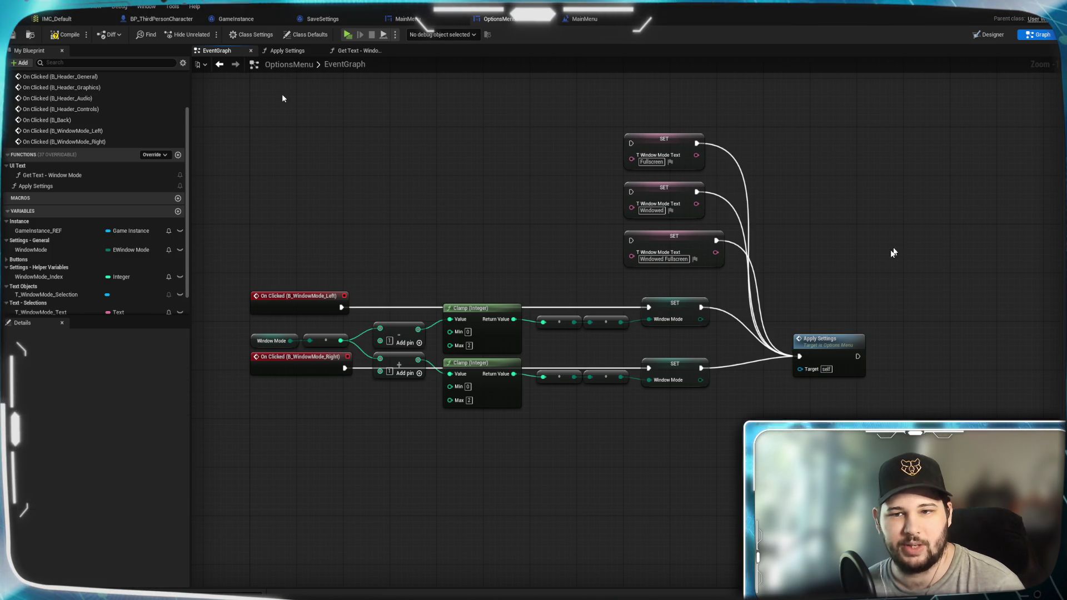
# Delete the three SET T_WindowMode_Text nodes and switch to the Designer
pyautogui.moveTo(591, 171); pyautogui.dragTo(709, 371)
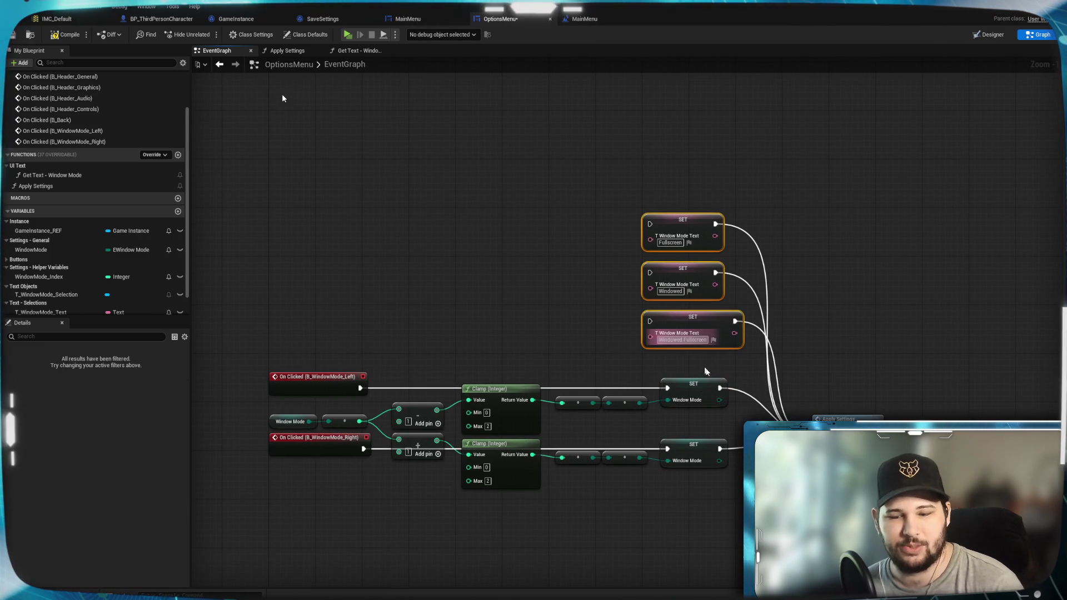
pyautogui.press('Delete')
pyautogui.moveTo(836, 420); pyautogui.dragTo(802, 403)
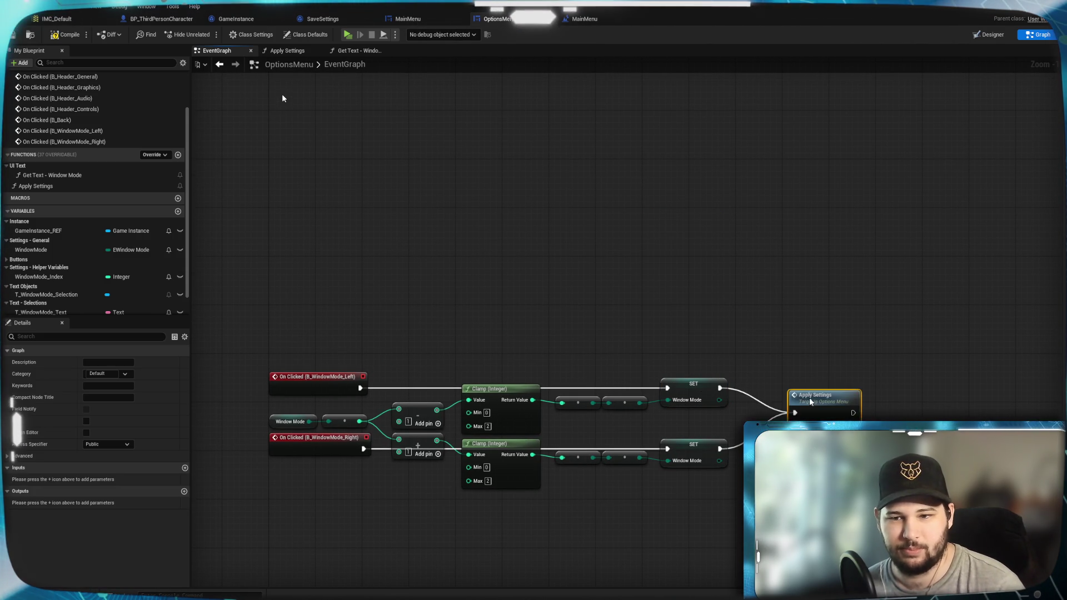
pyautogui.click(469, 129)
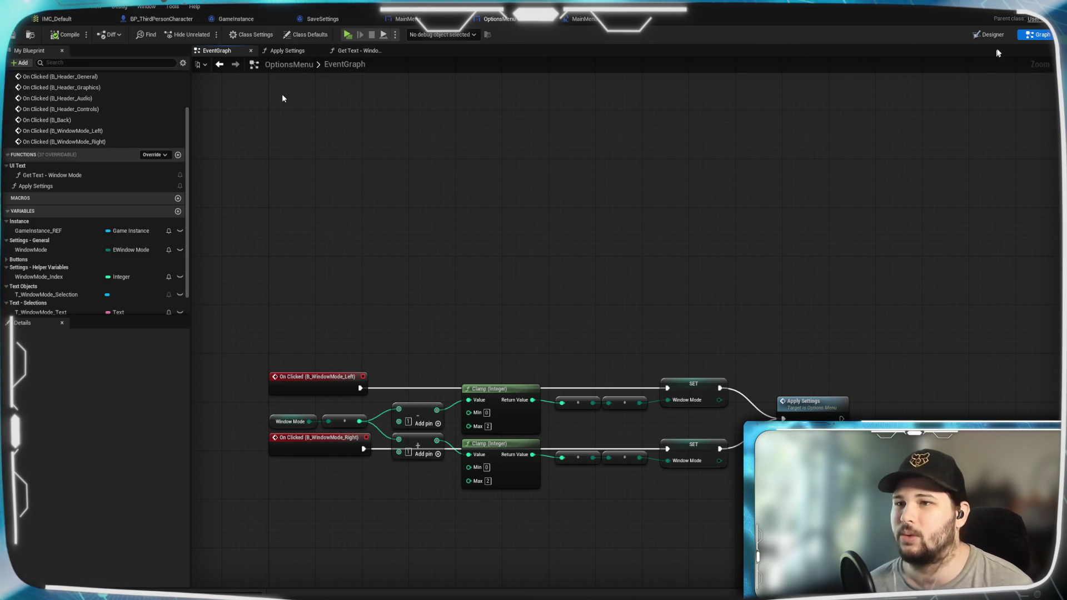
pyautogui.click(989, 35)
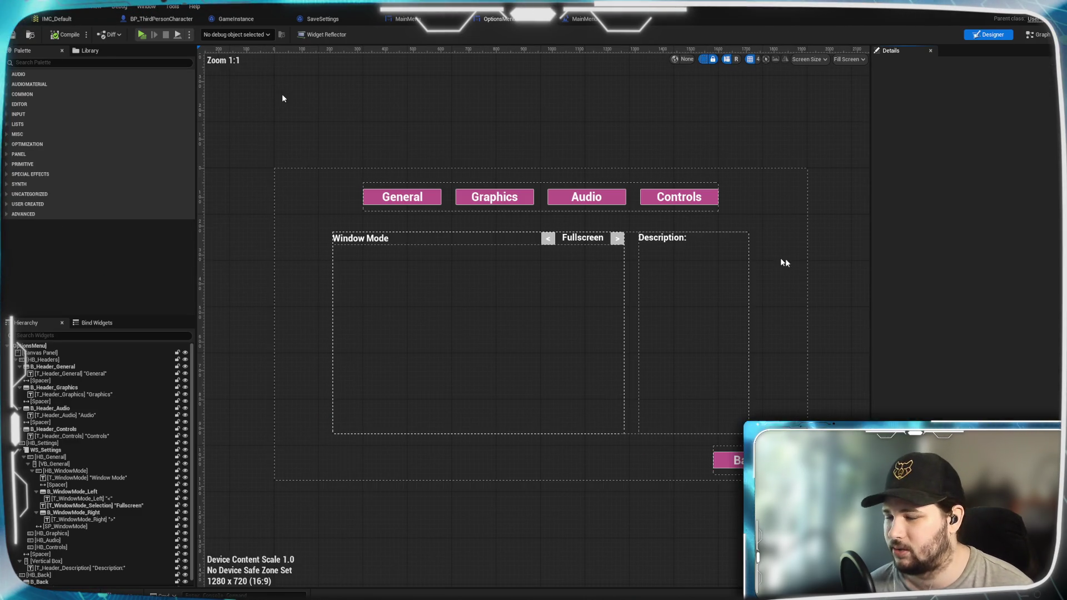
# Remove T_WindowMode_Selection's existing text binding and open Bind to create a new one
pyautogui.click(573, 240)
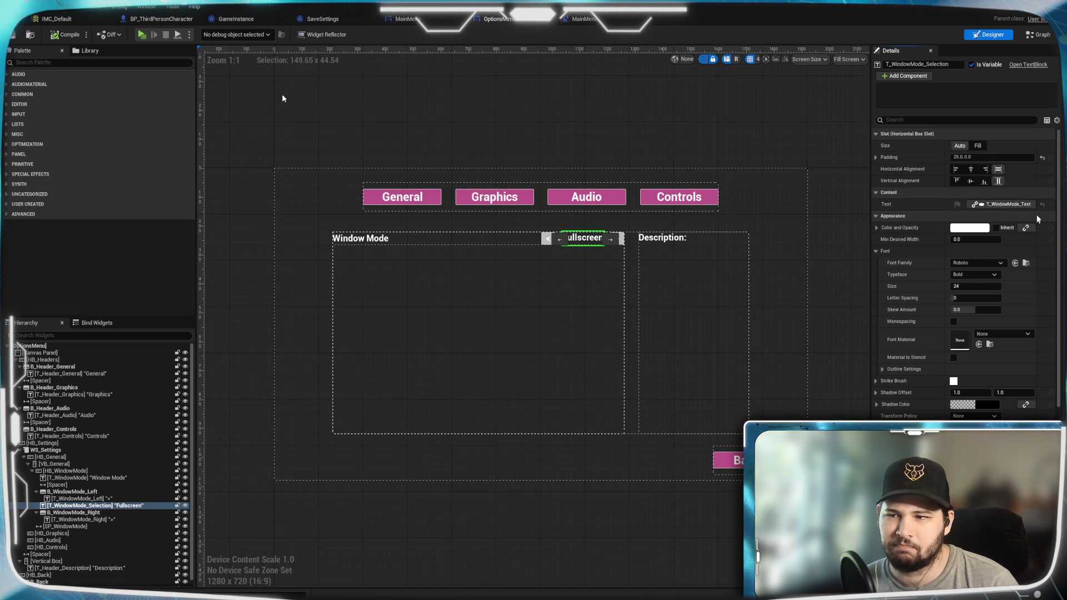
pyautogui.click(999, 205)
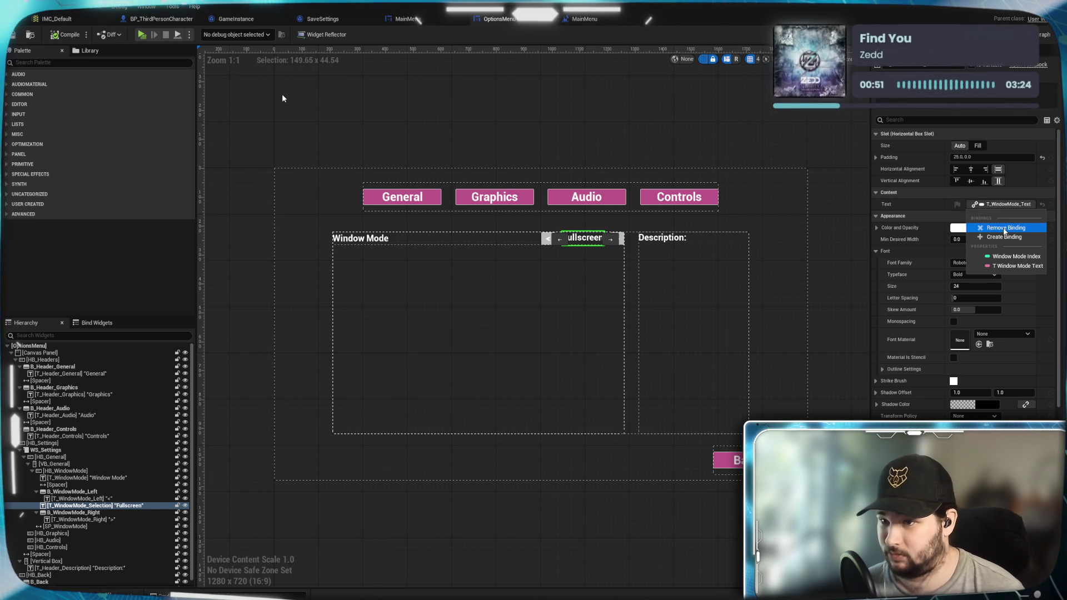
pyautogui.click(984, 225)
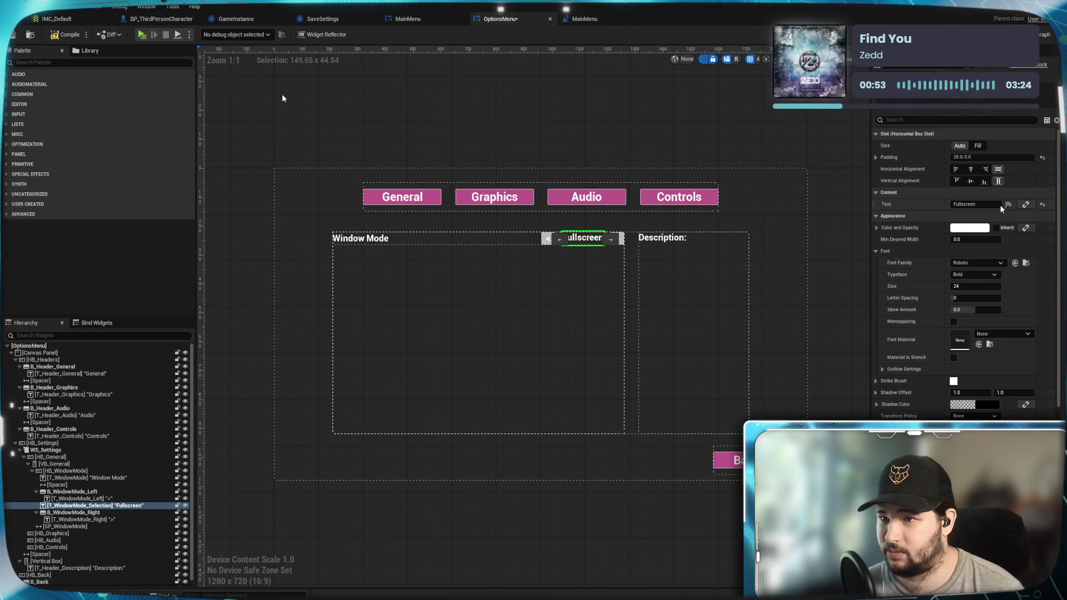
pyautogui.click(1026, 204)
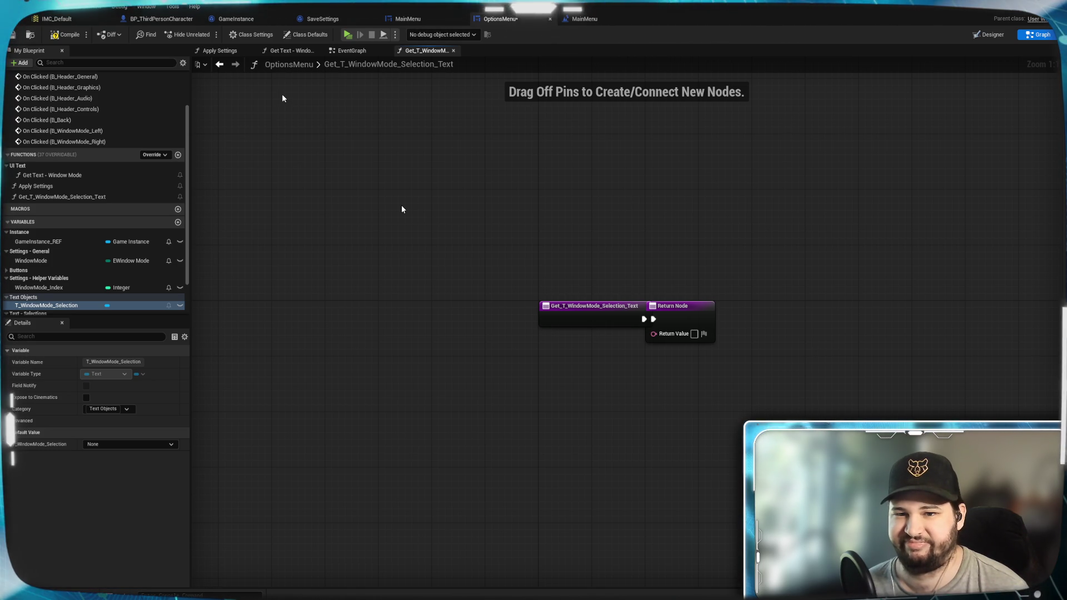
# Cut the Window Mode, Enum to String and To Text nodes from the old Get Text - Window Mode function
pyautogui.scroll(3, 79, 262)
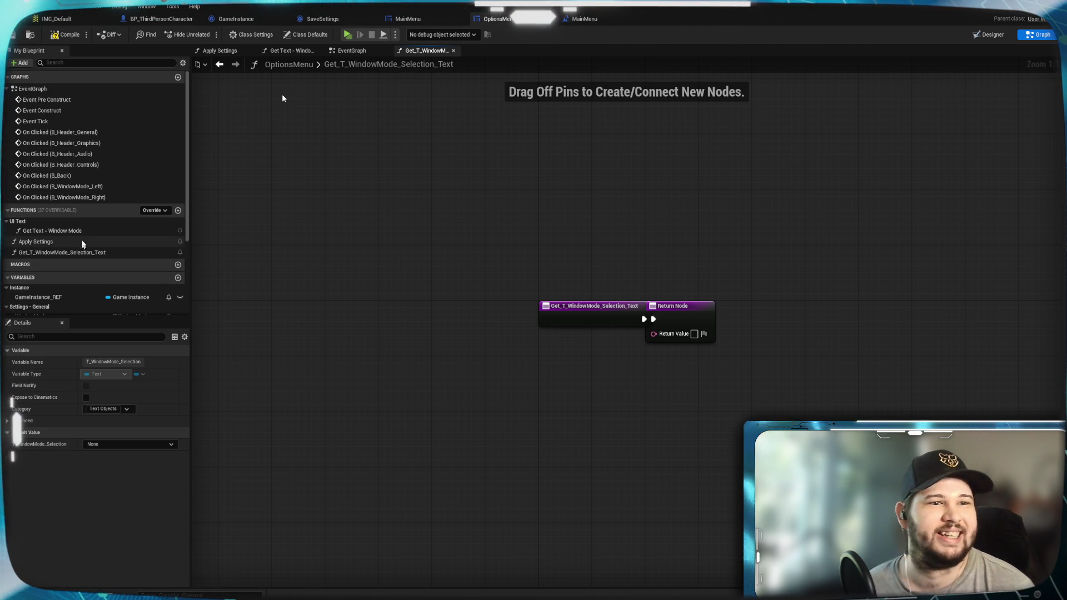
pyautogui.scroll(-5, 92, 238)
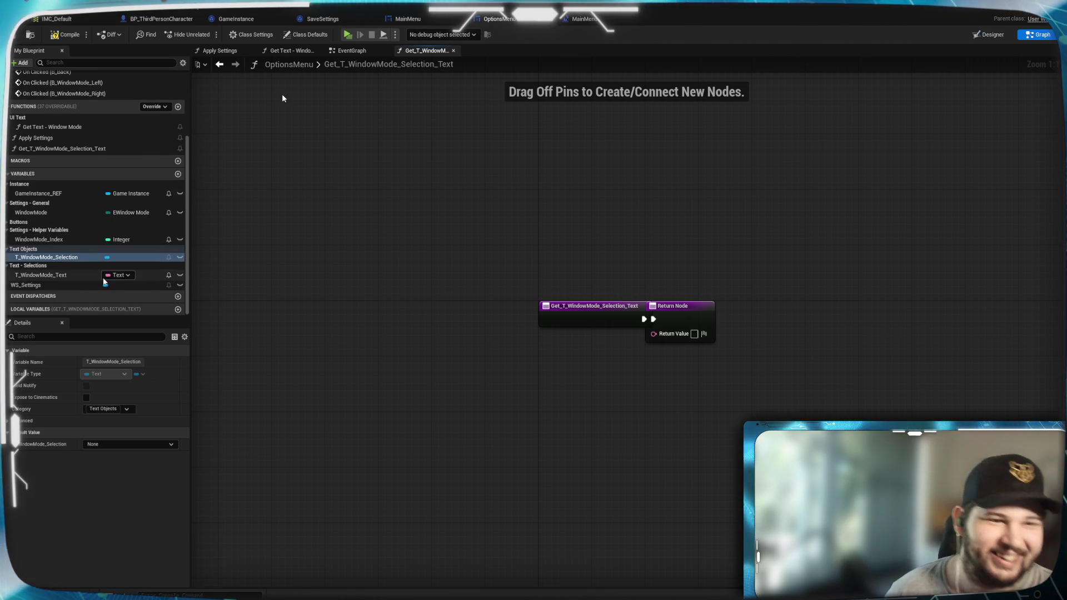
pyautogui.scroll(2, 63, 237)
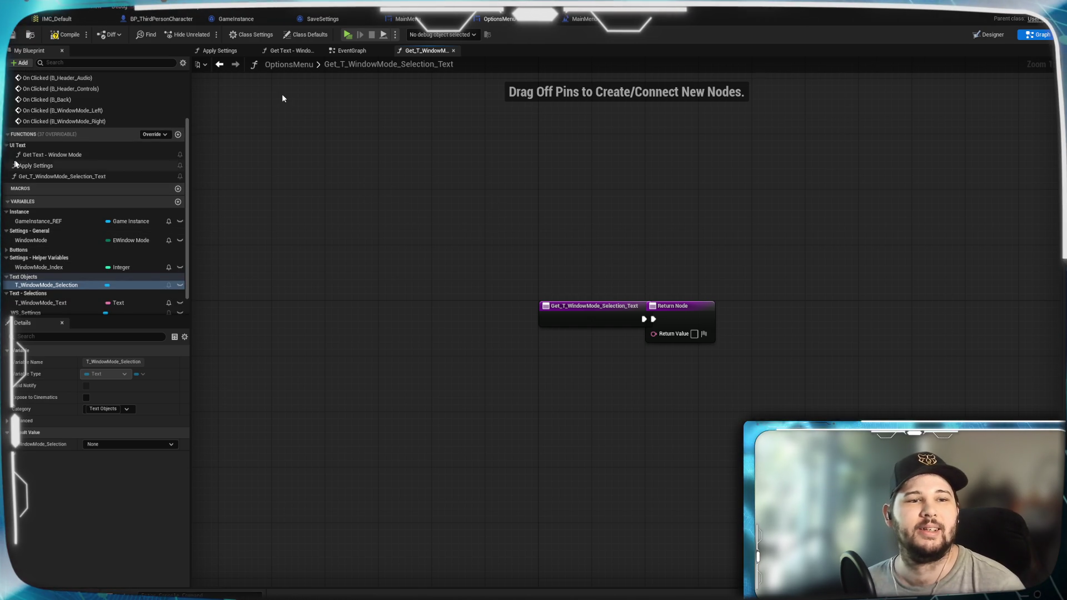
pyautogui.click(54, 155)
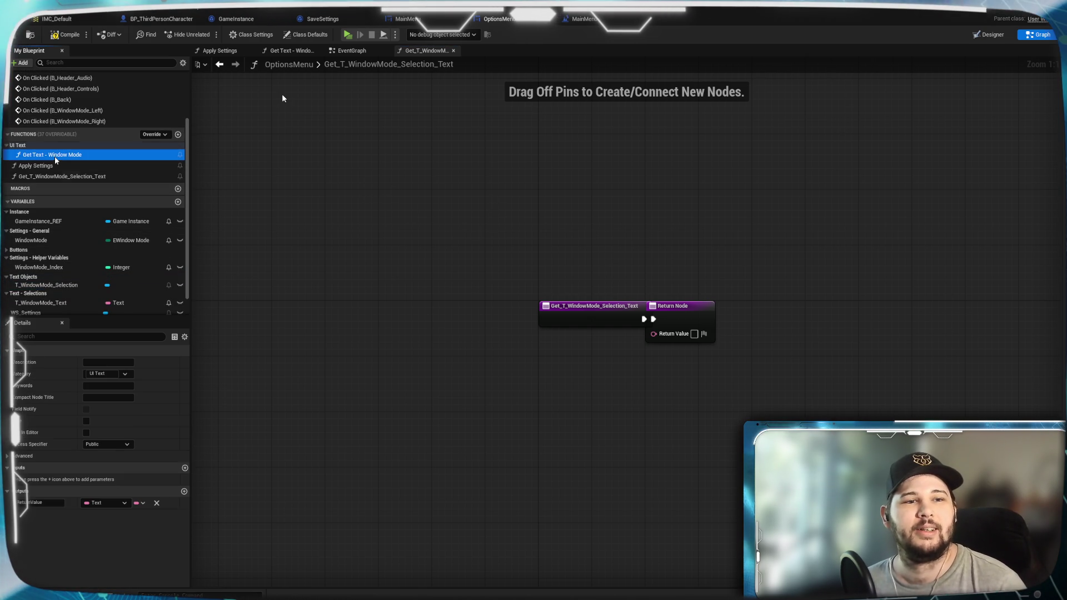
pyautogui.click(279, 52)
pyautogui.moveTo(638, 334)
pyautogui.mouseDown()
pyautogui.moveTo(281, 262)
pyautogui.moveTo(282, 252)
pyautogui.mouseUp()
pyautogui.press('Delete')
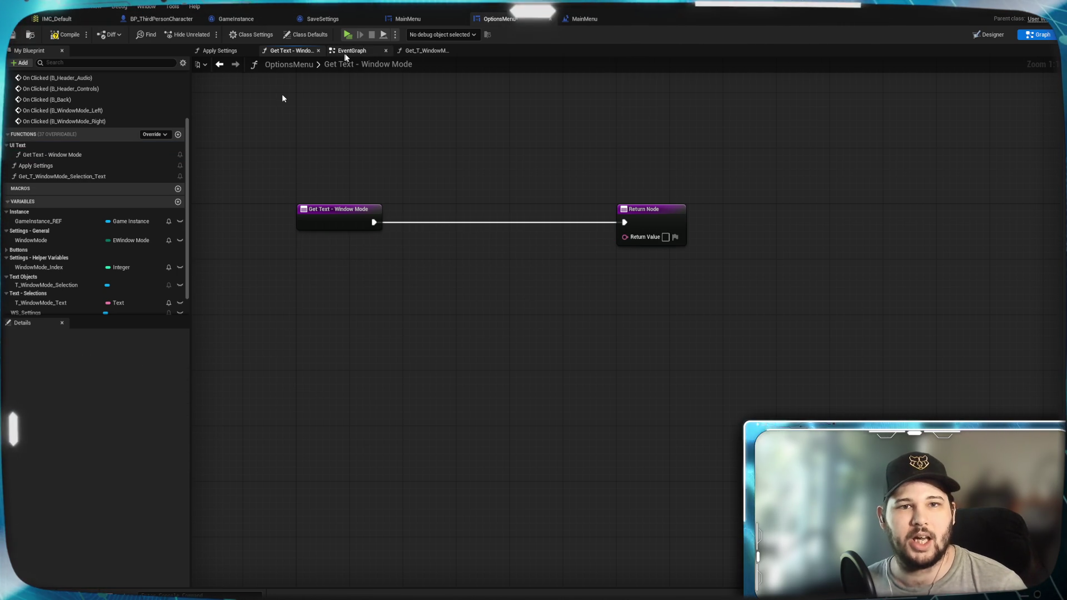
# Paste the conversion nodes into Get_T_WindowMode_Selection_Text and wire the text into Return Value
pyautogui.click(426, 53)
pyautogui.moveTo(691, 318)
pyautogui.mouseDown()
pyautogui.moveTo(932, 318)
pyautogui.moveTo(905, 318)
pyautogui.mouseUp()
pyautogui.press('Home')
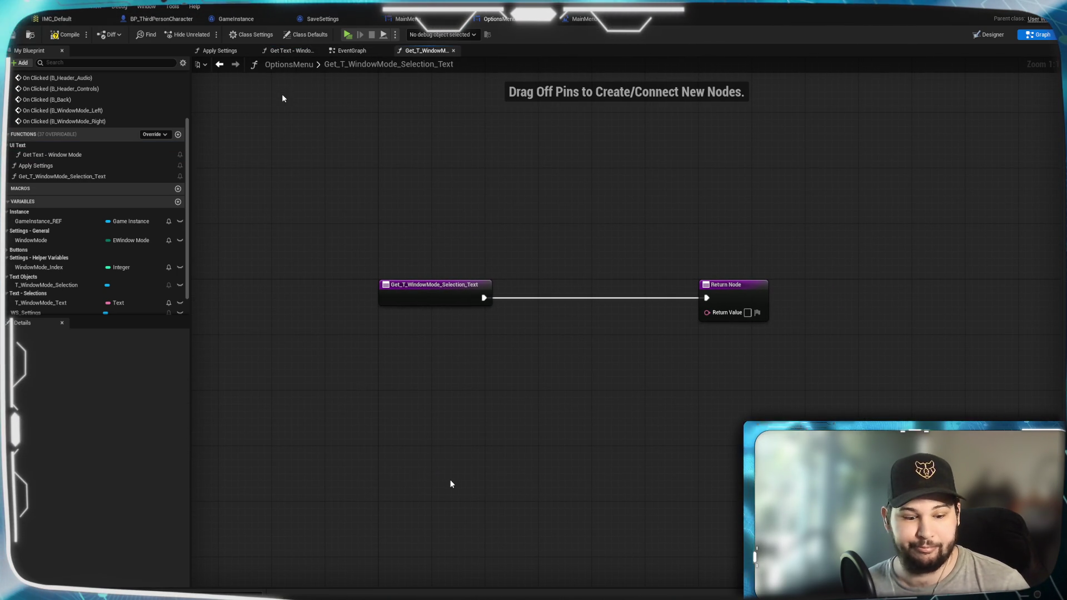
pyautogui.hotkey('ctrl', 'v')
pyautogui.moveTo(584, 478); pyautogui.dragTo(574, 329)
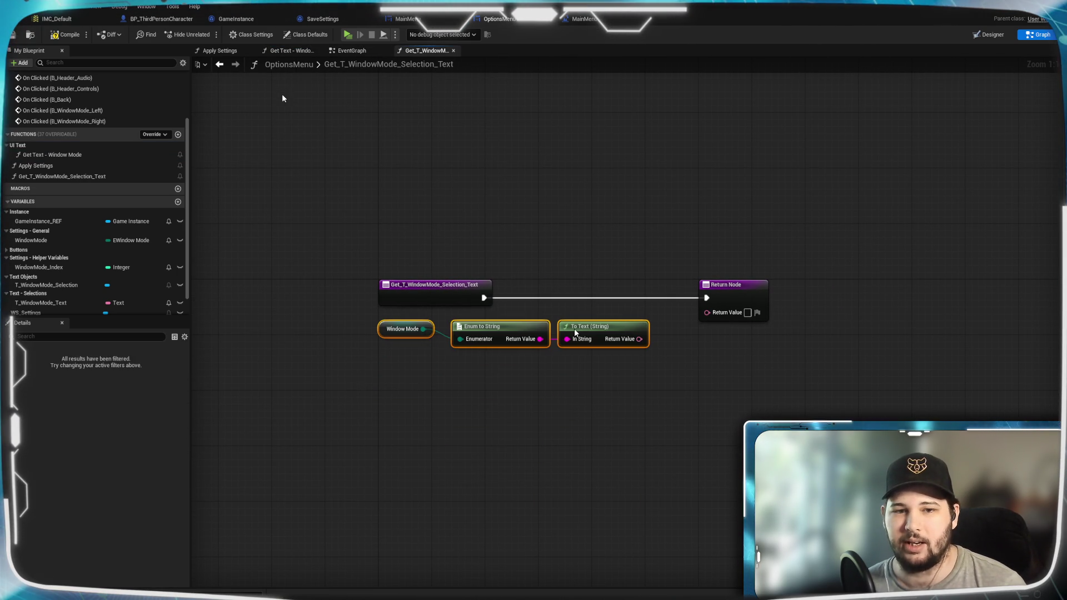
pyautogui.click(677, 325)
pyautogui.moveTo(645, 333); pyautogui.dragTo(708, 312)
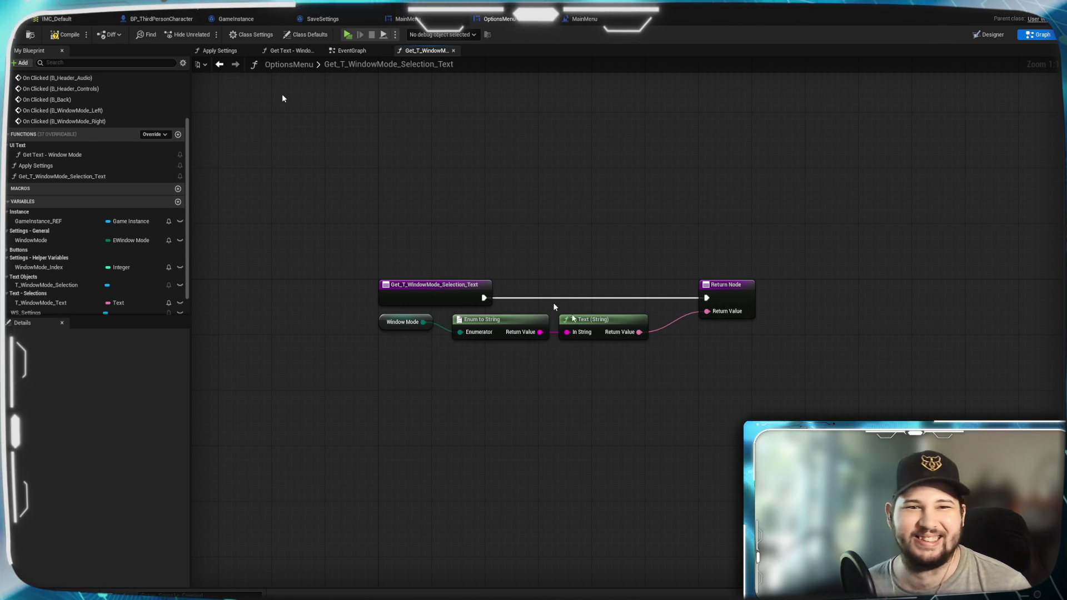
# Delete the old function and rename the binding function to 'Get Text - Window Mode'
pyautogui.click(57, 156)
pyautogui.press('Delete')
pyautogui.click(56, 158)
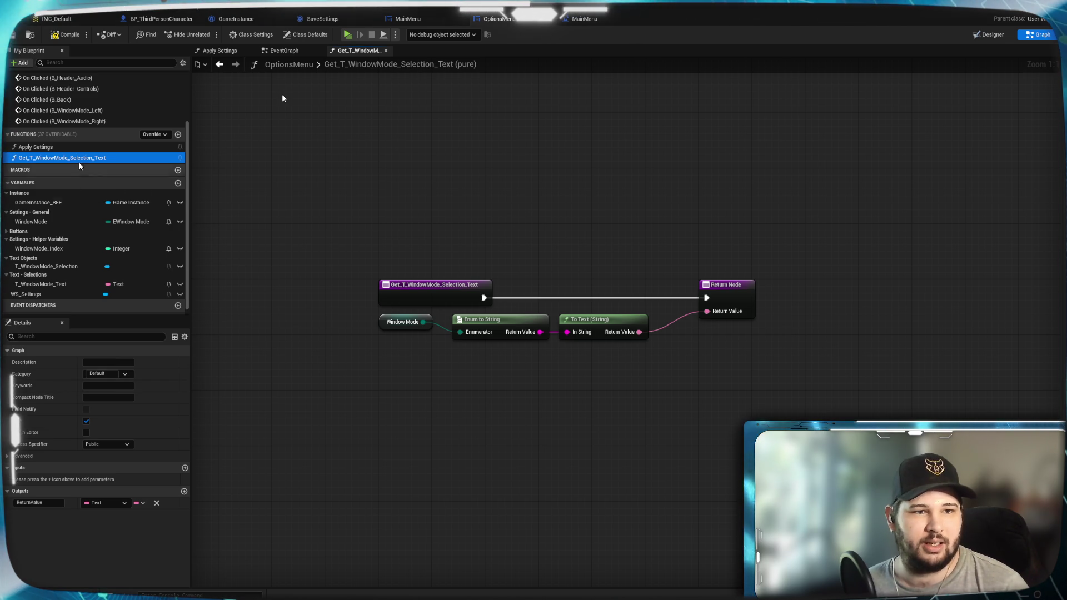
pyautogui.rightClick(76, 161)
pyautogui.click(116, 203)
pyautogui.moveTo(112, 158); pyautogui.dragTo(31, 158)
pyautogui.write('T')
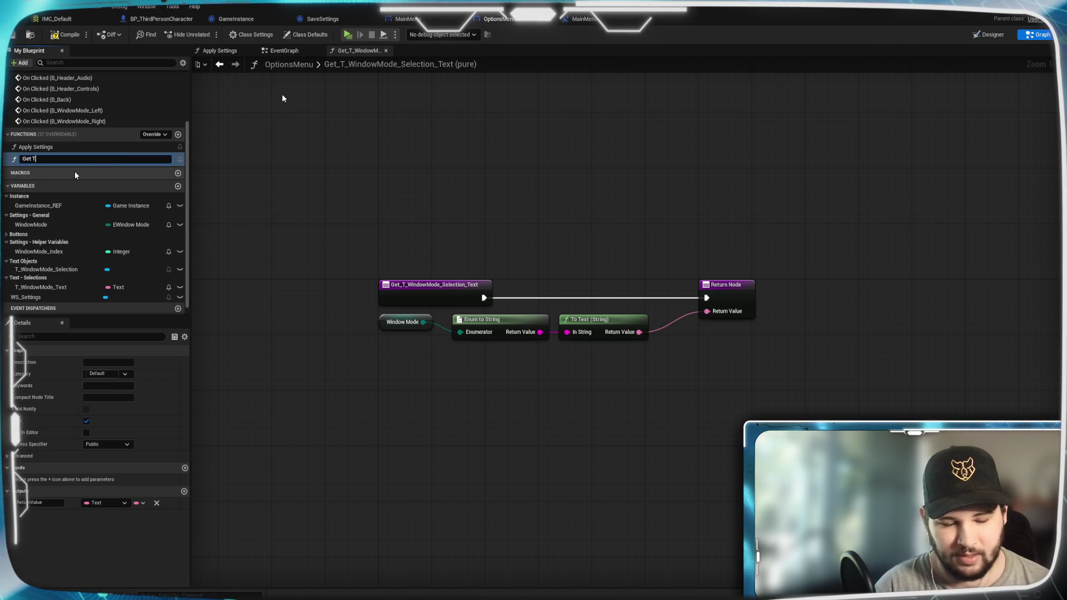
pyautogui.write('ext - Window Mode')
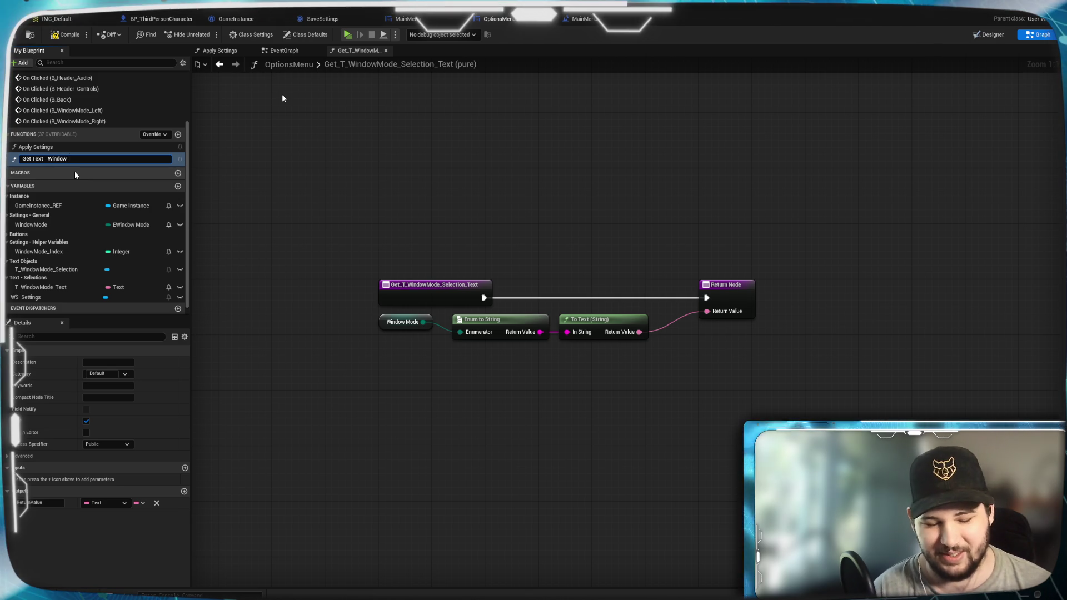
# Set the function's category to 'UI Text' and save the OptionsMenu blueprint
pyautogui.click(118, 374)
pyautogui.write('UI Text')
pyautogui.press('Return')
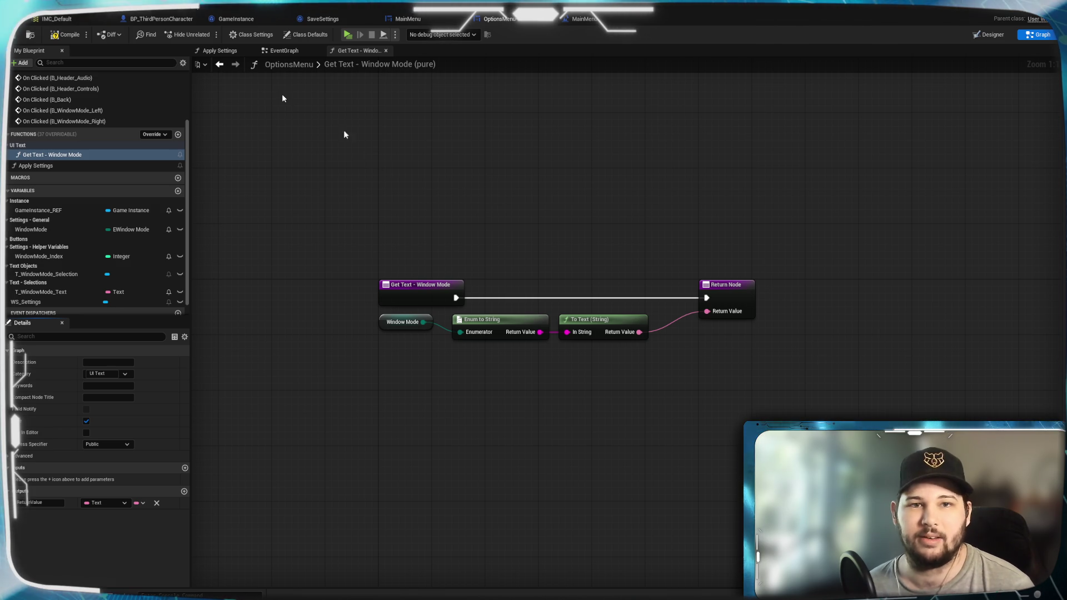
pyautogui.click(14, 37)
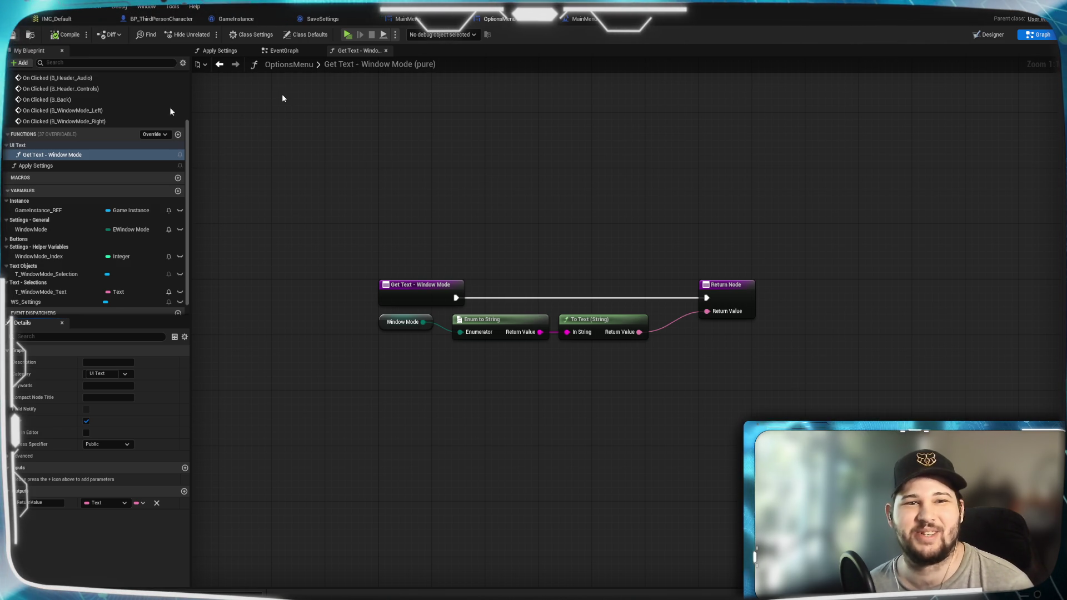
pyautogui.click(991, 35)
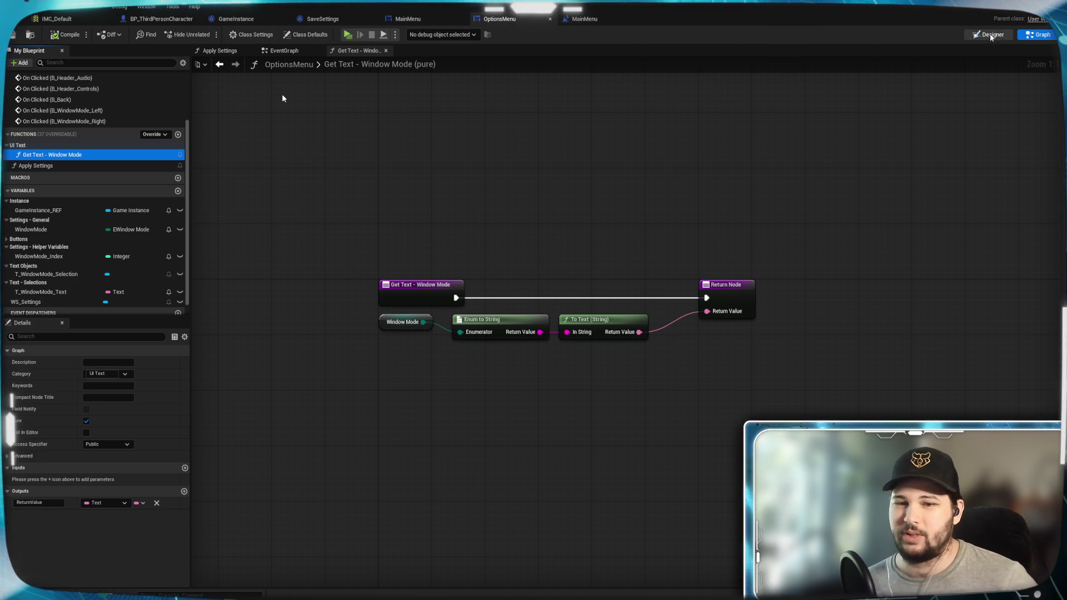
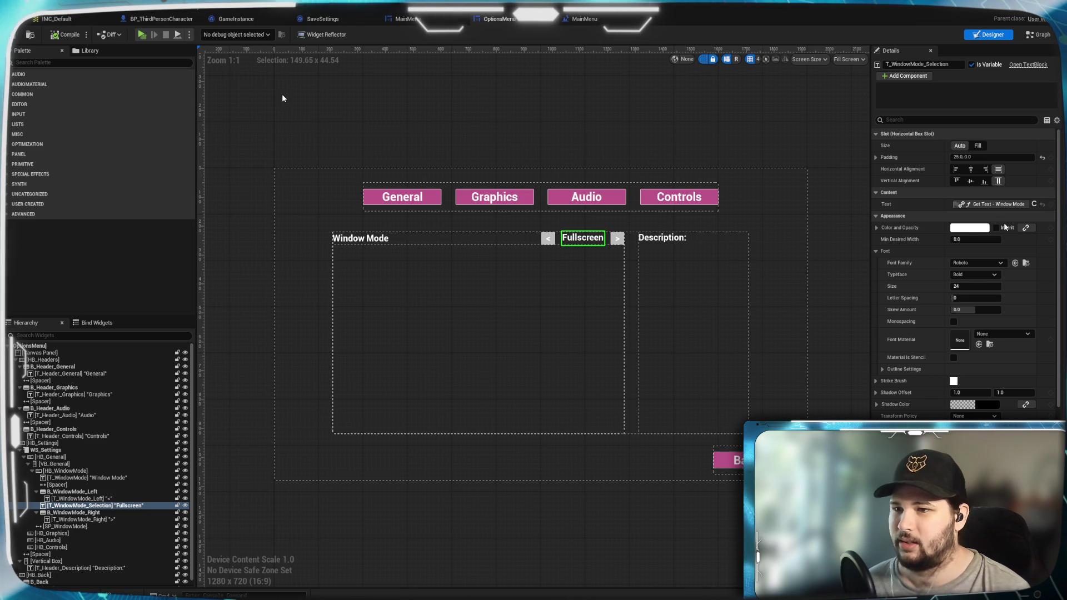
# Play-test the game, open Settings and cycle Window Mode through Windowed Fullscreen, Windowed and back to Fullscreen
pyautogui.click(142, 34)
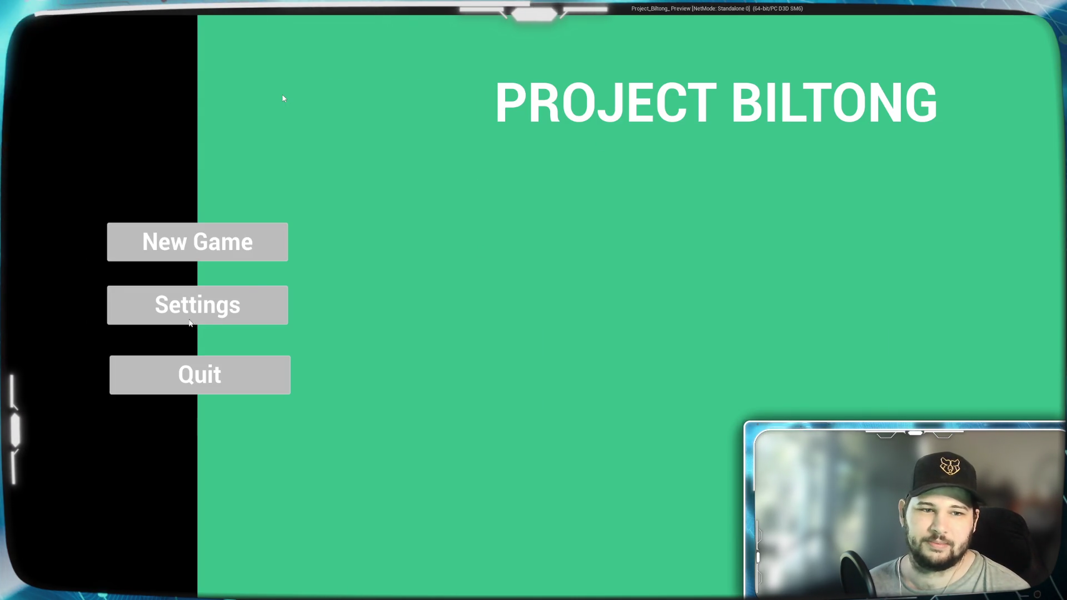
pyautogui.click(195, 314)
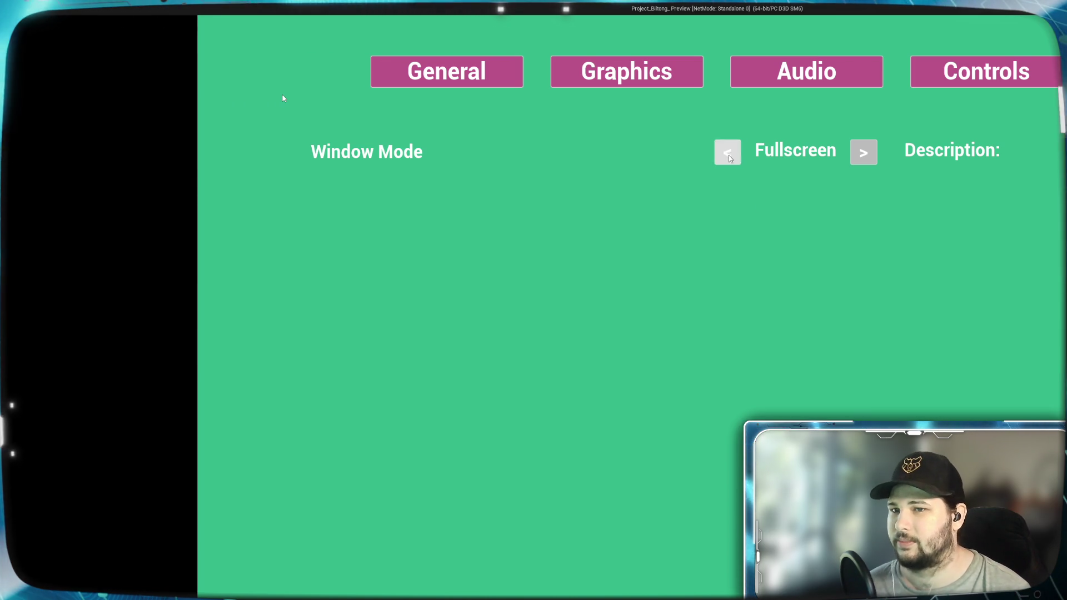
pyautogui.click(865, 153)
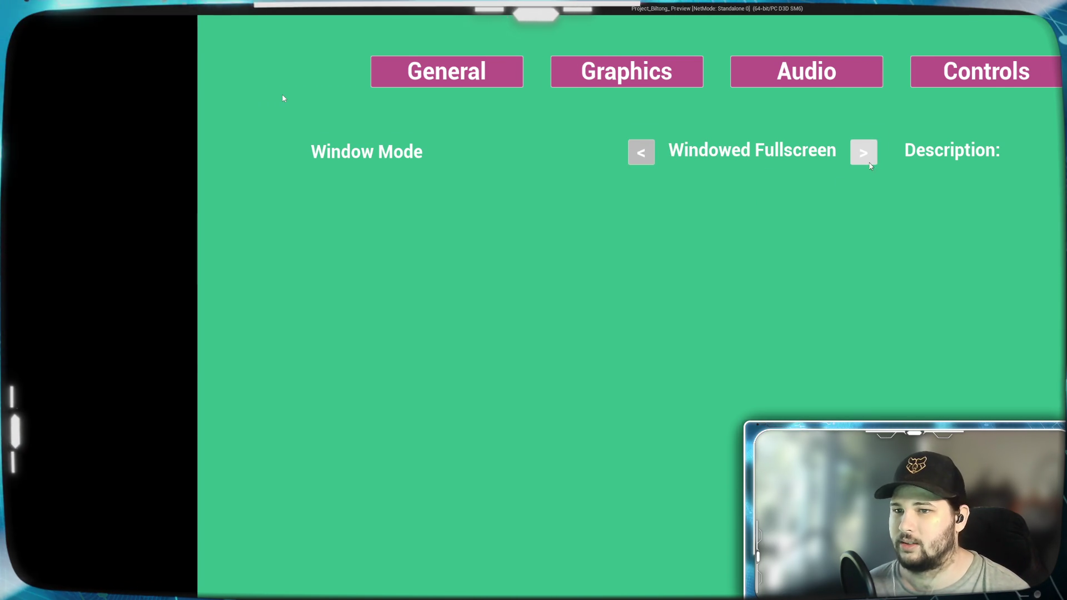
pyautogui.click(867, 162)
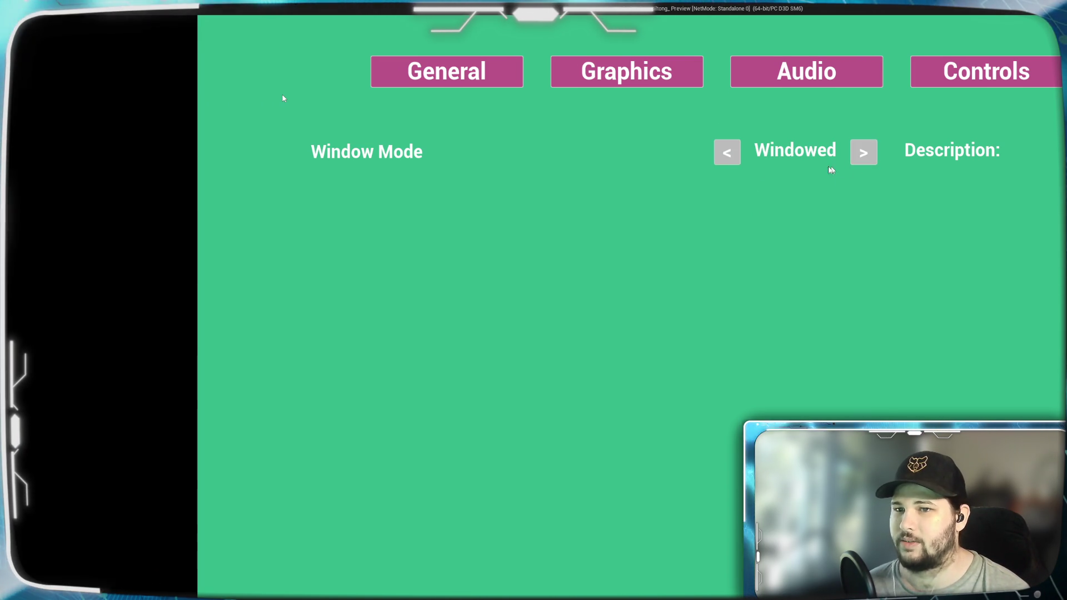
pyautogui.click(724, 155)
pyautogui.click(650, 160)
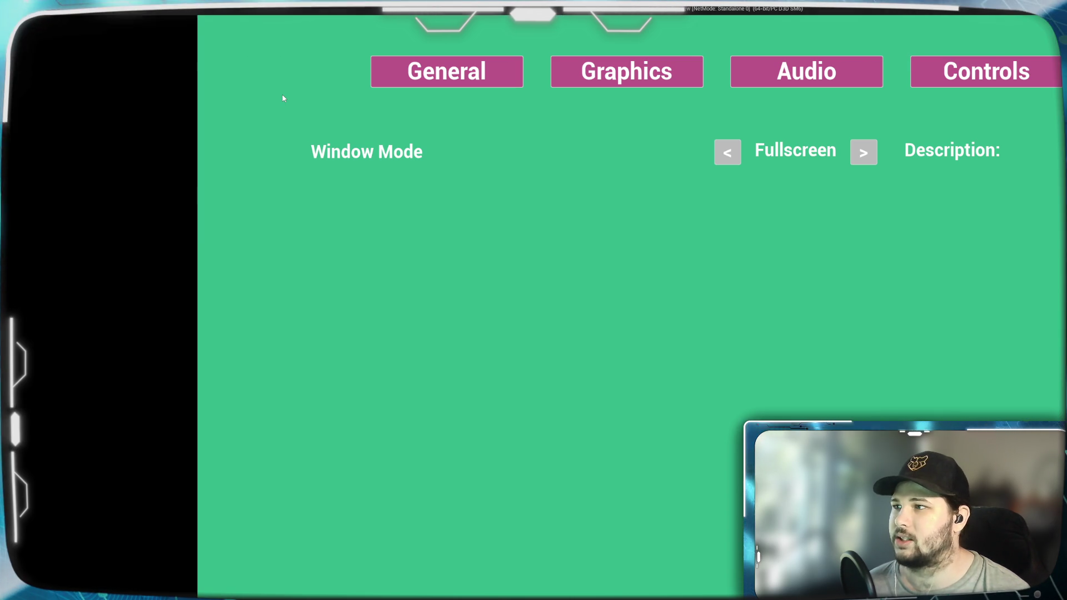
# Test Windowed mode again by moving the game window, return to Fullscreen, then quit to the editor
pyautogui.click(871, 153)
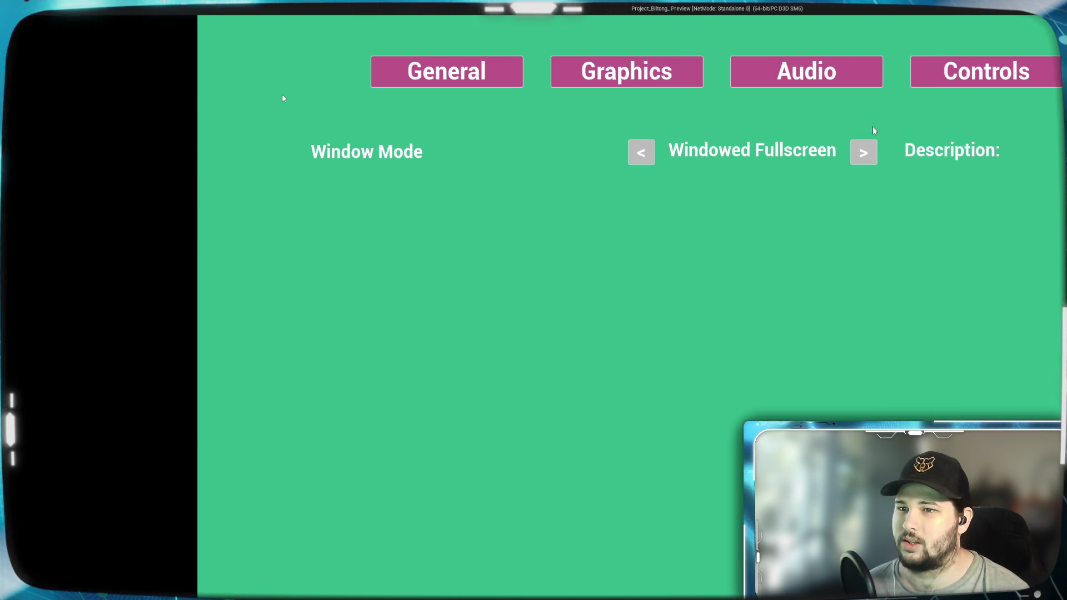
pyautogui.click(864, 153)
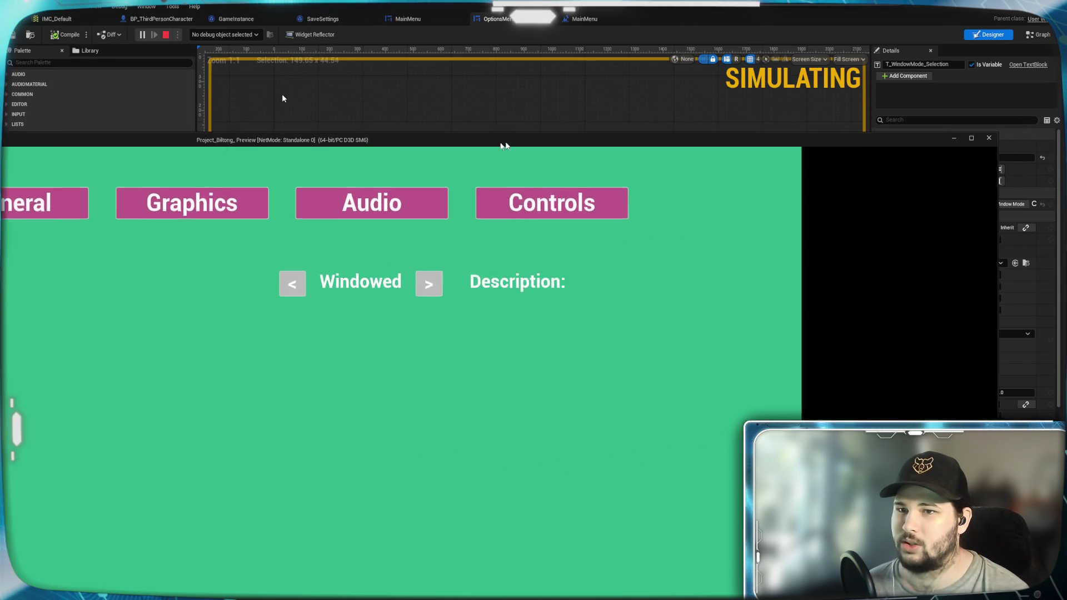
pyautogui.moveTo(505, 145)
pyautogui.mouseDown()
pyautogui.moveTo(341, 158)
pyautogui.moveTo(305, 181)
pyautogui.moveTo(665, 169)
pyautogui.moveTo(695, 103)
pyautogui.moveTo(688, 94)
pyautogui.mouseUp()
pyautogui.click(489, 231)
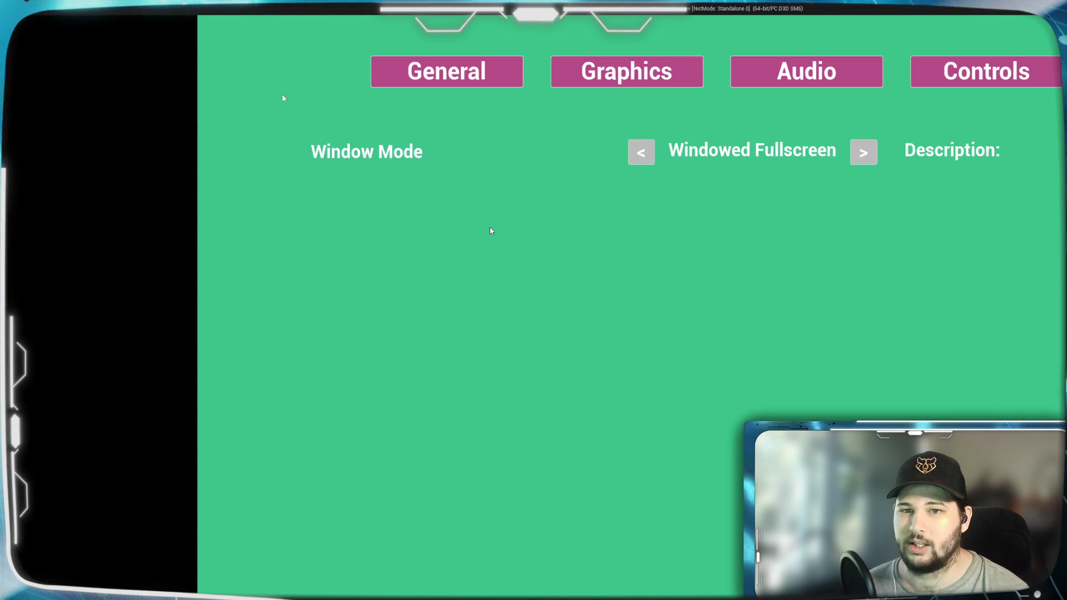
pyautogui.click(642, 153)
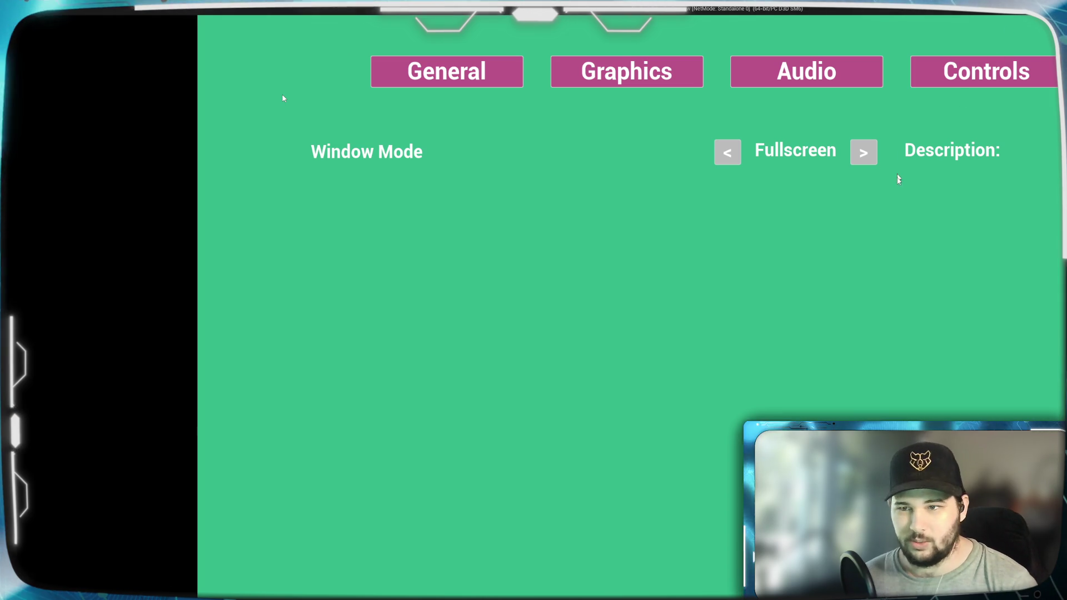
pyautogui.press('Escape')
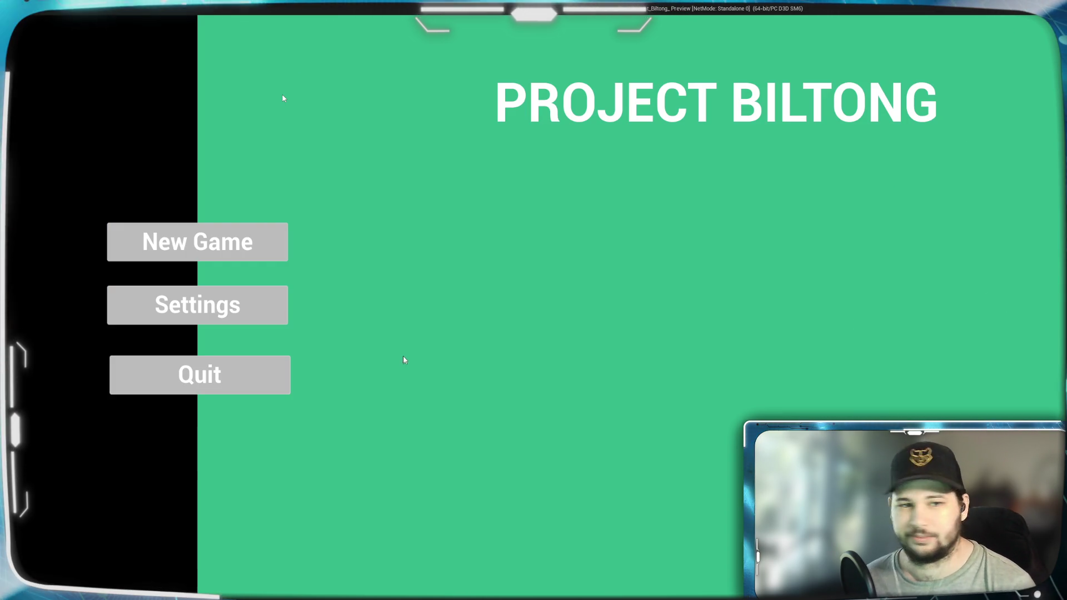
pyautogui.click(200, 375)
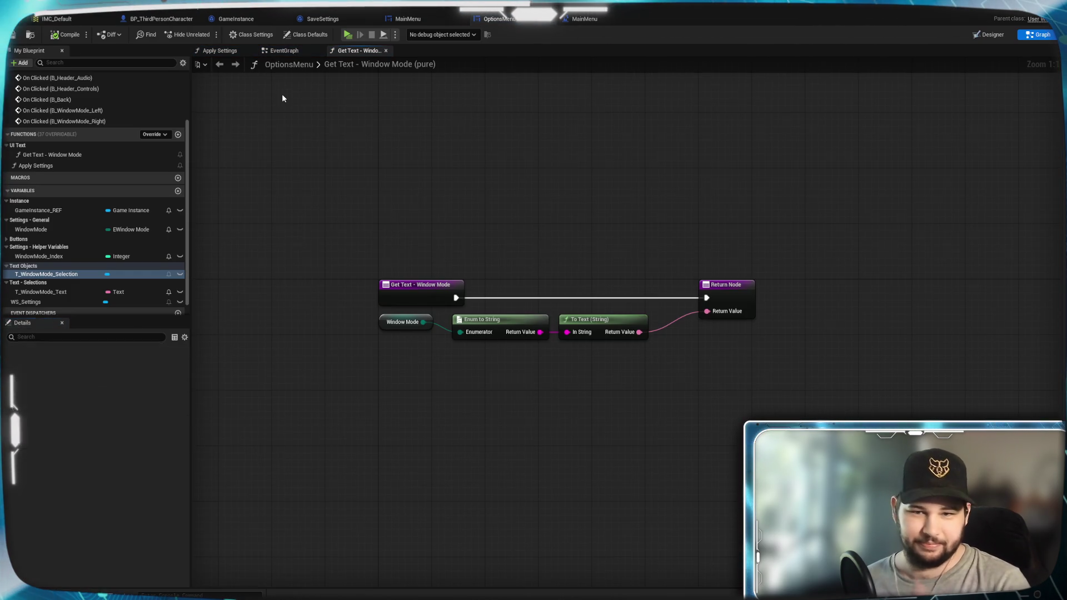
# Close the Get Text - Window Mode graph and frame the Window Mode nodes in the EventGraph
pyautogui.click(370, 63)
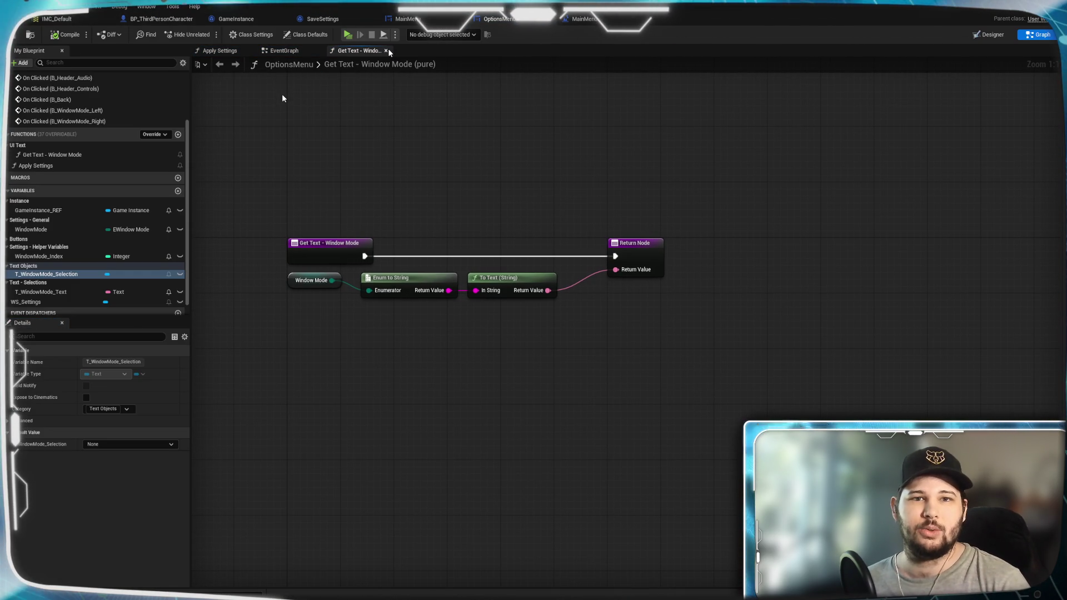
pyautogui.click(385, 51)
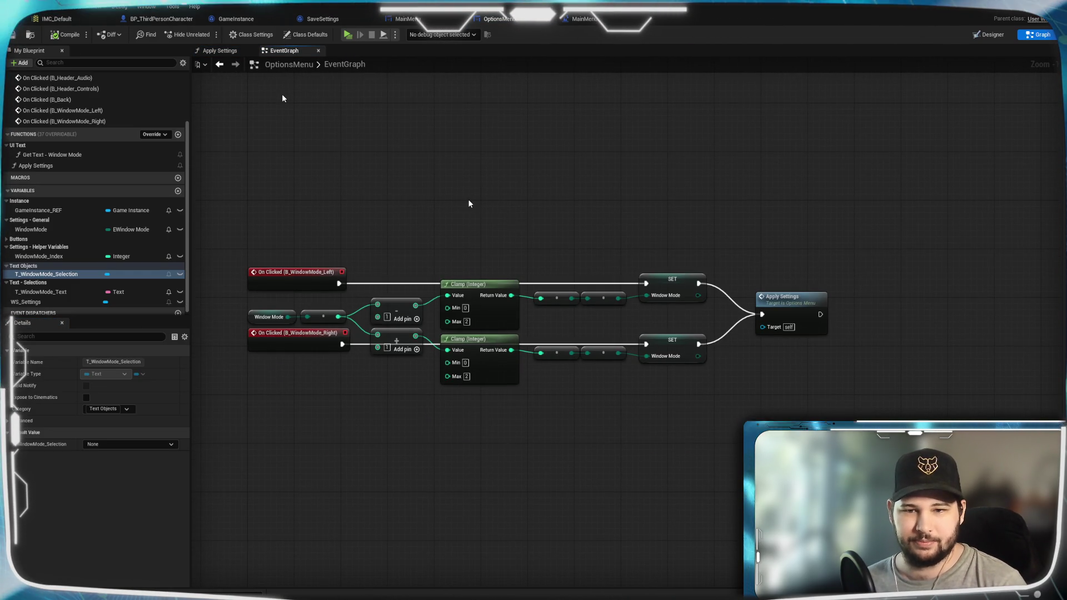
pyautogui.moveTo(481, 210); pyautogui.dragTo(557, 192)
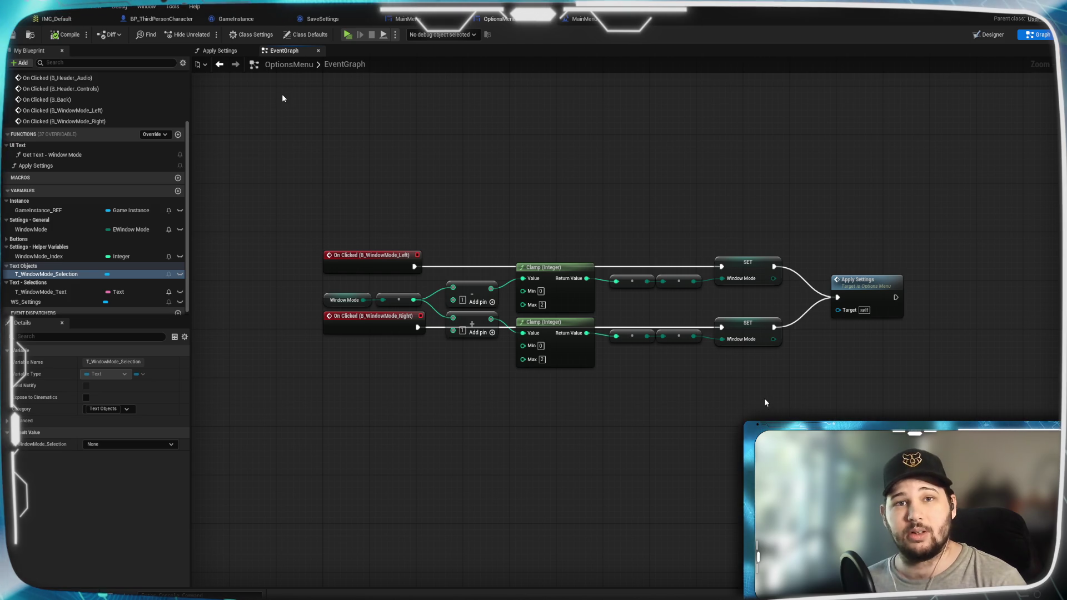
pyautogui.moveTo(873, 405); pyautogui.dragTo(806, 379)
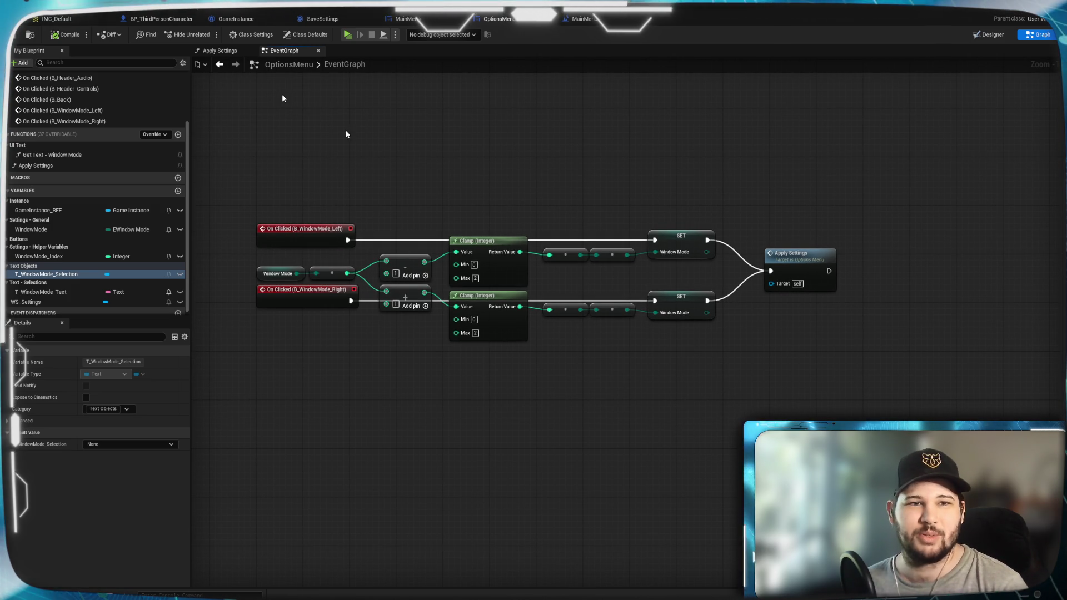
pyautogui.scroll(-6, 634, 189)
pyautogui.moveTo(642, 186); pyautogui.dragTo(603, 261)
pyautogui.scroll(7, 603, 262)
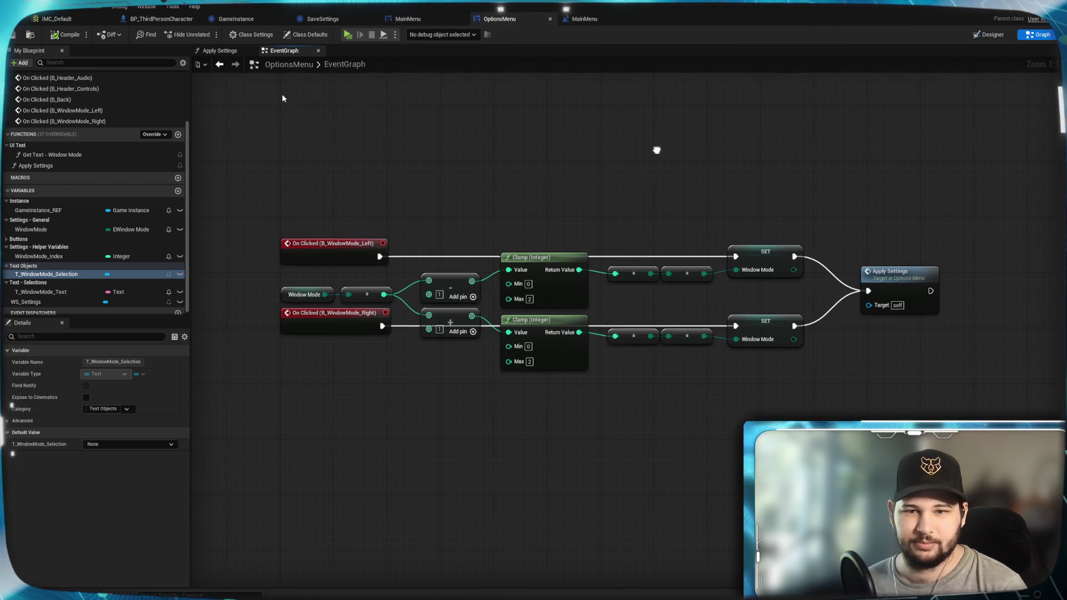
# Wrap the selected Window Mode click-handling nodes in a comment titled 'Window Mode'
pyautogui.moveTo(251, 173)
pyautogui.mouseDown()
pyautogui.moveTo(817, 448)
pyautogui.moveTo(829, 443)
pyautogui.mouseUp()
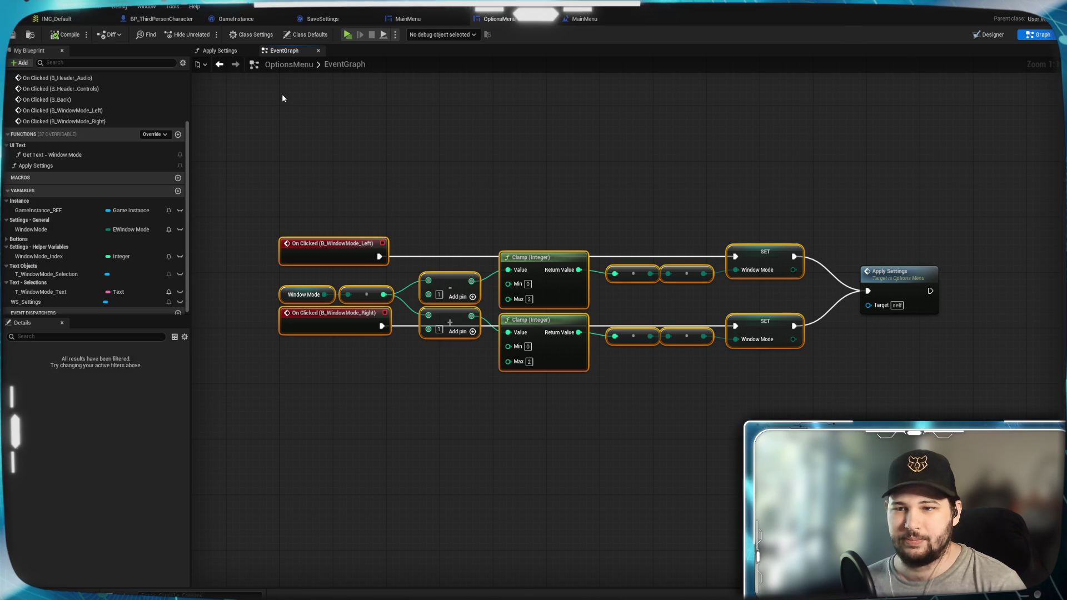
pyautogui.rightClick(320, 262)
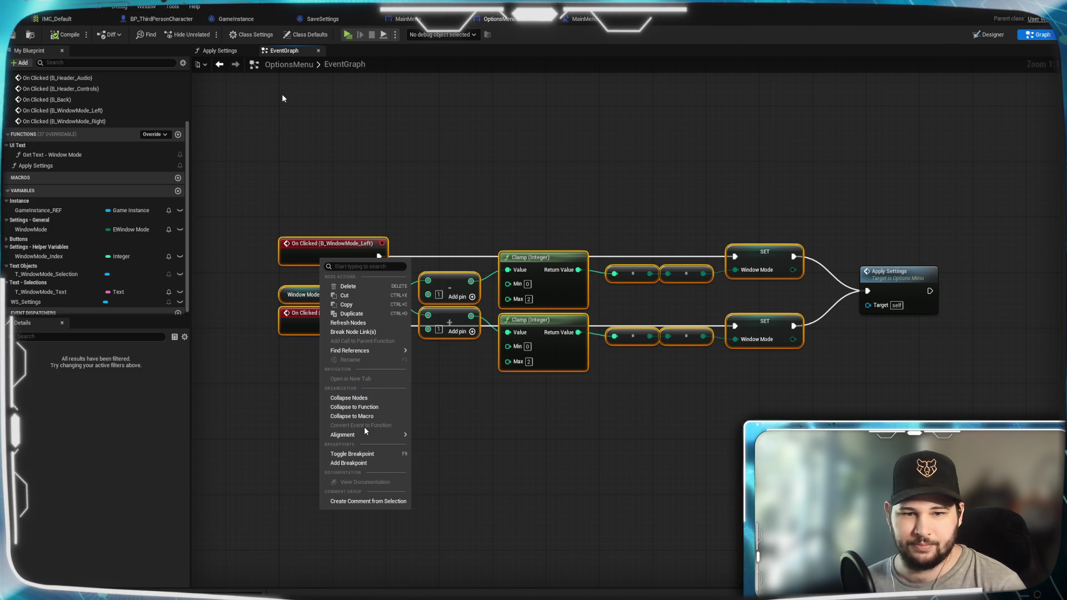
pyautogui.moveTo(356, 435)
pyautogui.click(367, 502)
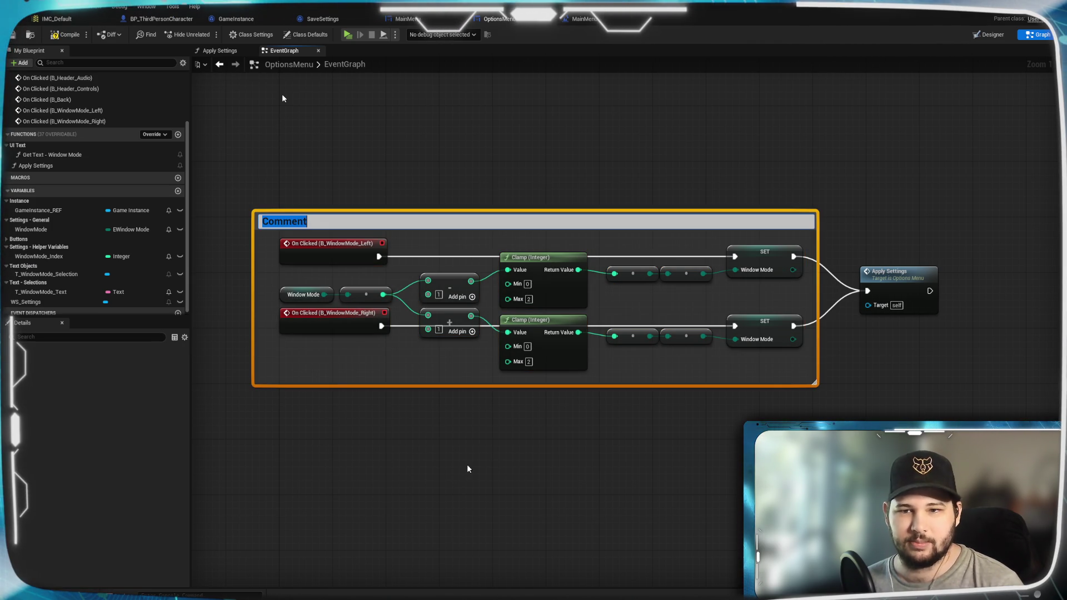
pyautogui.write('Window')
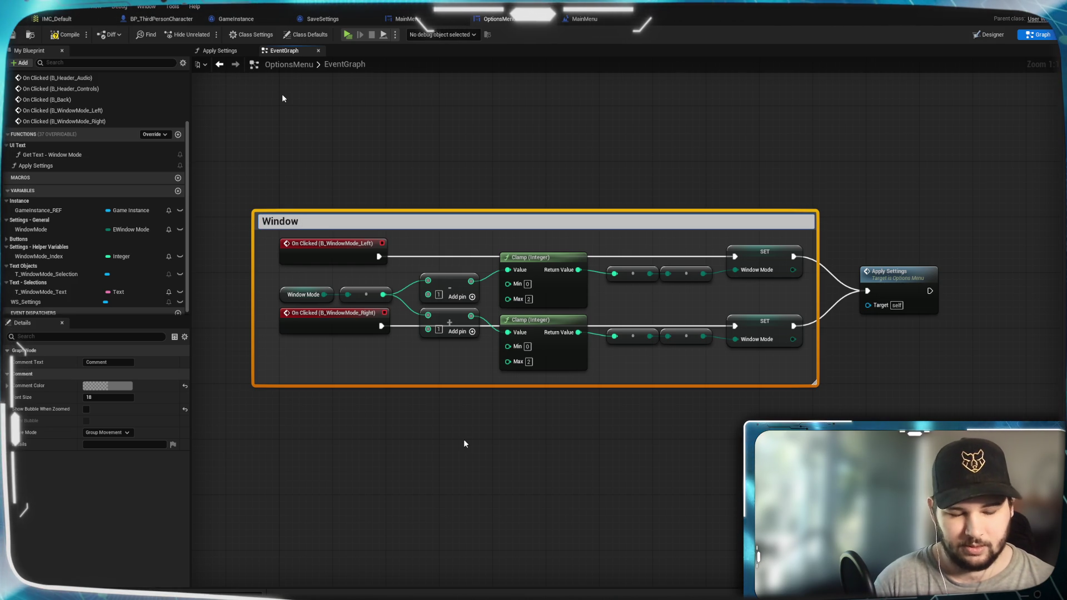
pyautogui.write(' Mode')
pyautogui.press('Return')
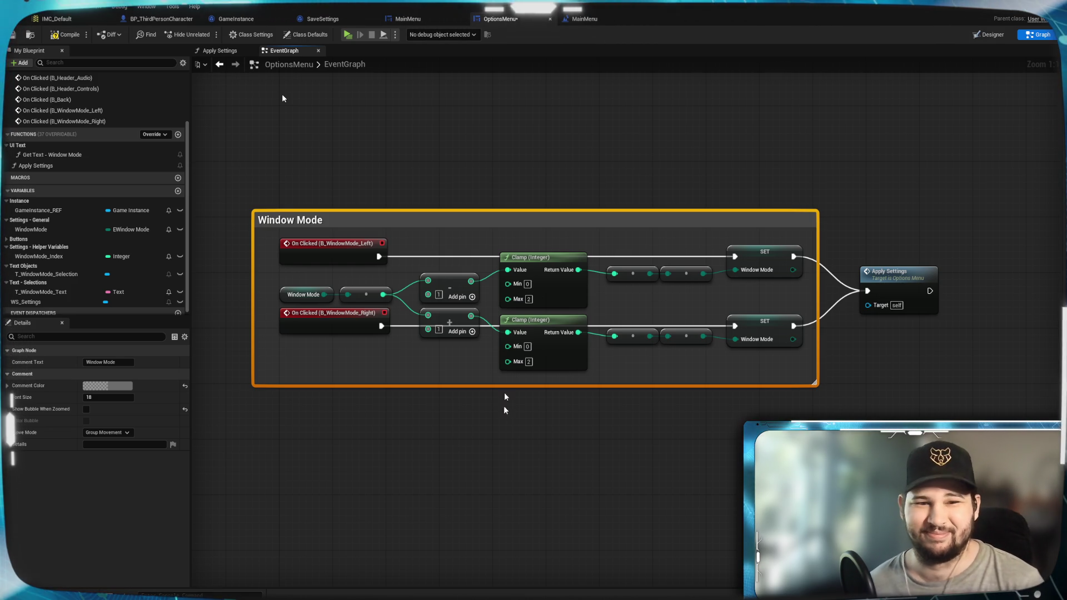
# Resize and reposition the Window Mode comment box, and nudge the Apply Settings node up
pyautogui.moveTo(259, 294); pyautogui.dragTo(281, 290)
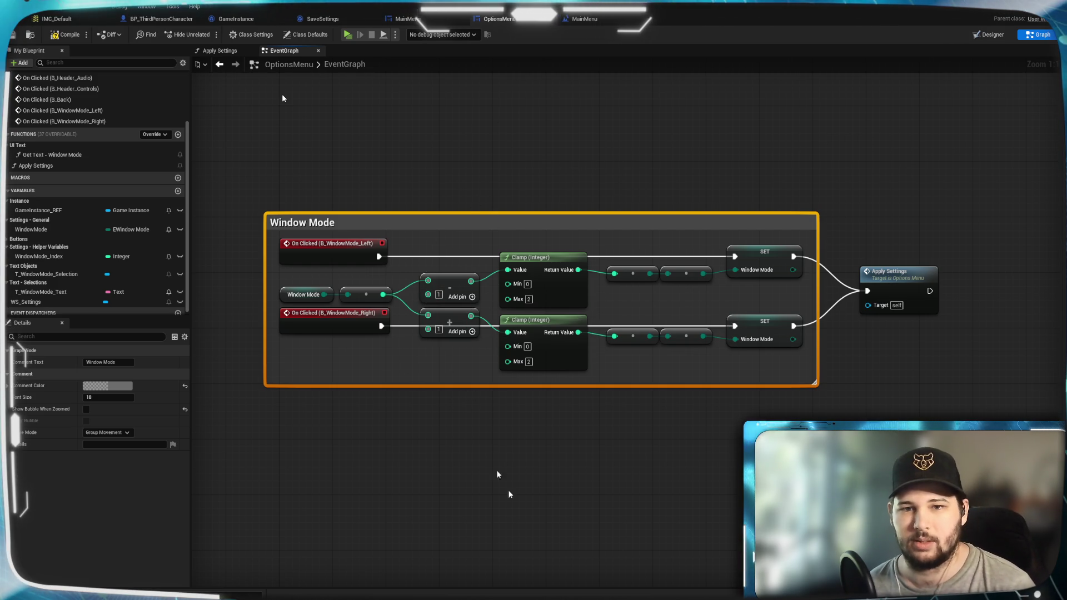
pyautogui.click(822, 375)
pyautogui.moveTo(816, 340); pyautogui.dragTo(810, 337)
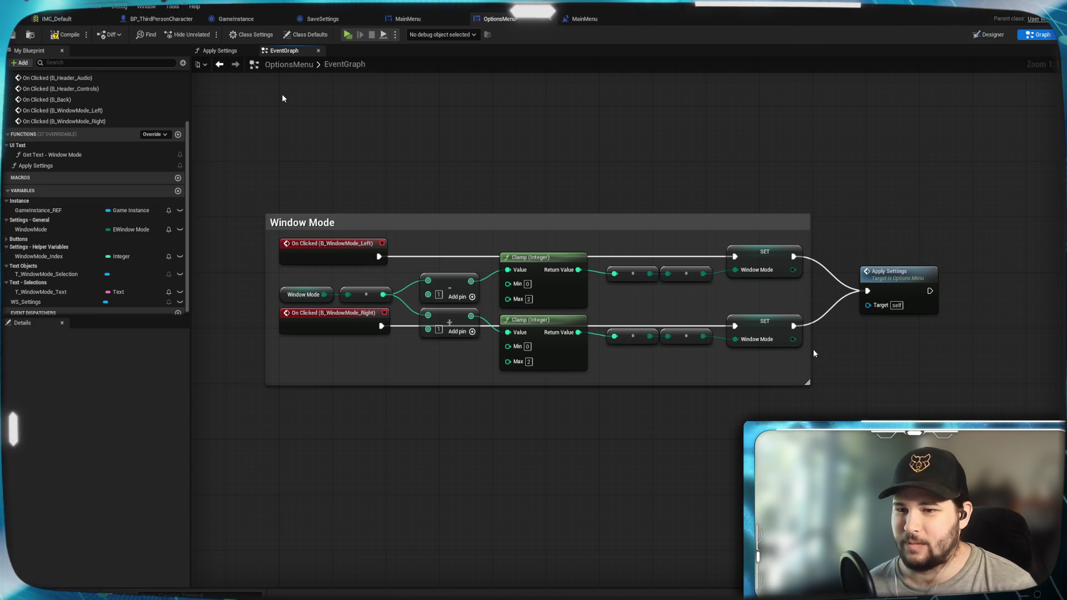
pyautogui.moveTo(369, 224)
pyautogui.mouseDown()
pyautogui.moveTo(373, 193)
pyautogui.moveTo(369, 207)
pyautogui.moveTo(397, 201)
pyautogui.mouseUp()
pyautogui.doubleClick(397, 200)
pyautogui.click(415, 164)
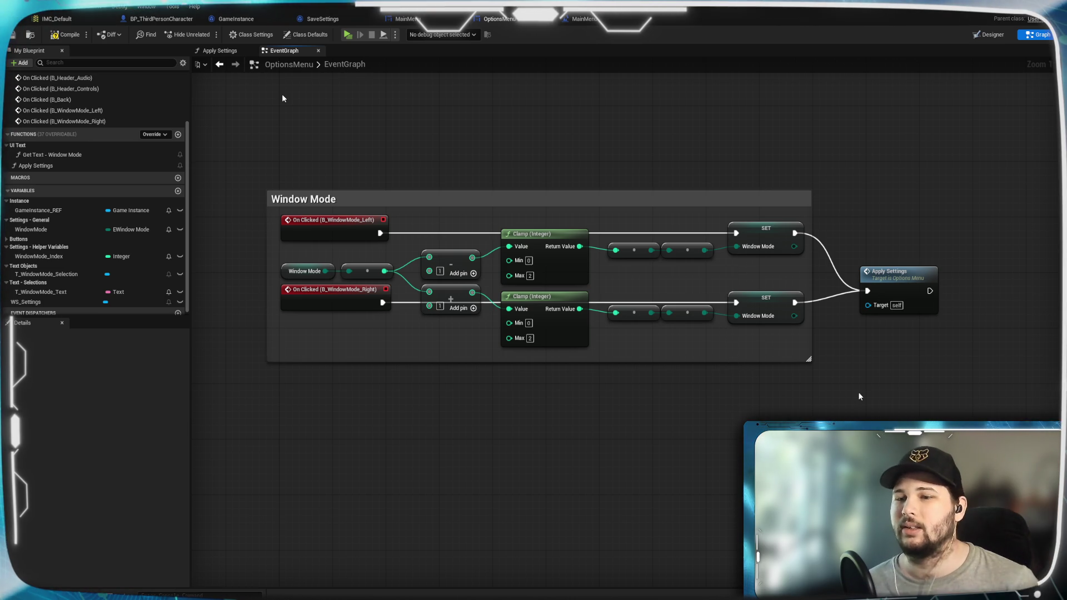
pyautogui.moveTo(906, 282); pyautogui.dragTo(887, 261)
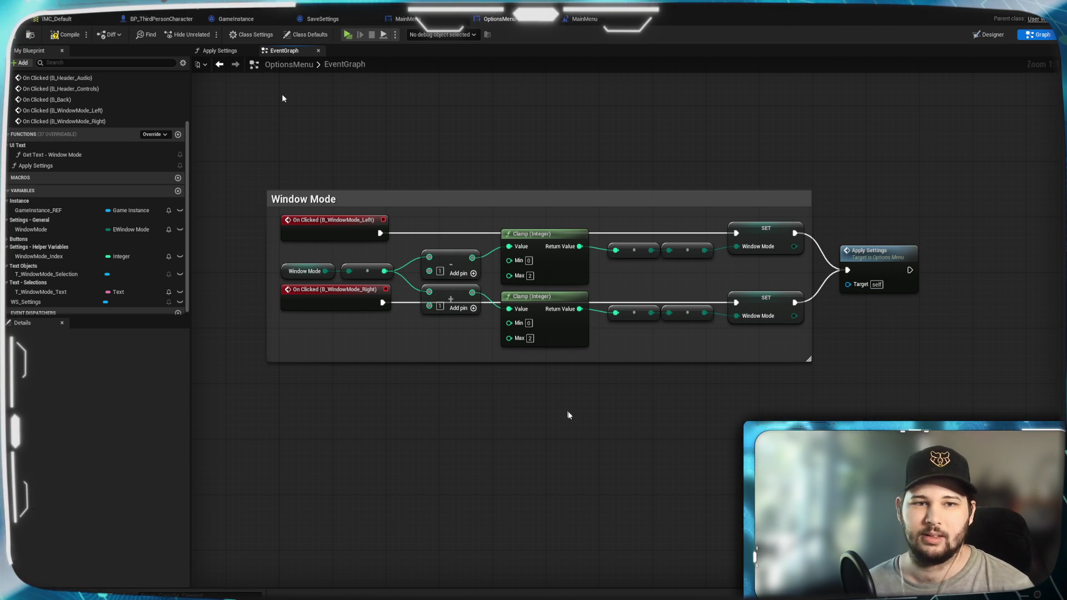
# Compile the OptionsMenu blueprint and center the Window Mode group in view
pyautogui.scroll(-8, 571, 430)
pyautogui.scroll(4, 596, 362)
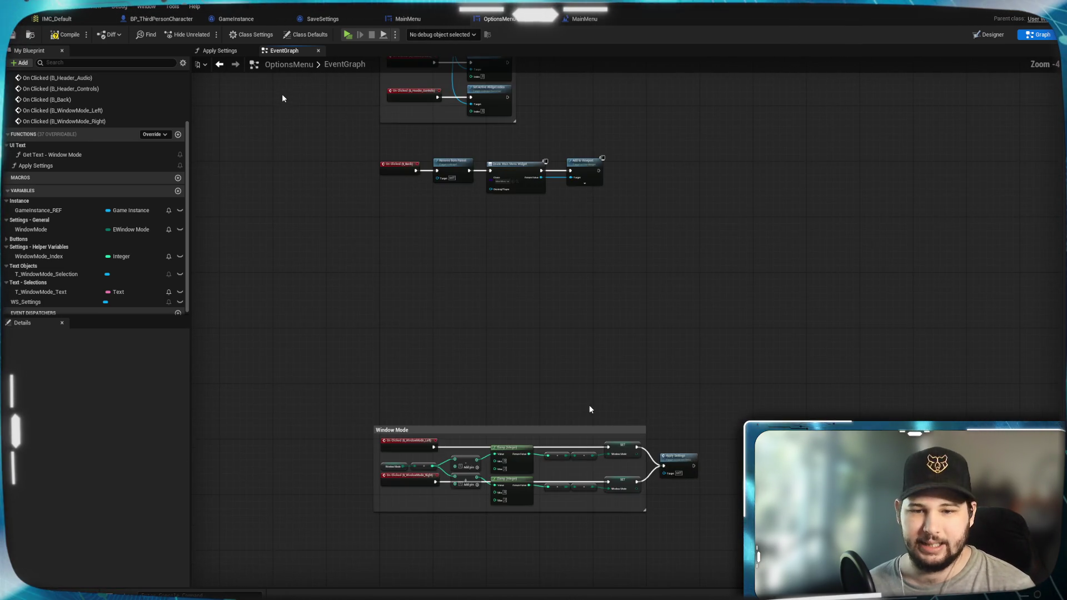
pyautogui.scroll(2, 560, 316)
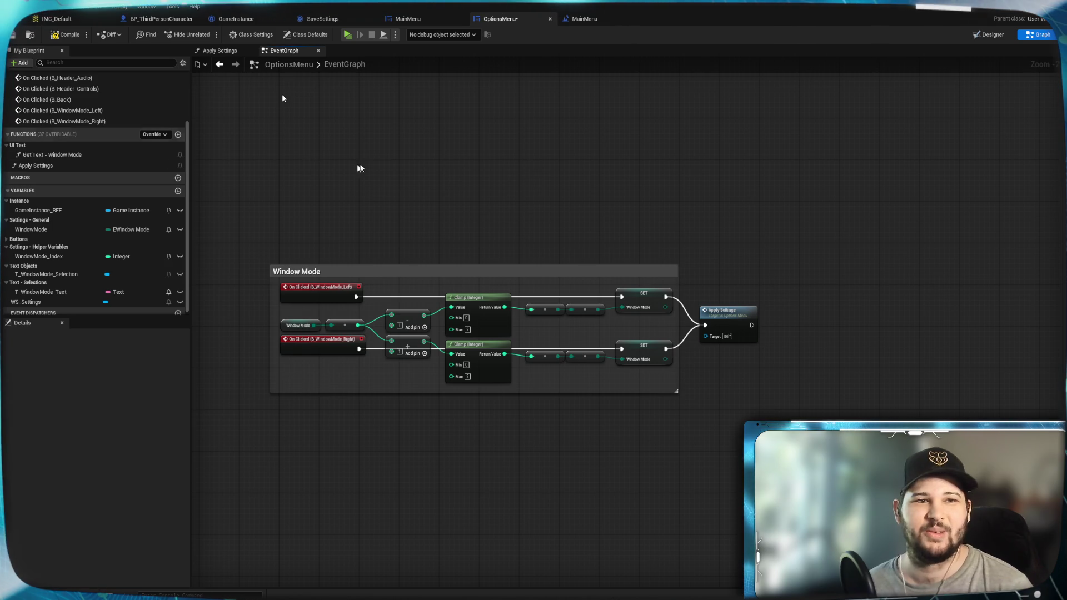
pyautogui.click(69, 35)
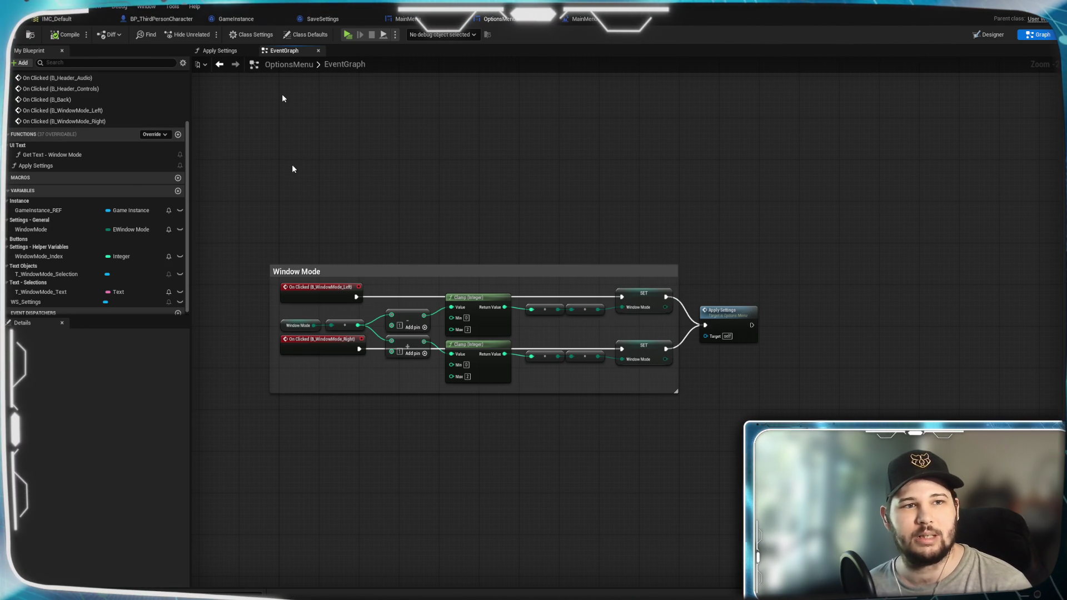
pyautogui.moveTo(301, 238); pyautogui.dragTo(333, 149)
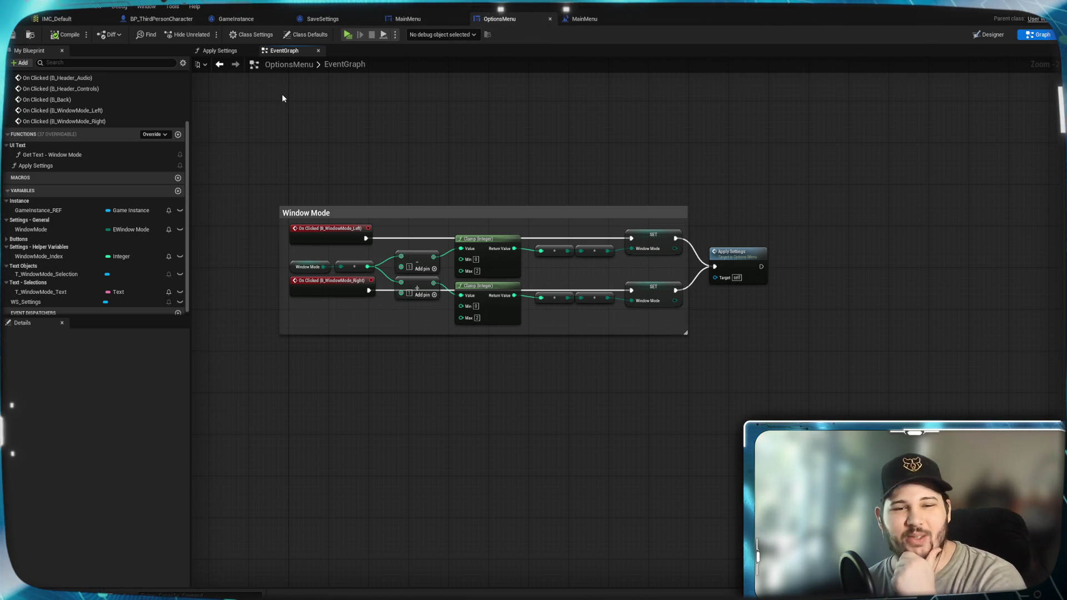
# Glance at the Apply Settings function graph, then switch to the Designer layout
pyautogui.click(221, 51)
pyautogui.click(284, 50)
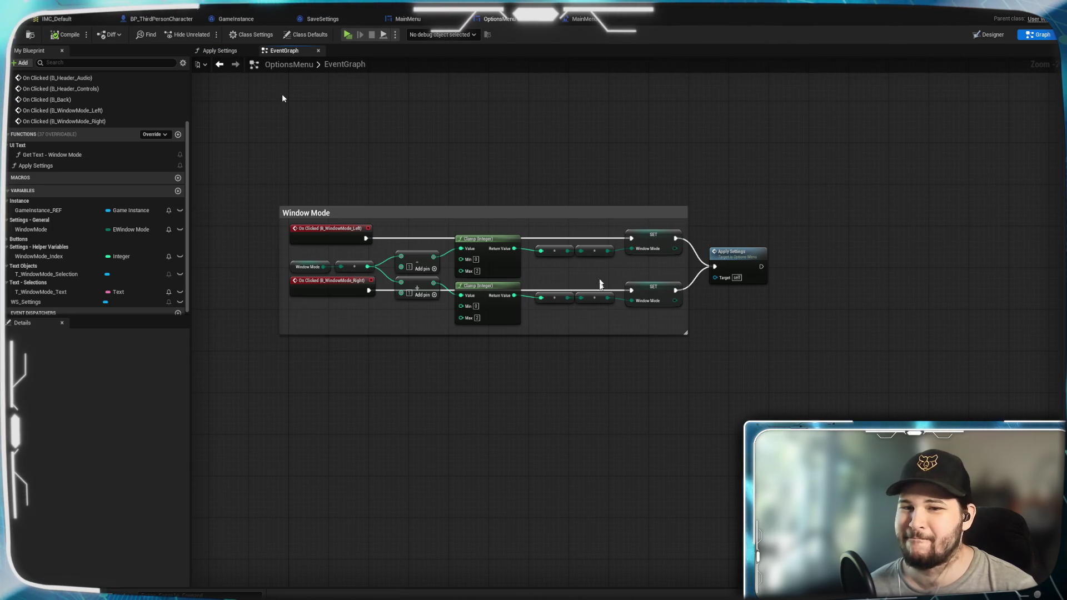
pyautogui.moveTo(746, 238)
pyautogui.mouseDown()
pyautogui.moveTo(767, 393)
pyautogui.moveTo(786, 336)
pyautogui.moveTo(748, 325)
pyautogui.mouseUp()
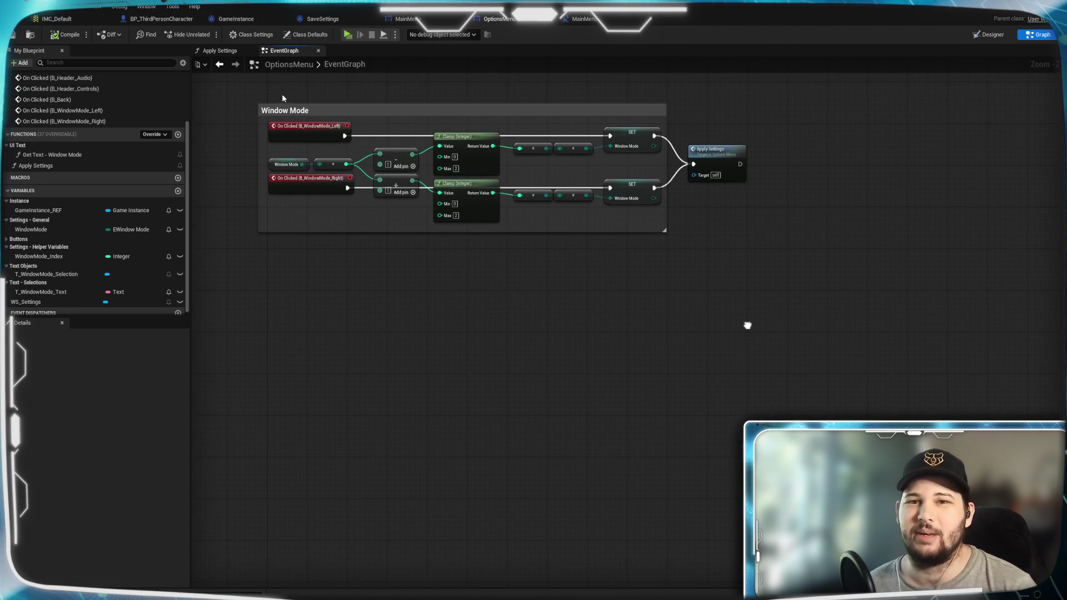
pyautogui.hotkey('shift', 'F4')
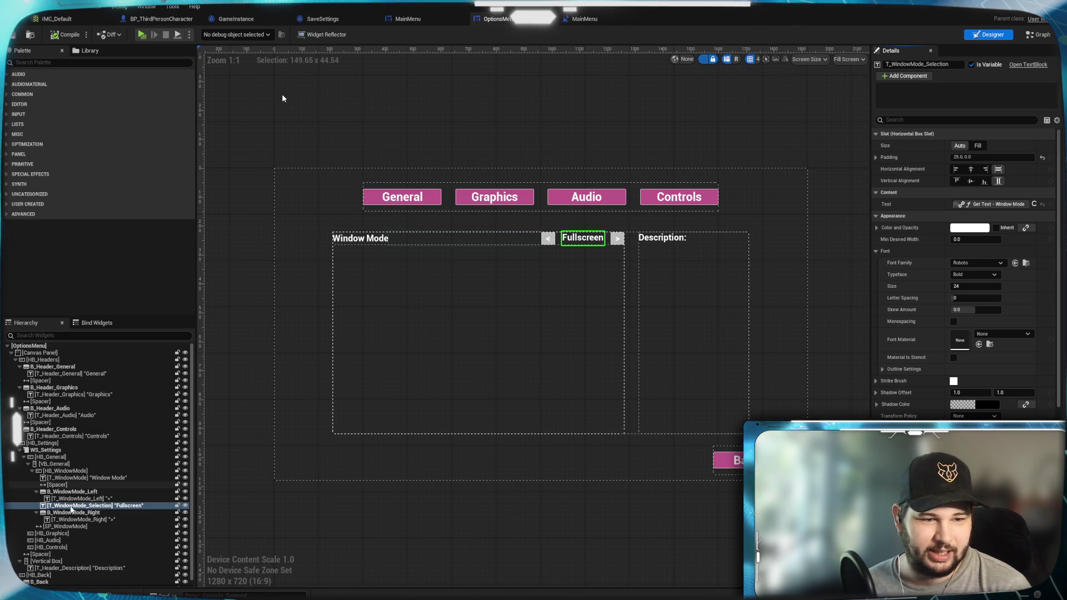
# Duplicate the HB_WindowMode row and move the copy below SP_WindowMode
pyautogui.click(65, 472)
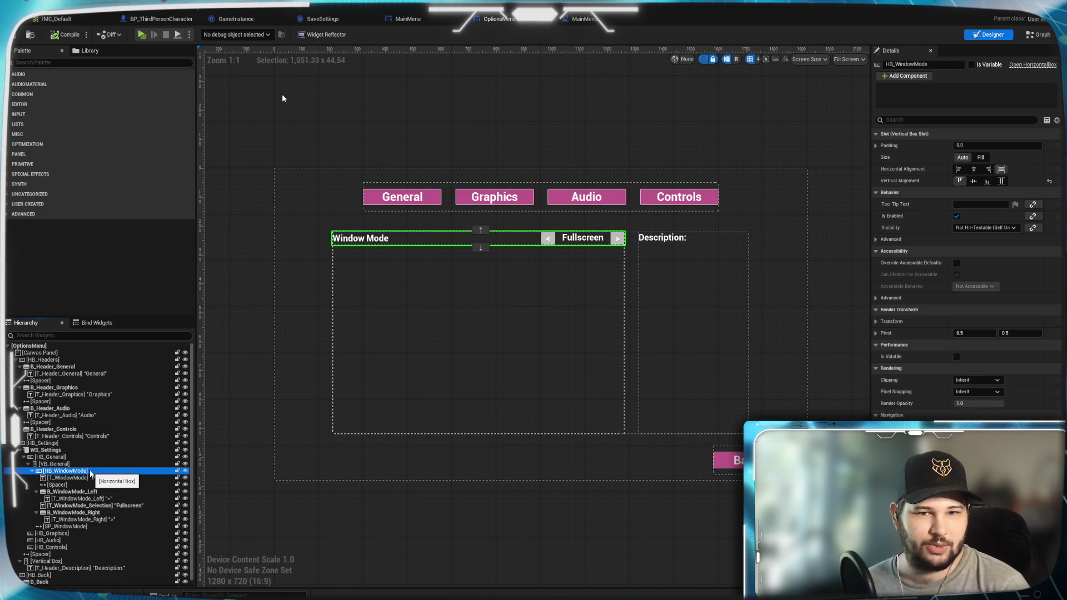
pyautogui.rightClick(90, 474)
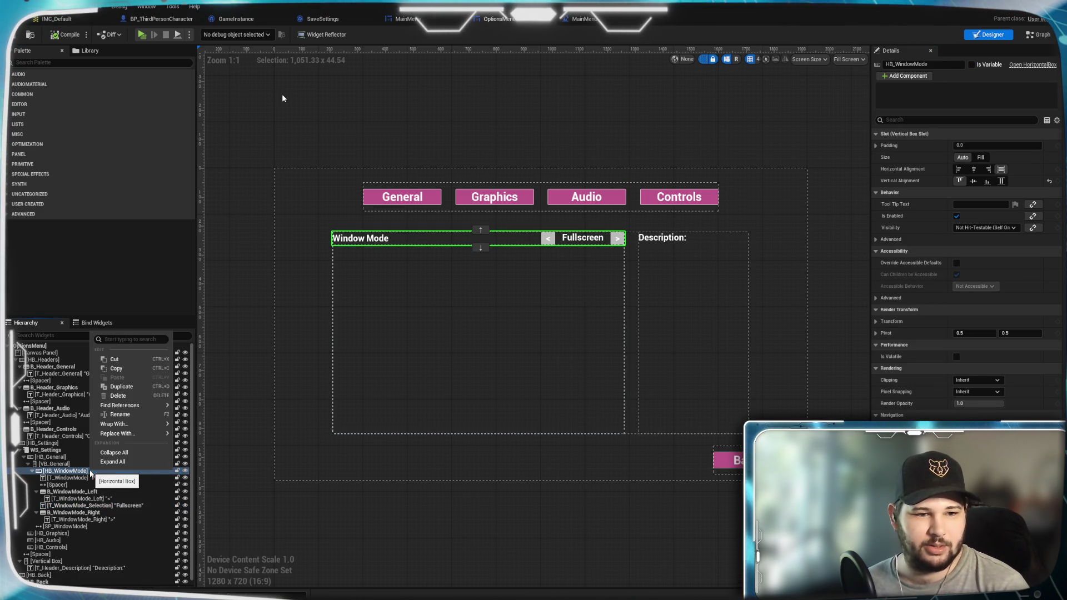
pyautogui.click(124, 390)
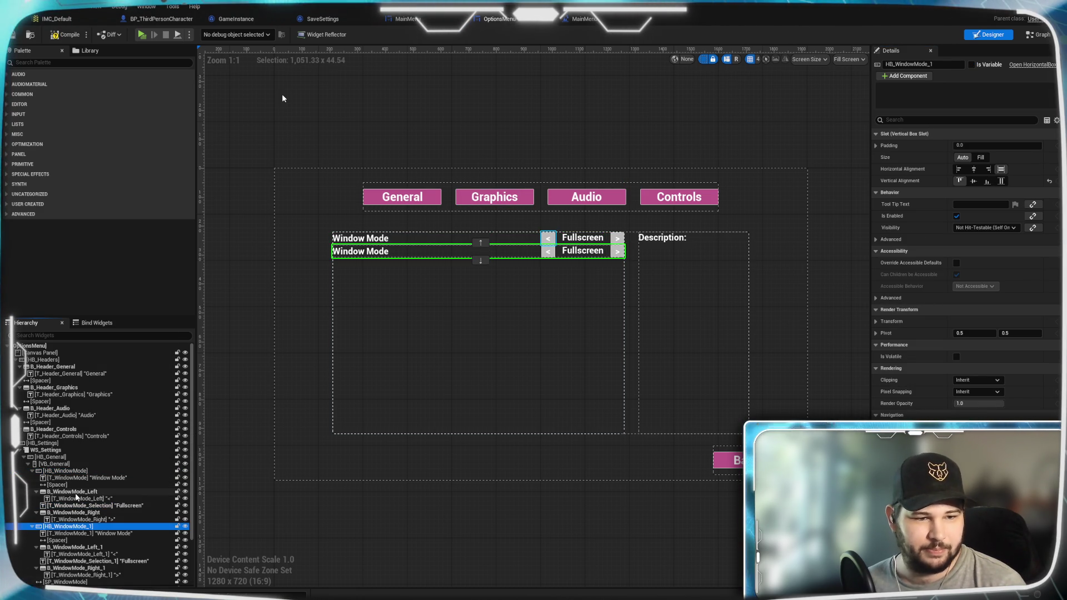
pyautogui.scroll(-2, 56, 422)
pyautogui.click(31, 429)
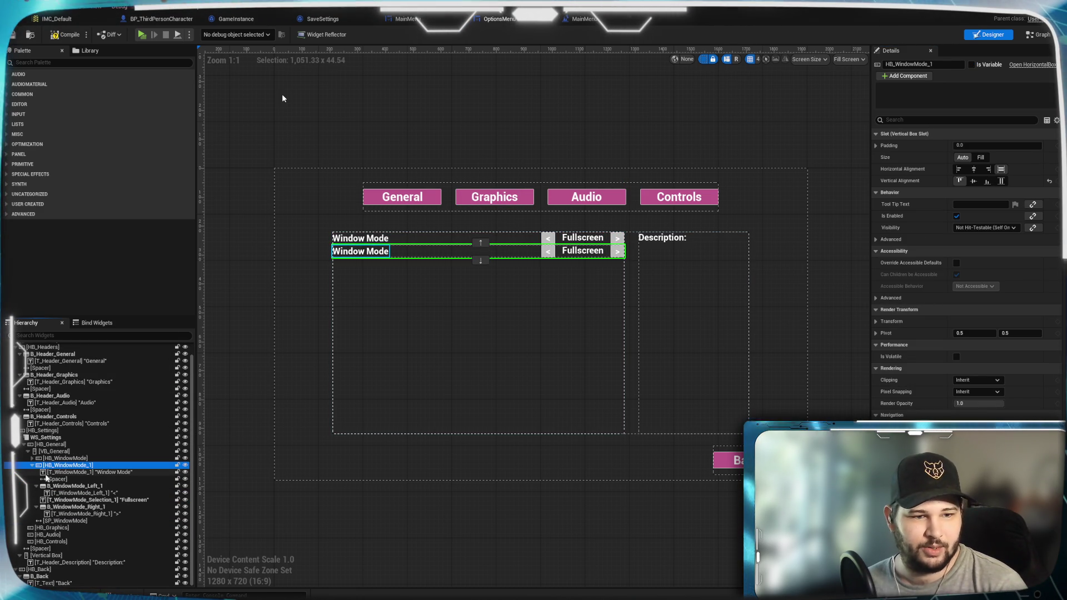
pyautogui.click(31, 464)
pyautogui.moveTo(62, 481); pyautogui.dragTo(54, 491)
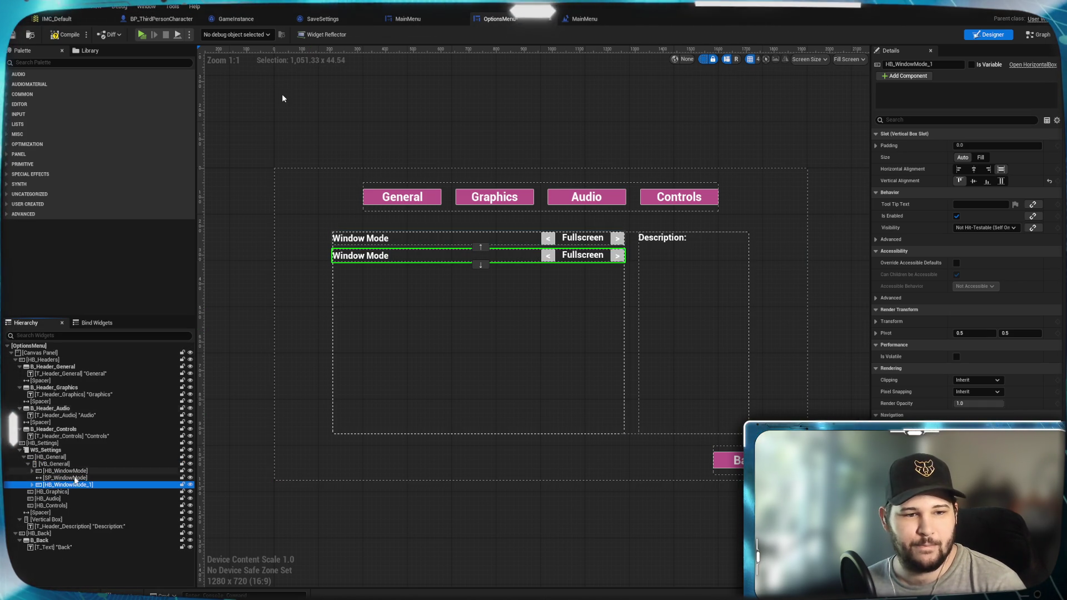
# Duplicate the SP_WindowMode spacer and order it under the new row, keeping HB_Graphics in place
pyautogui.click(64, 478)
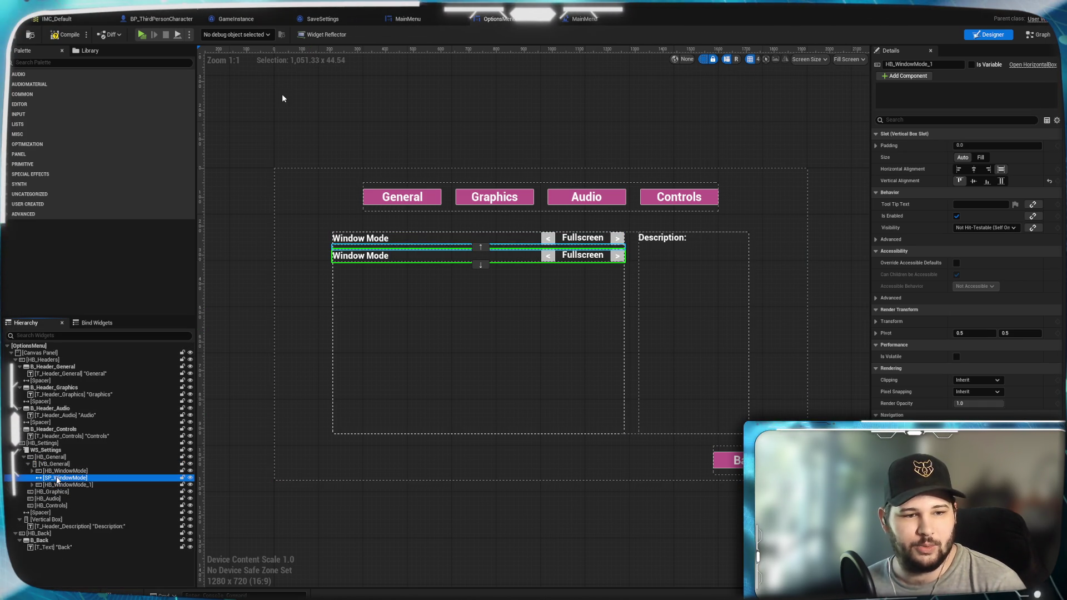
pyautogui.rightClick(64, 478)
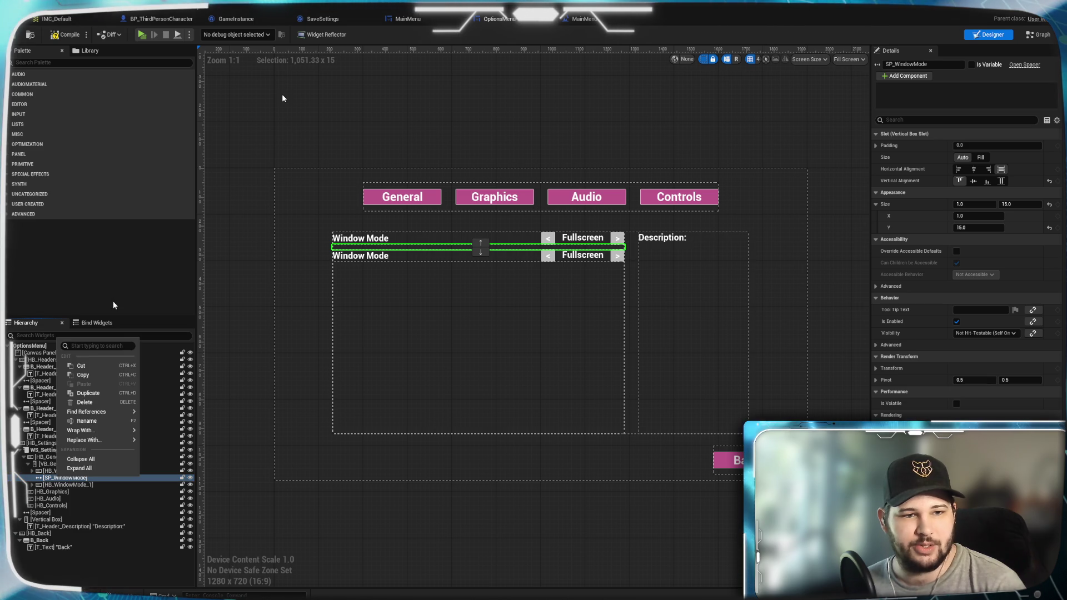
pyautogui.click(88, 393)
pyautogui.moveTo(60, 494); pyautogui.dragTo(51, 533)
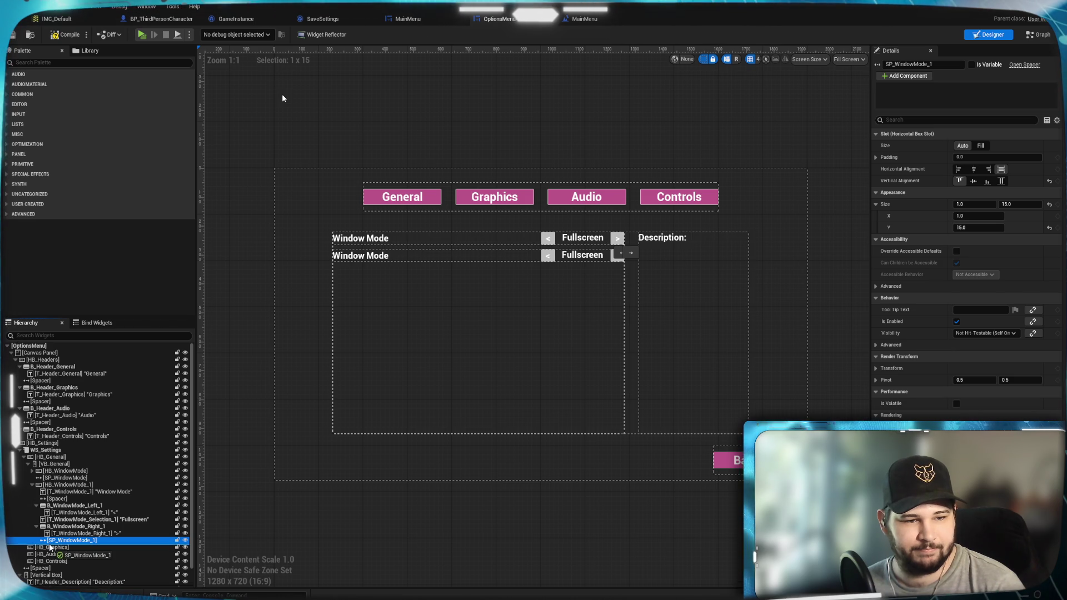
pyautogui.moveTo(50, 548); pyautogui.dragTo(50, 548)
pyautogui.click(32, 484)
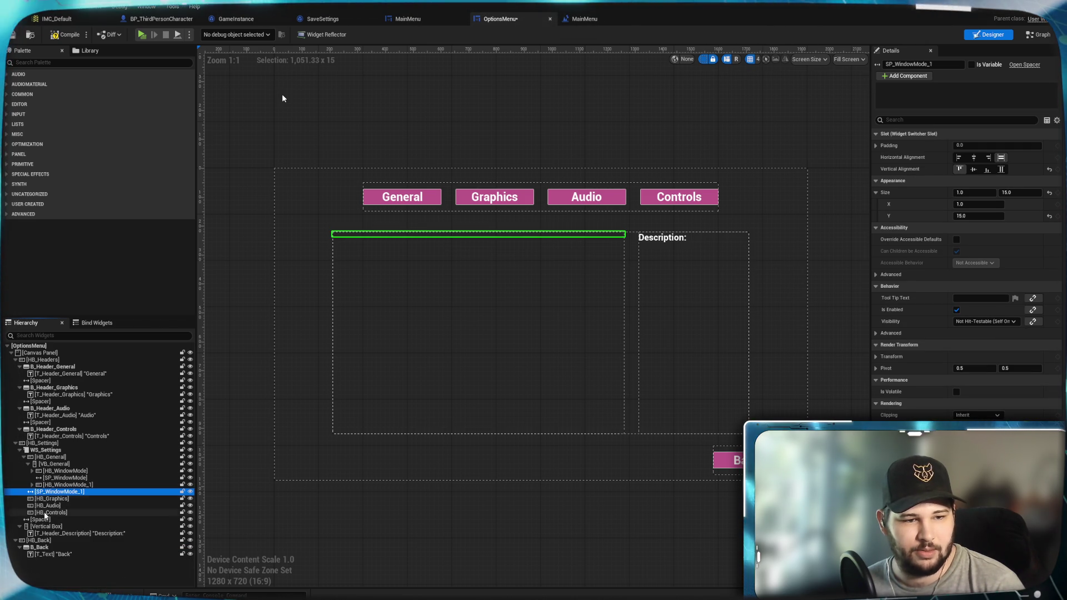
pyautogui.moveTo(43, 500); pyautogui.dragTo(47, 492)
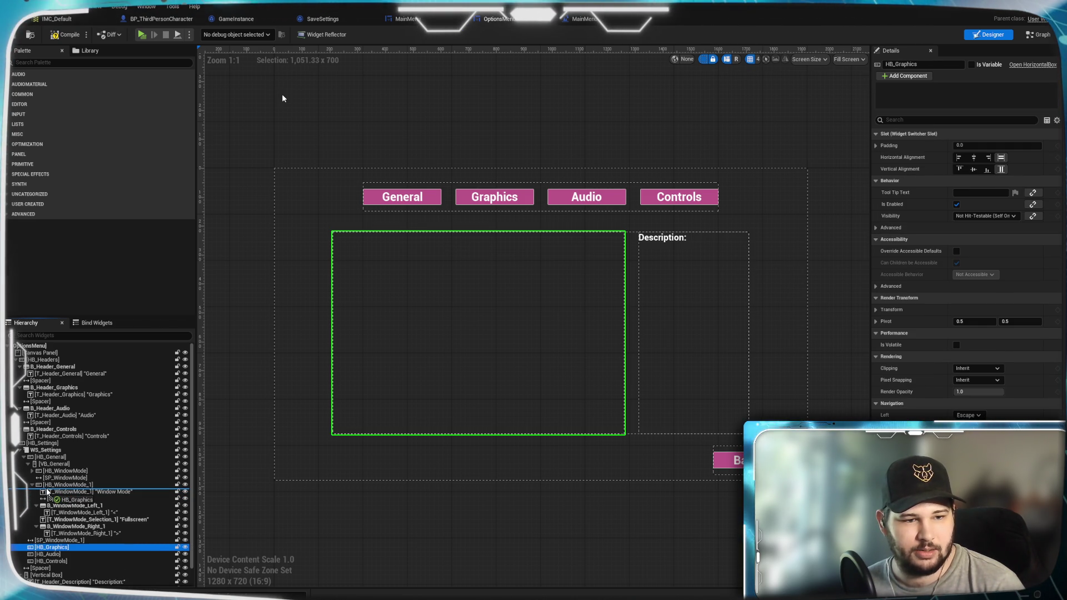
pyautogui.moveTo(48, 491)
pyautogui.mouseDown()
pyautogui.moveTo(44, 540)
pyautogui.moveTo(56, 538)
pyautogui.mouseUp()
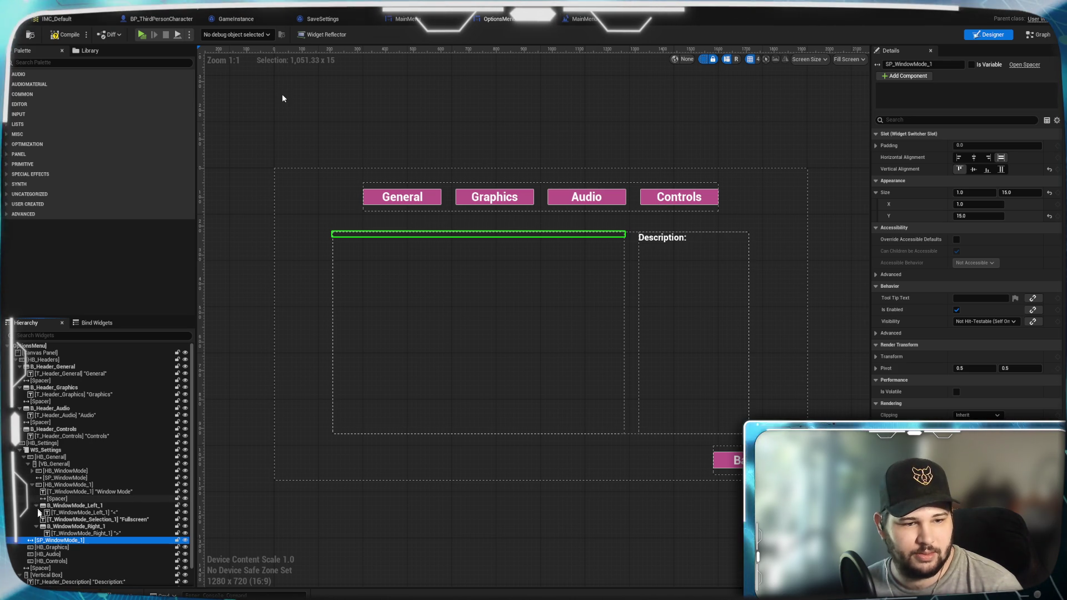
pyautogui.click(32, 485)
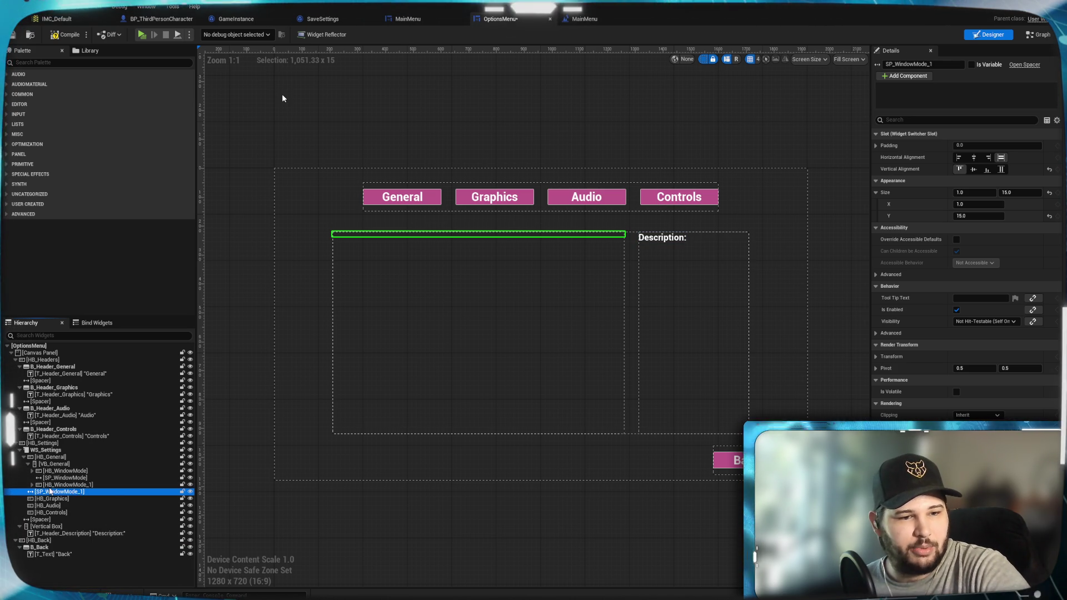
pyautogui.moveTo(50, 493); pyautogui.dragTo(49, 483)
pyautogui.click(46, 493)
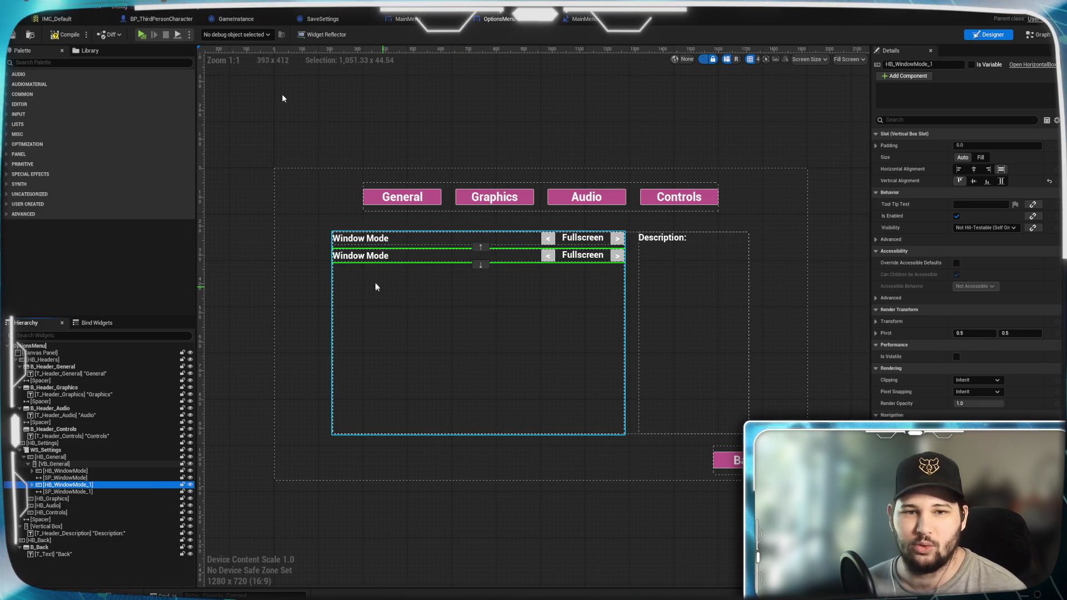
# Rename the copied spacer to SP_Resolution and the copied row to HB_Resolution
pyautogui.click(245, 252)
pyautogui.click(79, 491)
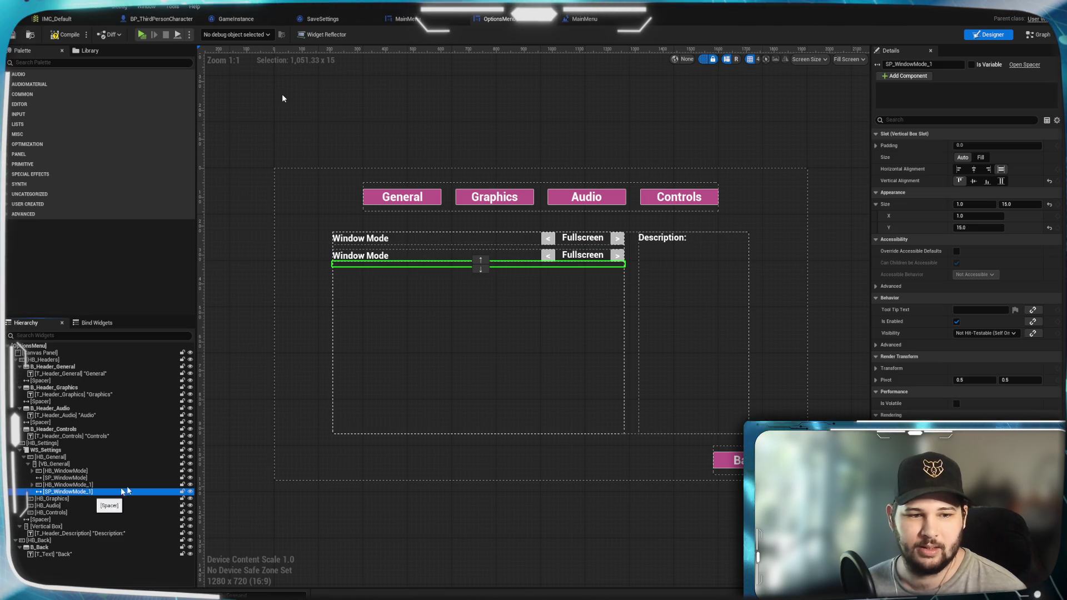
pyautogui.moveTo(67, 485); pyautogui.dragTo(81, 494)
pyautogui.click(905, 65)
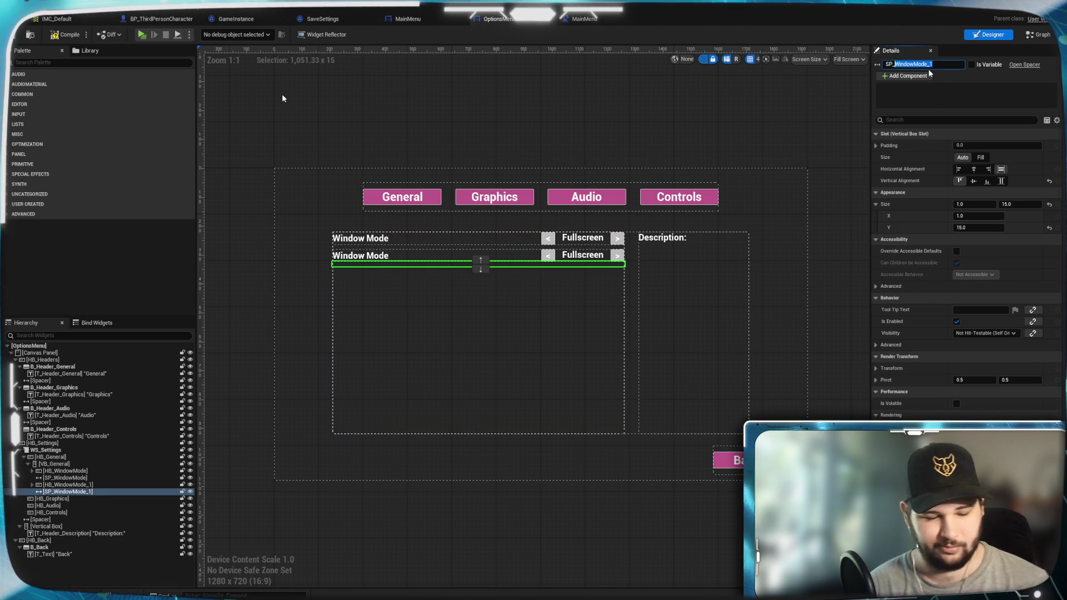
pyautogui.write('solution')
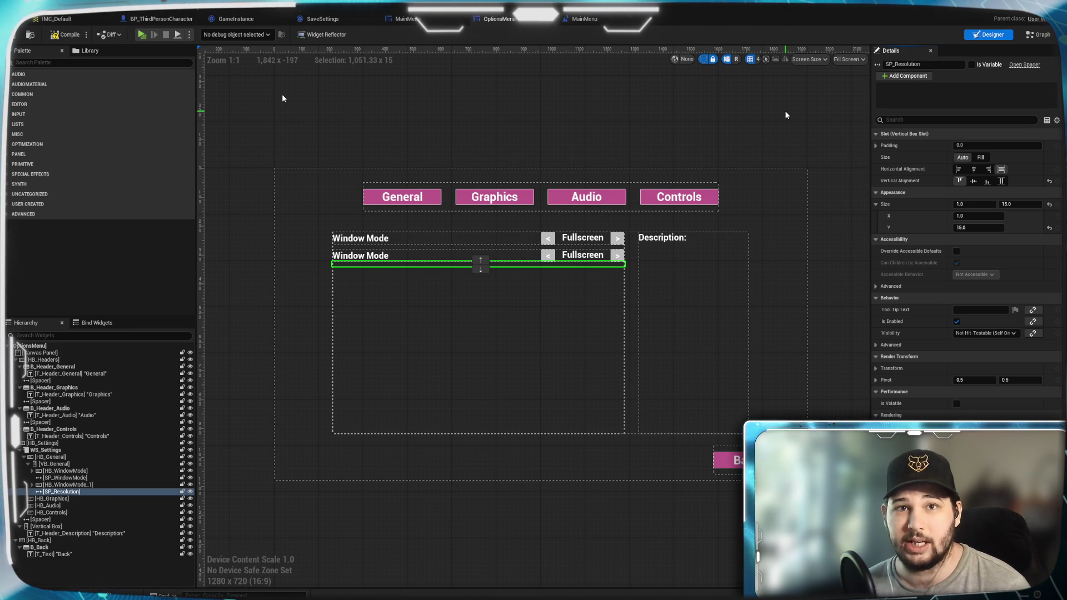
pyautogui.click(63, 485)
pyautogui.moveTo(932, 64); pyautogui.dragTo(896, 64)
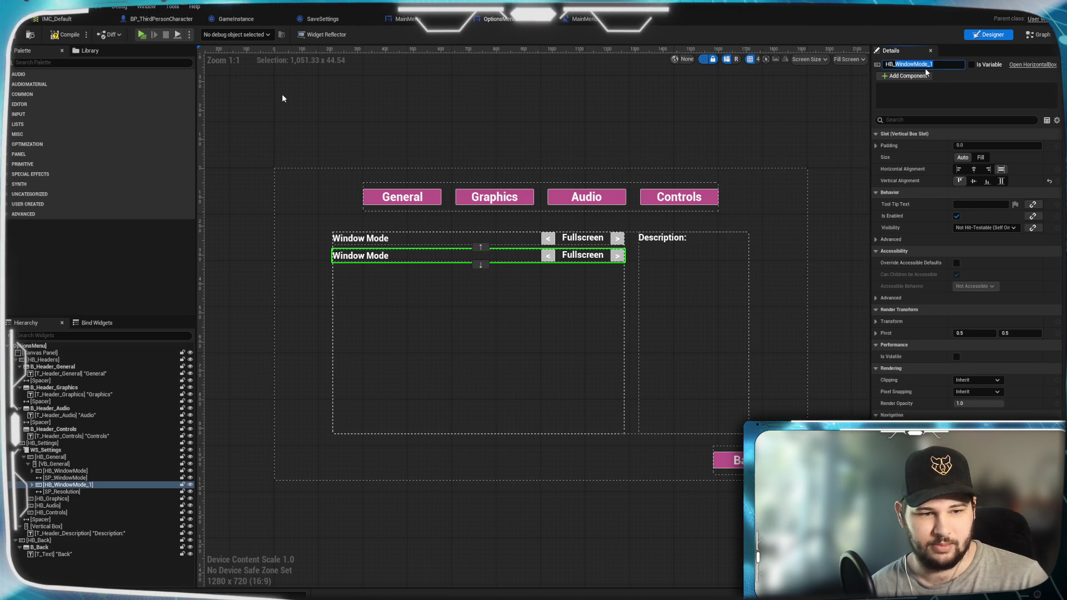
pyautogui.write('Resolution')
pyautogui.press('Return')
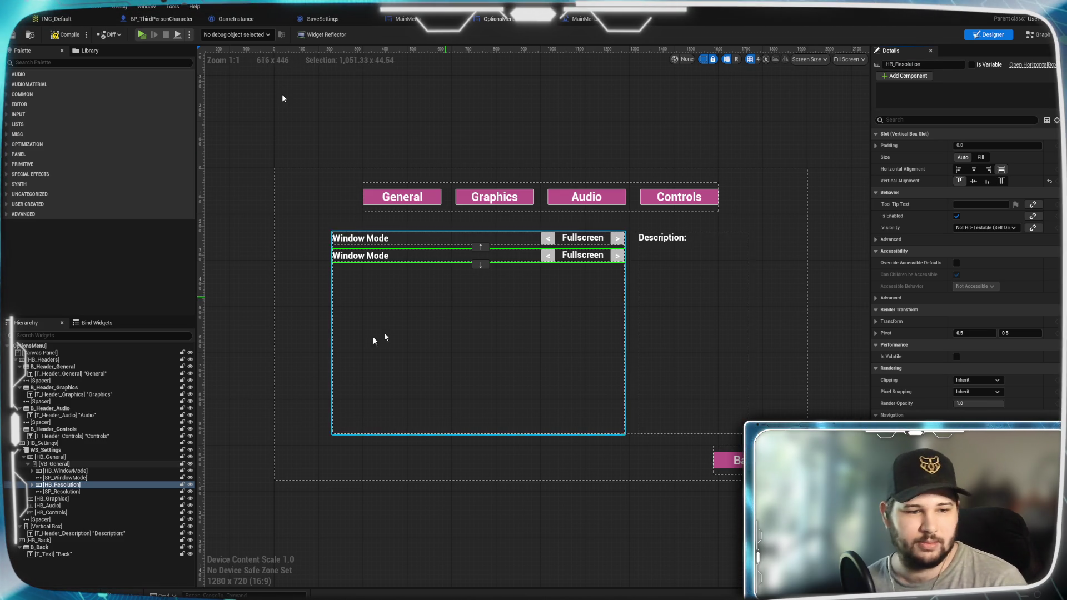
# Rename the copied Window Mode label widget in the Resolution row to T_Resolution
pyautogui.click(32, 484)
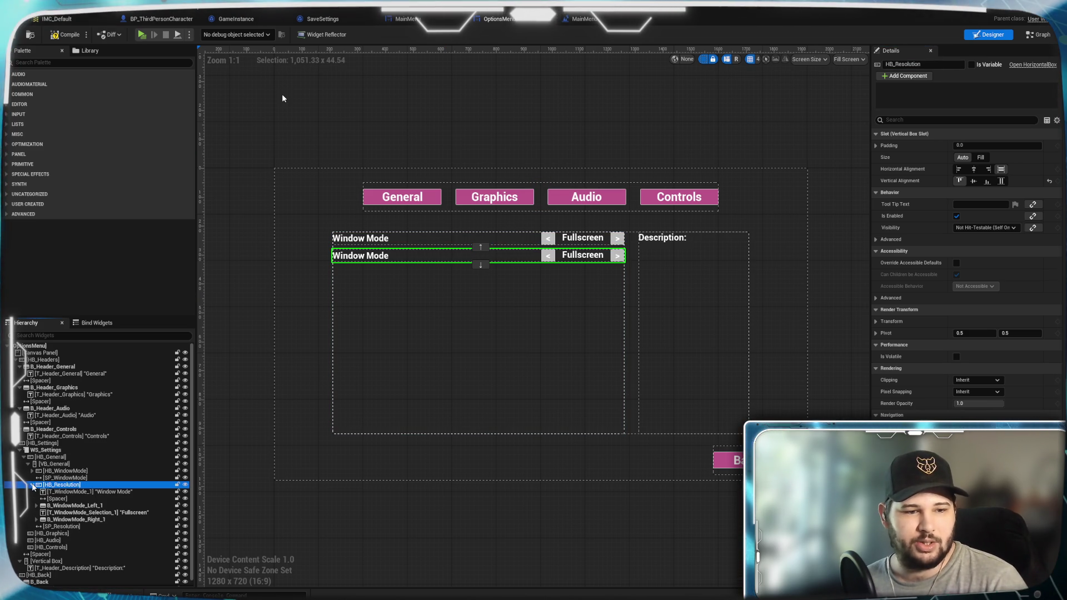
pyautogui.click(92, 492)
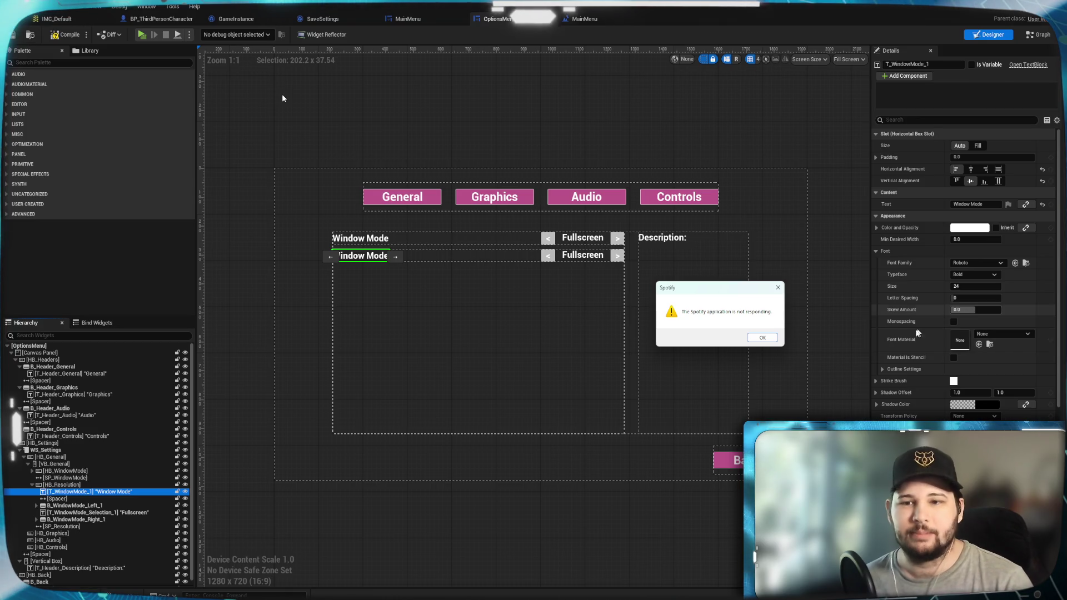
pyautogui.click(765, 338)
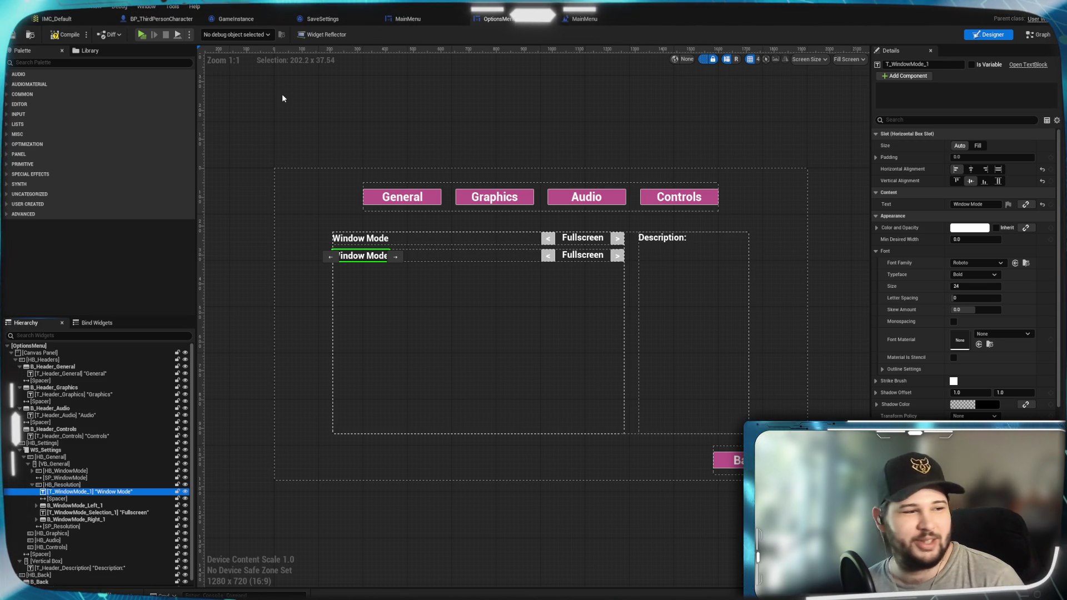
pyautogui.click(660, 125)
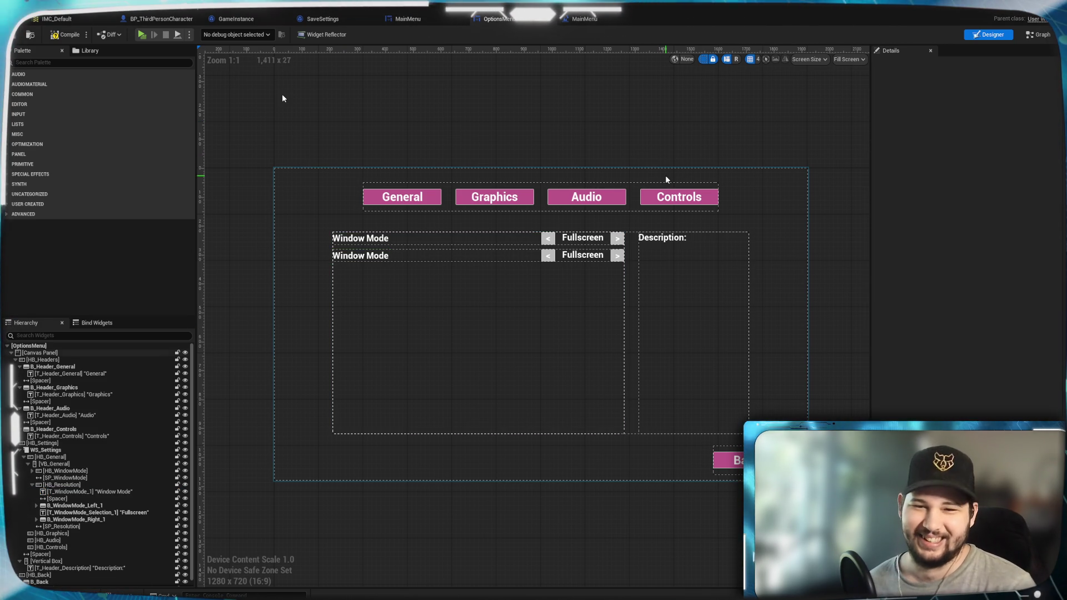
pyautogui.click(361, 255)
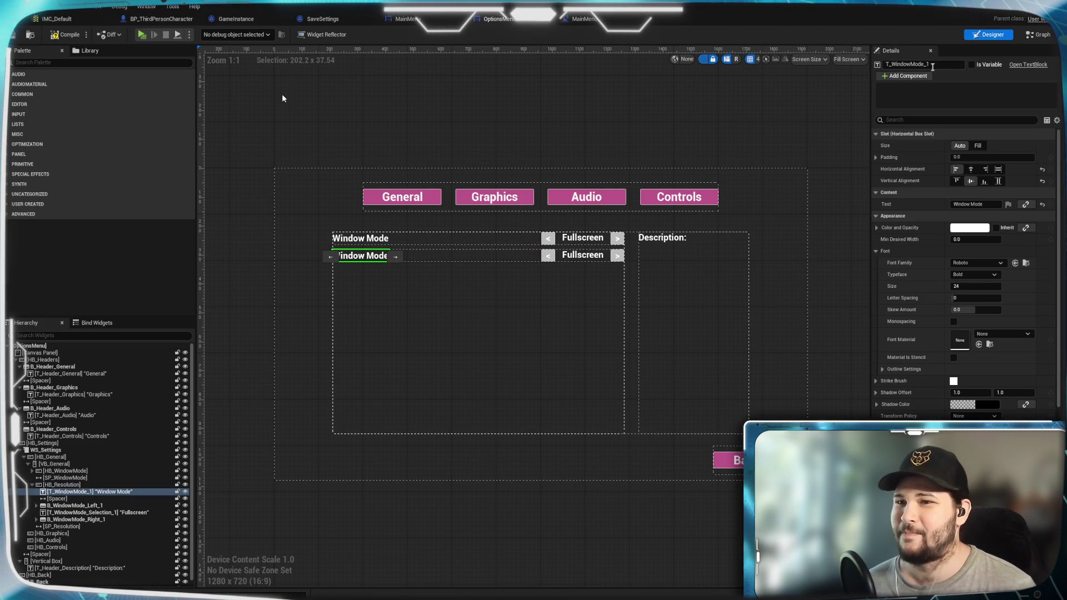
pyautogui.write('Resol')
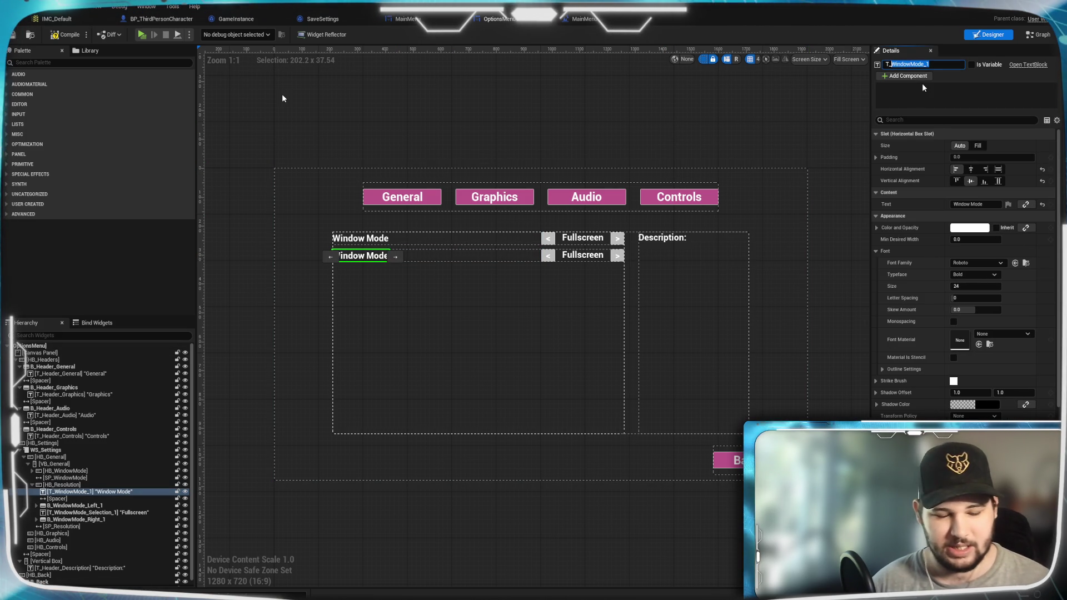
pyautogui.write('ution')
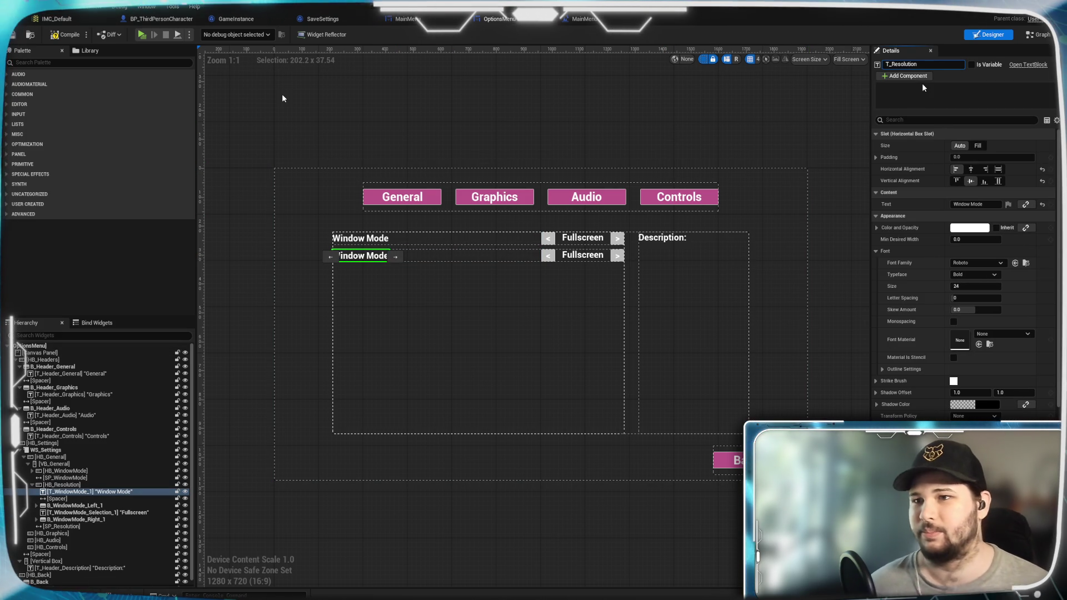
# Set the label's Text to 'Resolution', then check the spacer below the row
pyautogui.click(974, 204)
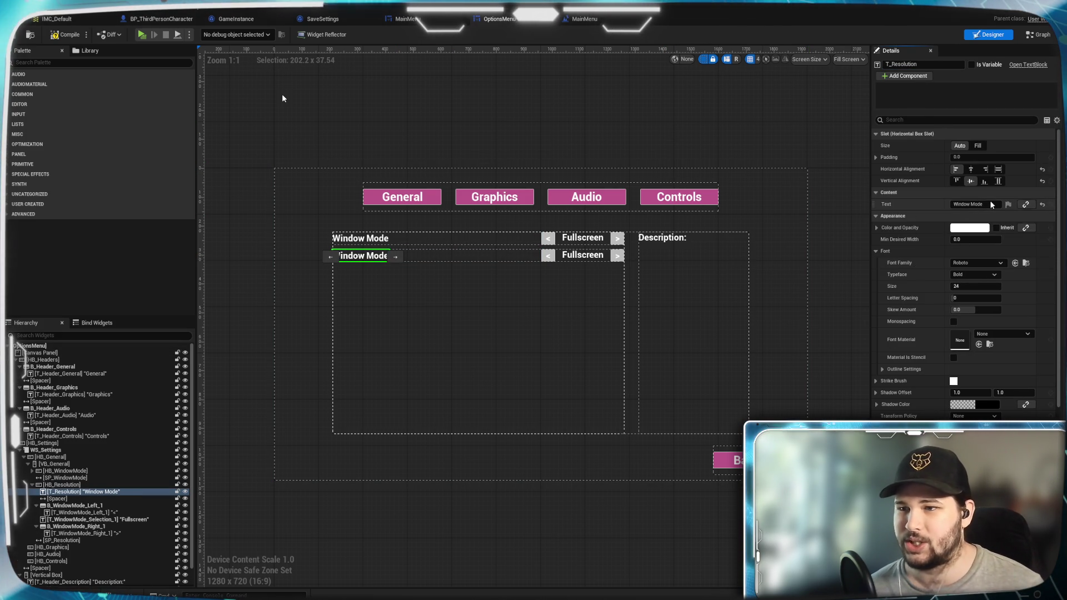
pyautogui.write('Resolution')
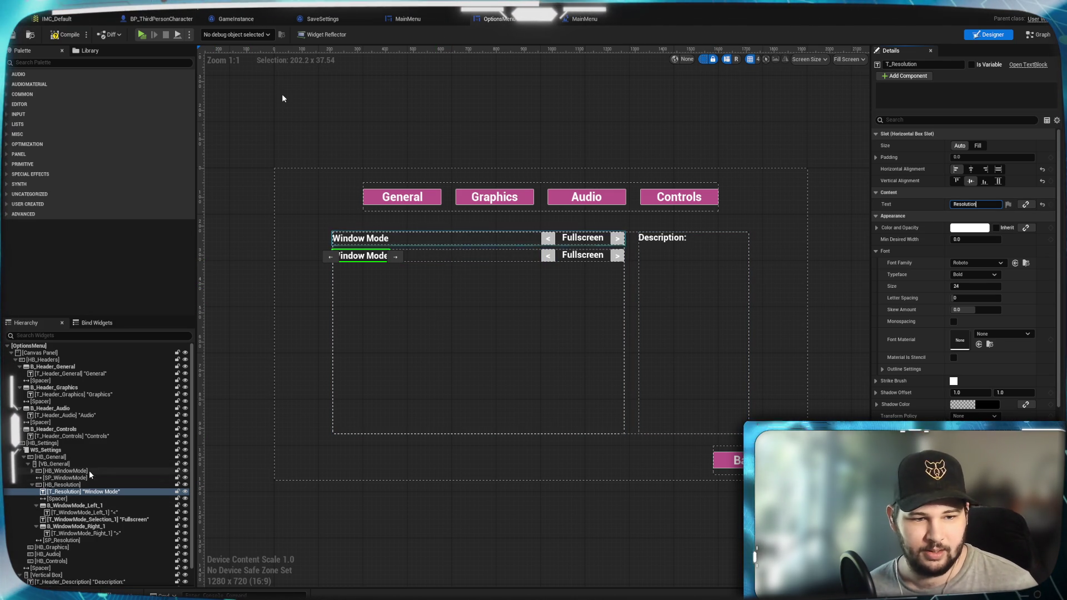
pyautogui.click(86, 499)
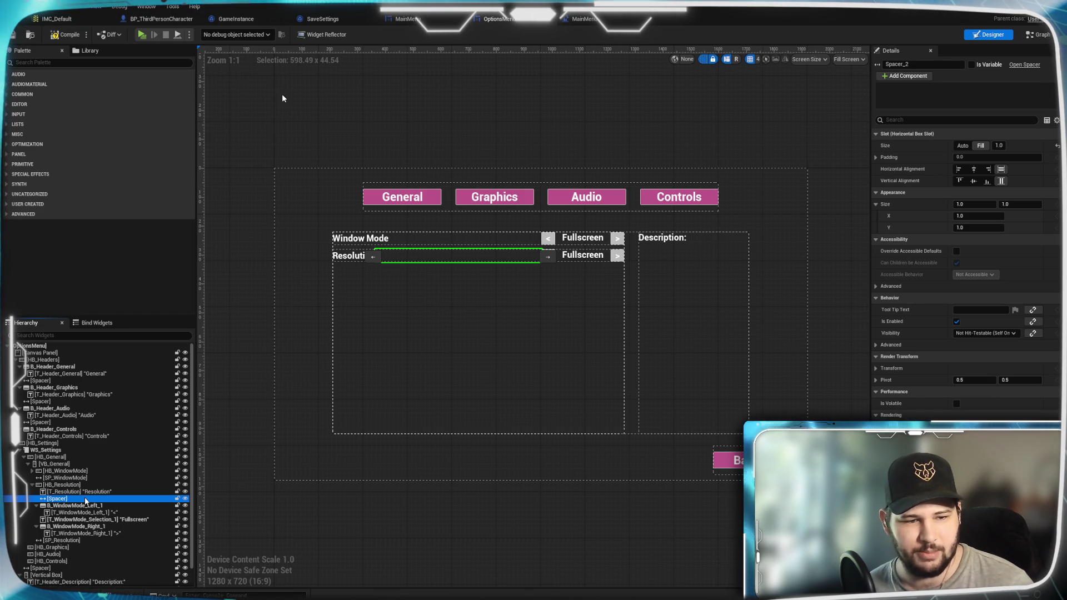
pyautogui.click(62, 541)
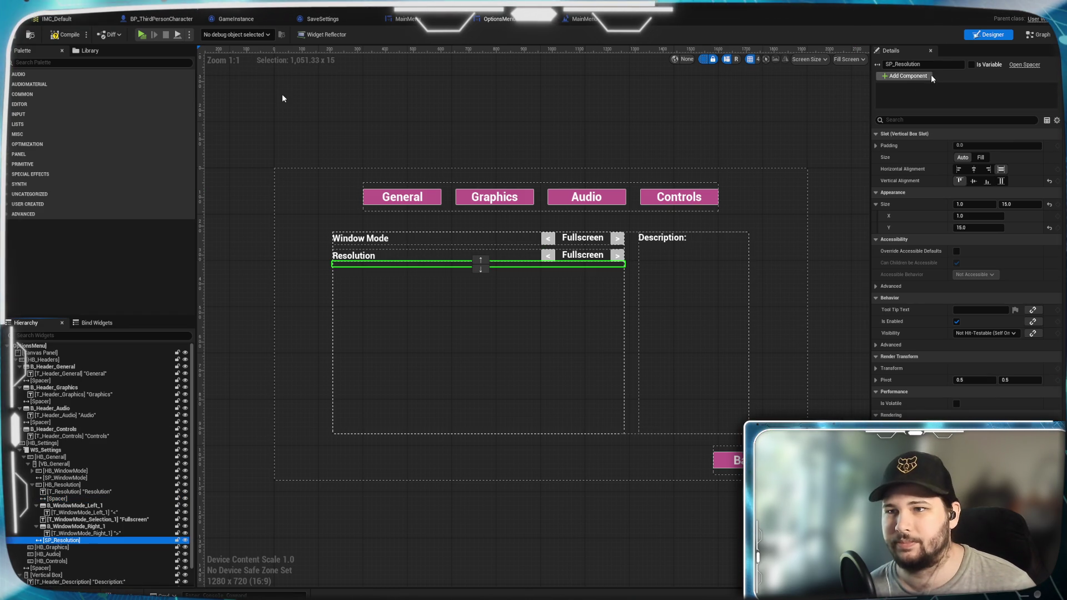
pyautogui.moveTo(921, 64); pyautogui.dragTo(894, 64)
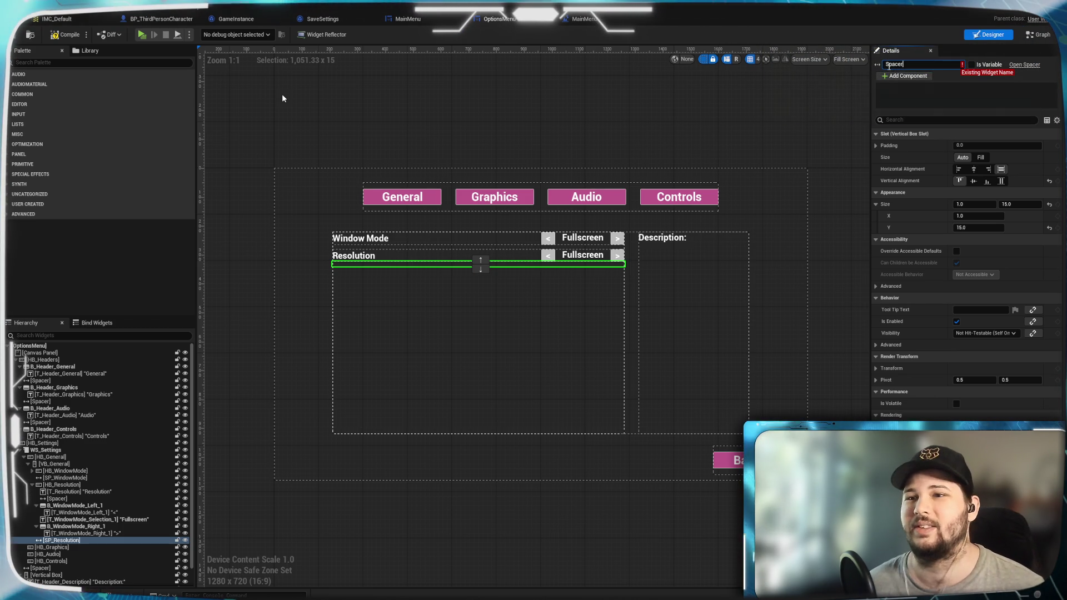
pyautogui.click(741, 201)
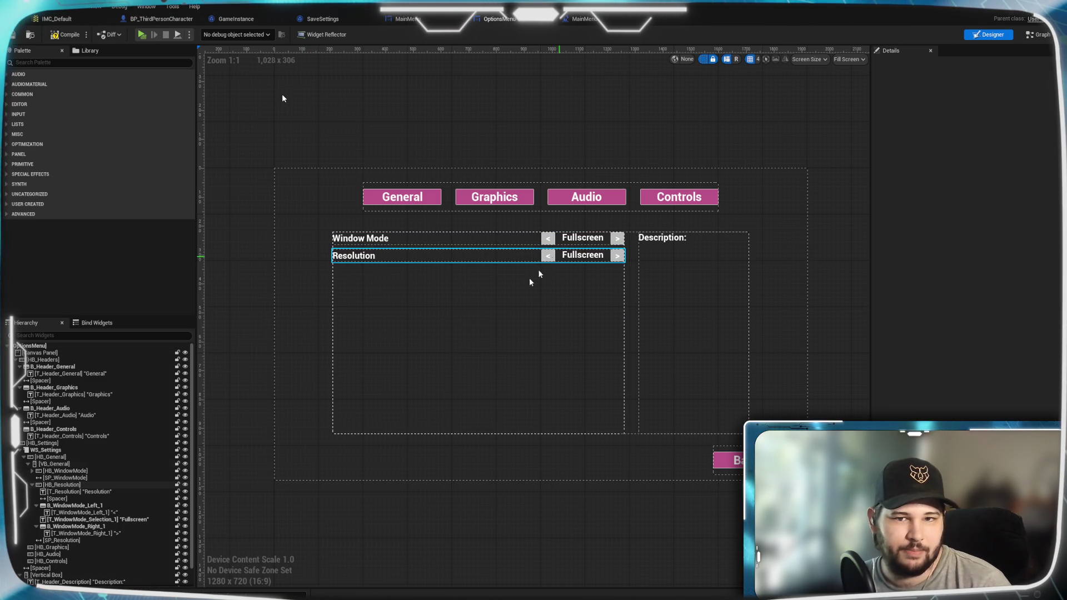
# Delete B_WindowMode_Left_1, T_WindowMode_Selection_1 and B_WindowMode_Right_1 from HB_Resolution
pyautogui.click(63, 507)
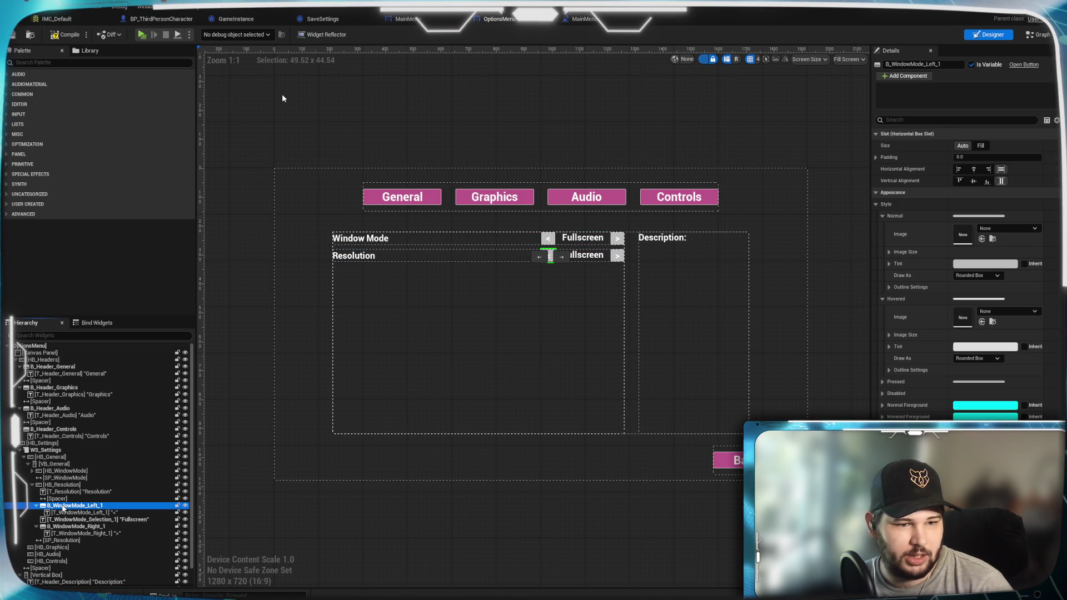
pyautogui.press('Delete')
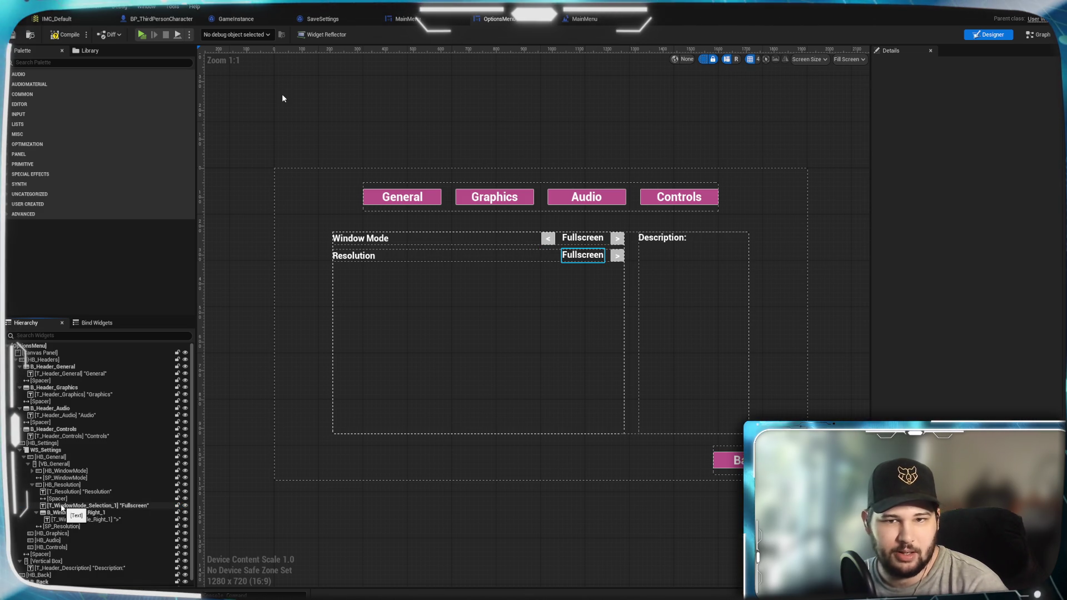
pyautogui.click(58, 505)
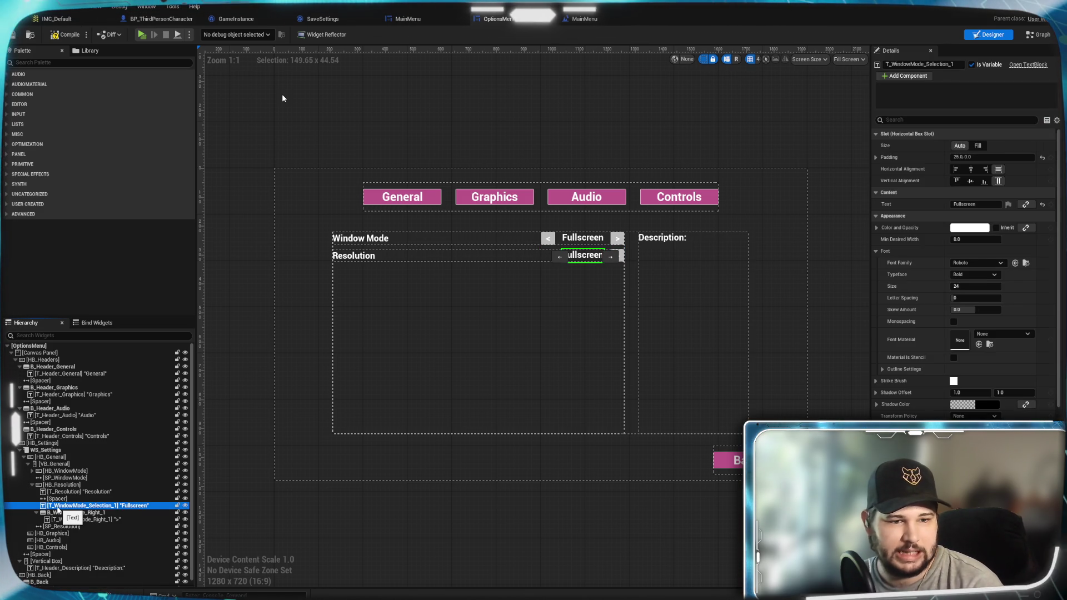
pyautogui.press('Delete')
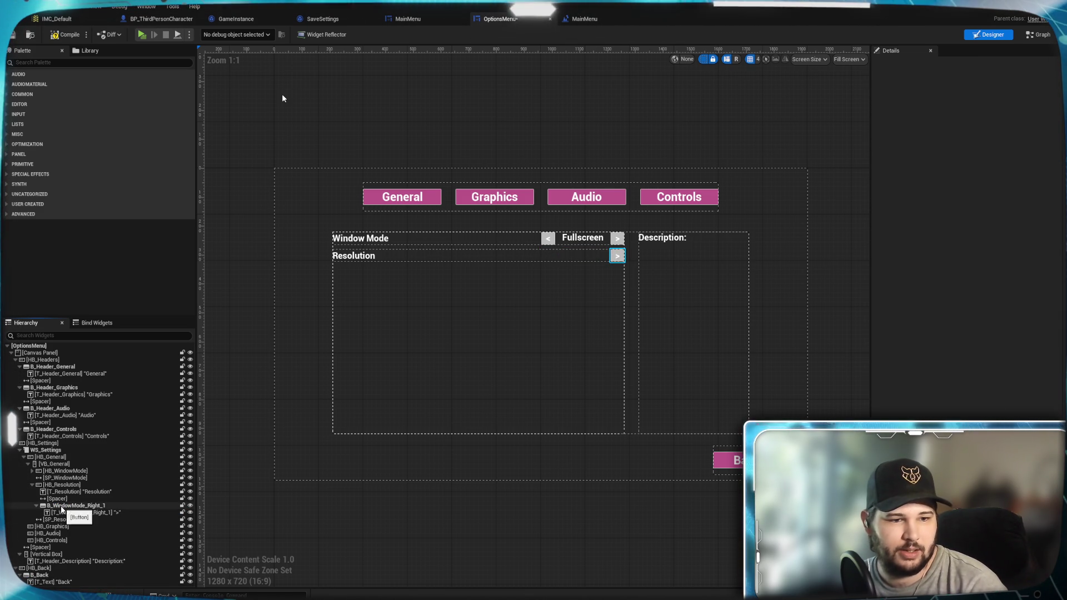
pyautogui.click(65, 507)
pyautogui.press('Delete')
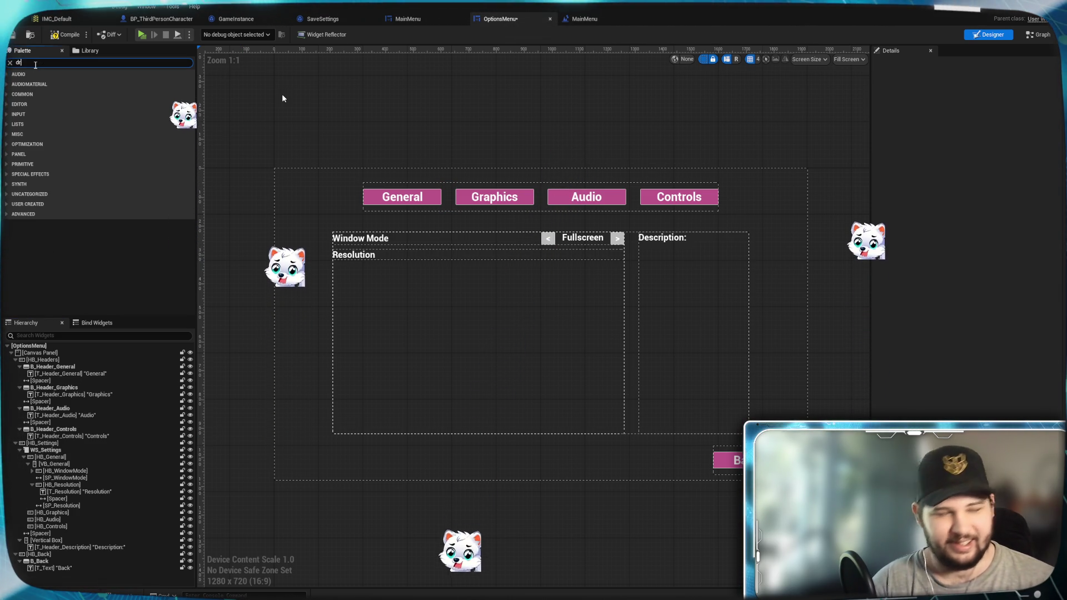
# Search the Palette for a dropdown widget, then expand the Input category
pyautogui.click(35, 63)
pyautogui.write('drop')
pyautogui.press('BackSpace')
pyautogui.press('BackSpace')
pyautogui.press('BackSpace')
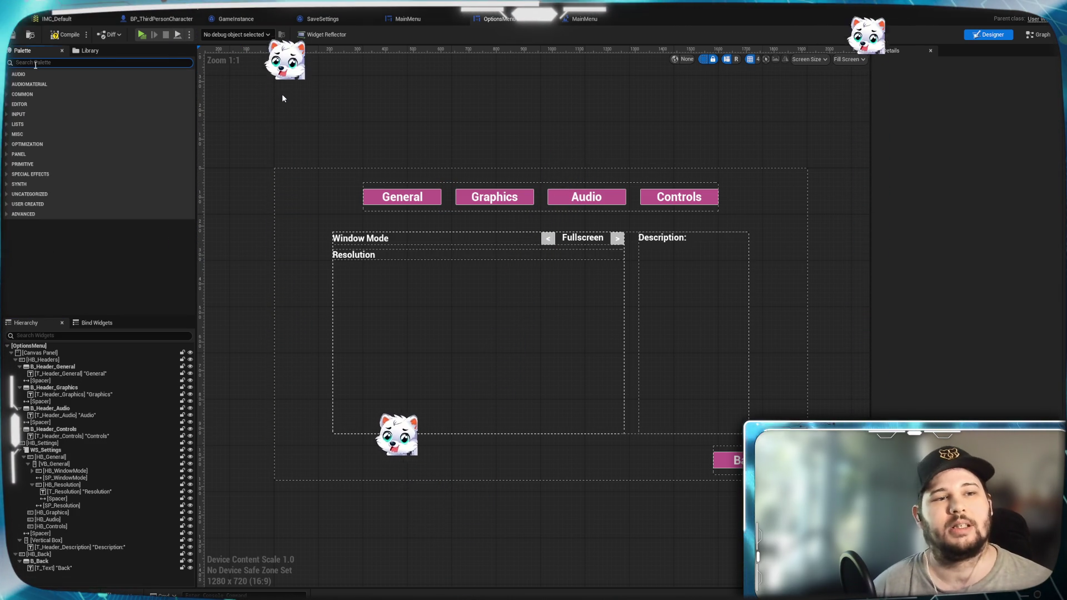
pyautogui.click(8, 115)
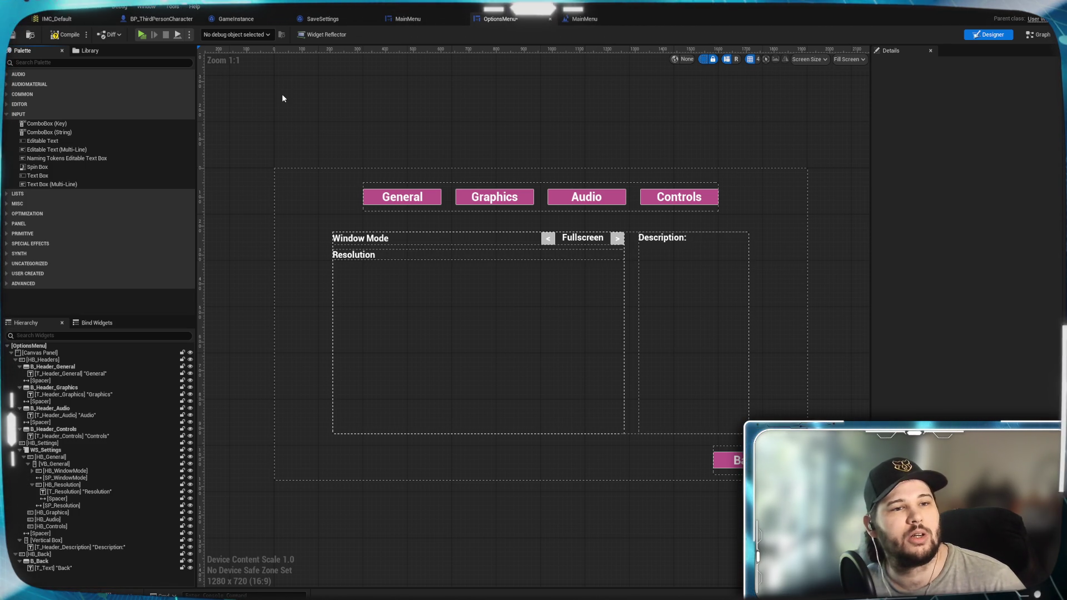
# Drag a ComboBox (String) into HB_Resolution and name it CB_Resolution
pyautogui.moveTo(351, 252); pyautogui.dragTo(580, 256)
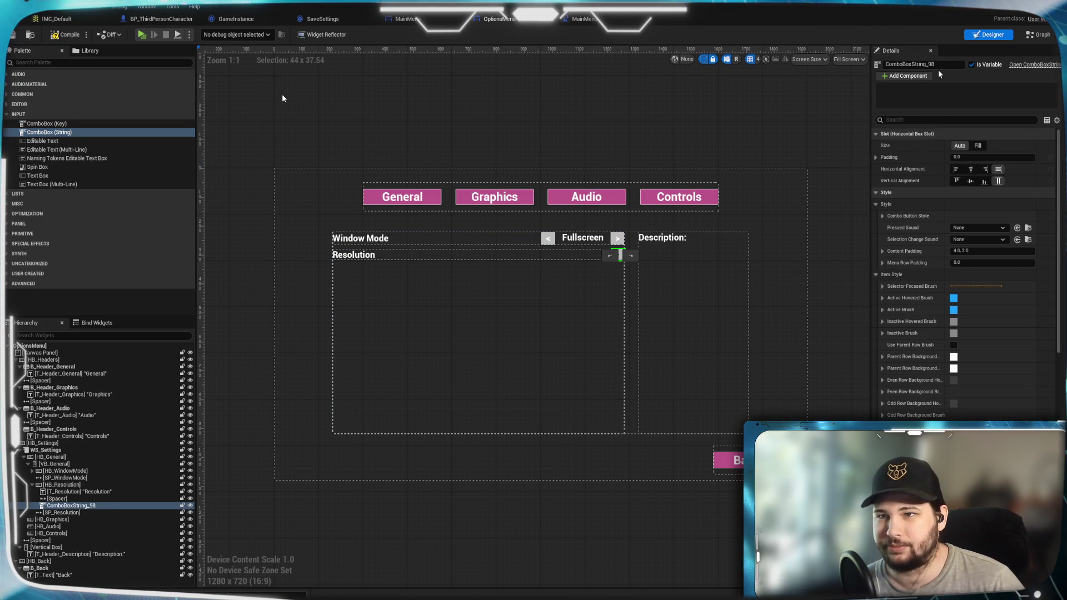
pyautogui.click(923, 65)
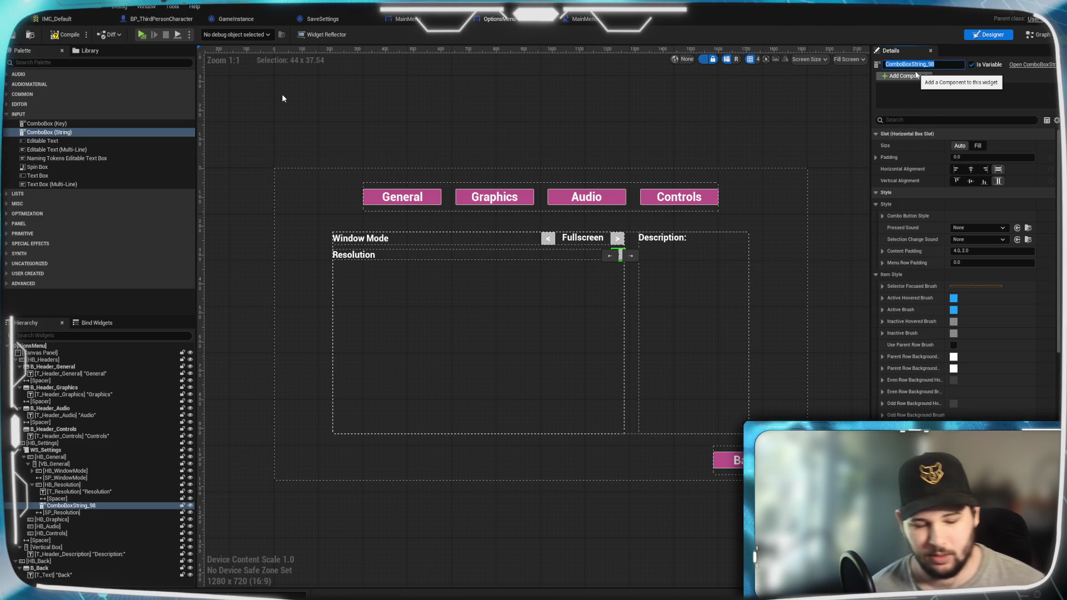
pyautogui.write('CB_R')
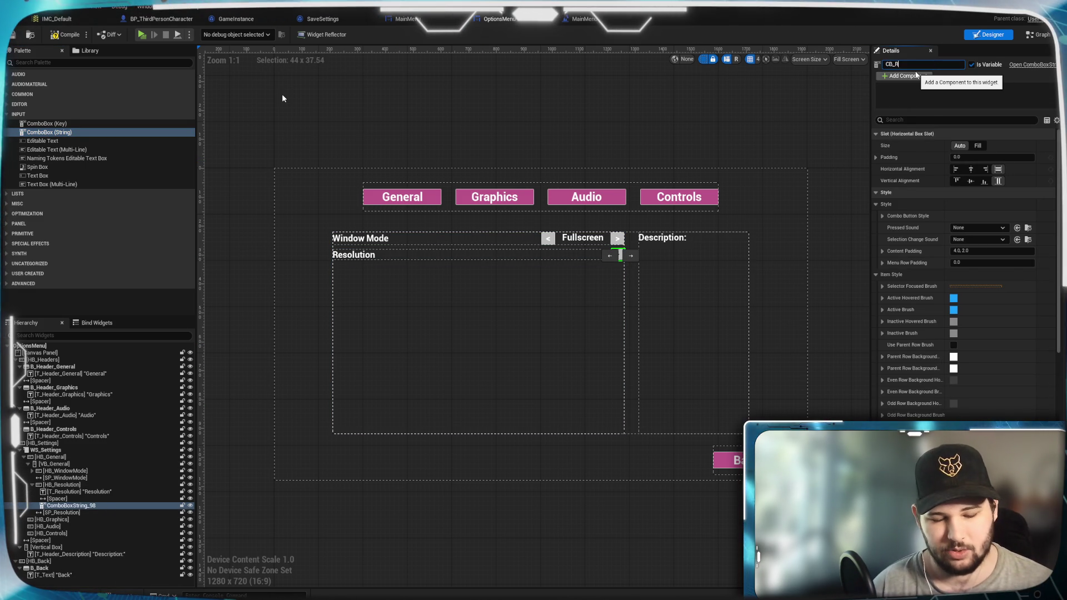
pyautogui.write('essolution')
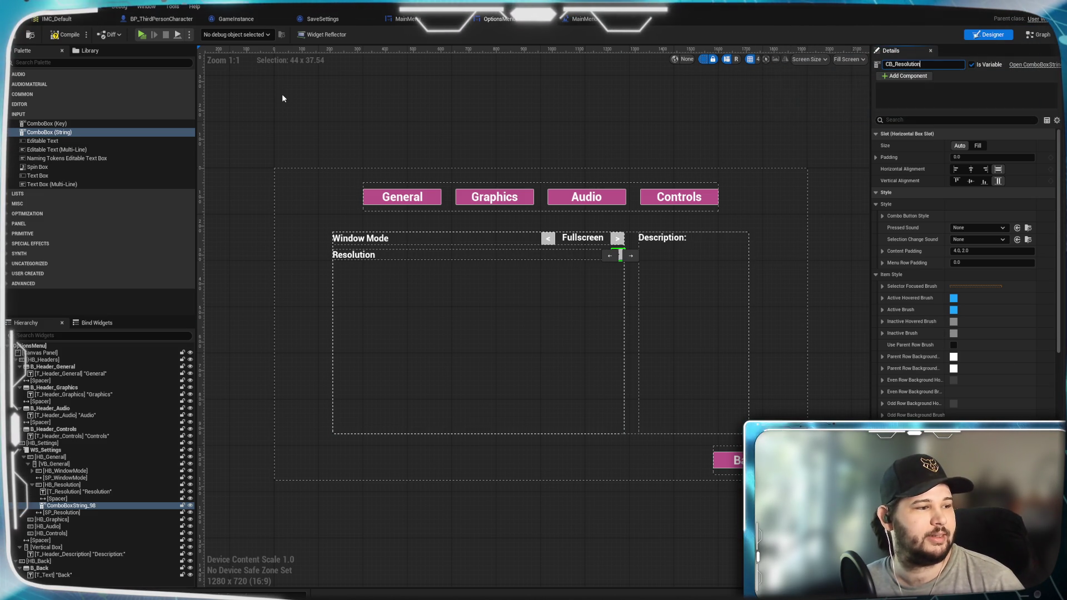
pyautogui.click(838, 205)
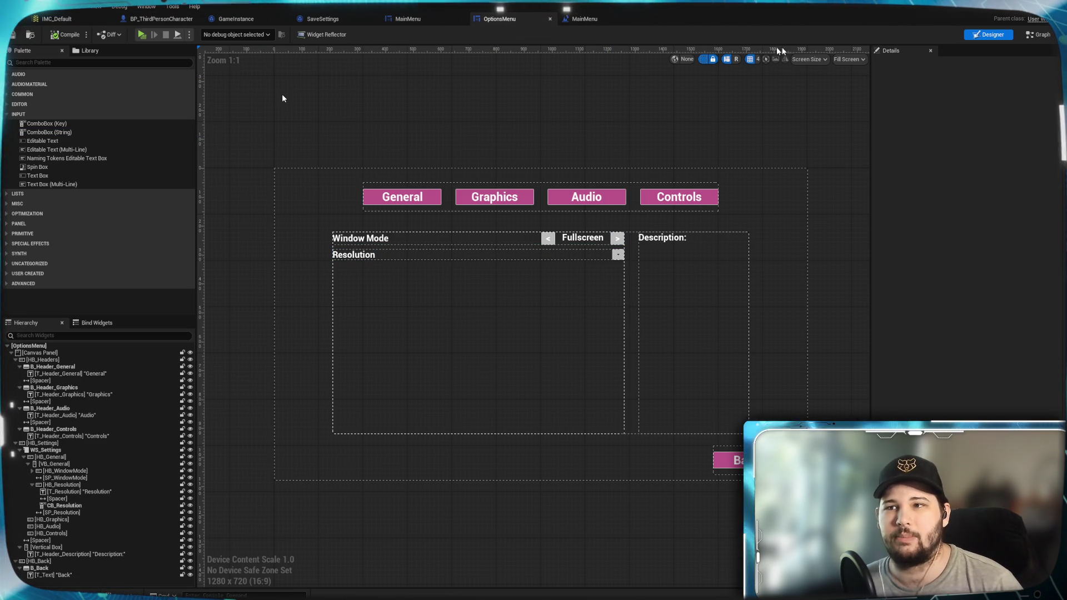
pyautogui.hotkey('shift', 'F4')
# In the OptionsMenu Designer, select CB_Resolution and add its On Selection Changed event from Details
pyautogui.moveTo(422, 341)
pyautogui.mouseDown()
pyautogui.moveTo(424, 365)
pyautogui.moveTo(451, 350)
pyautogui.moveTo(434, 338)
pyautogui.mouseUp()
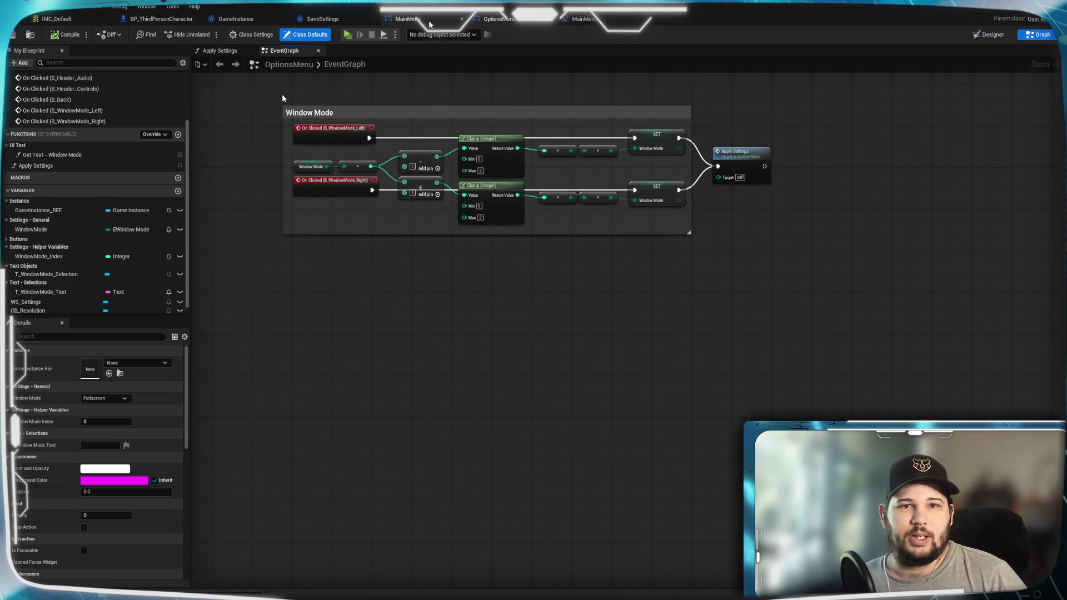
pyautogui.click(585, 19)
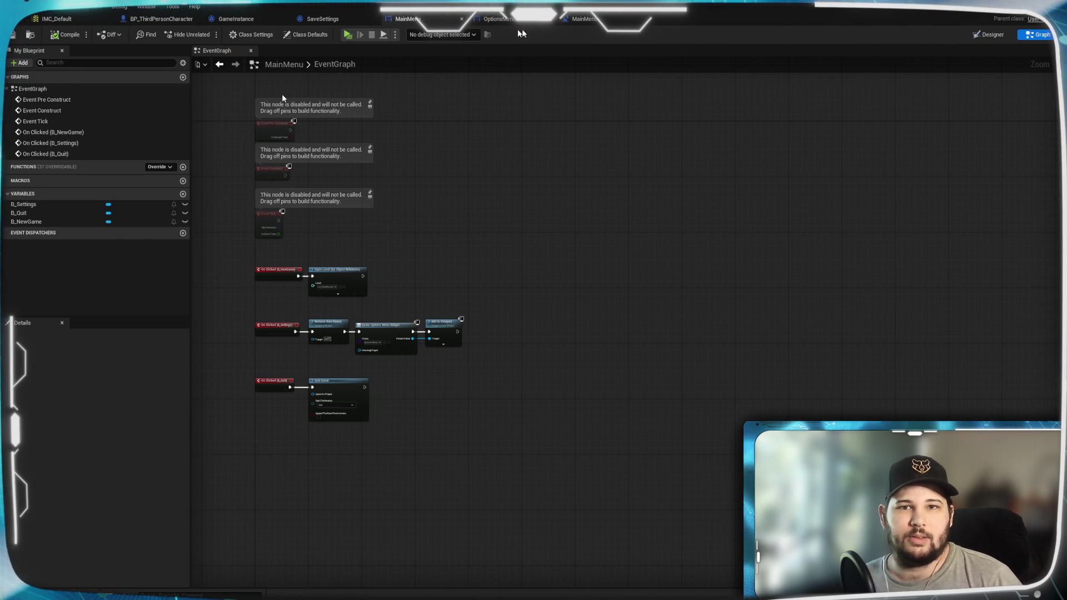
pyautogui.click(498, 18)
pyautogui.click(988, 35)
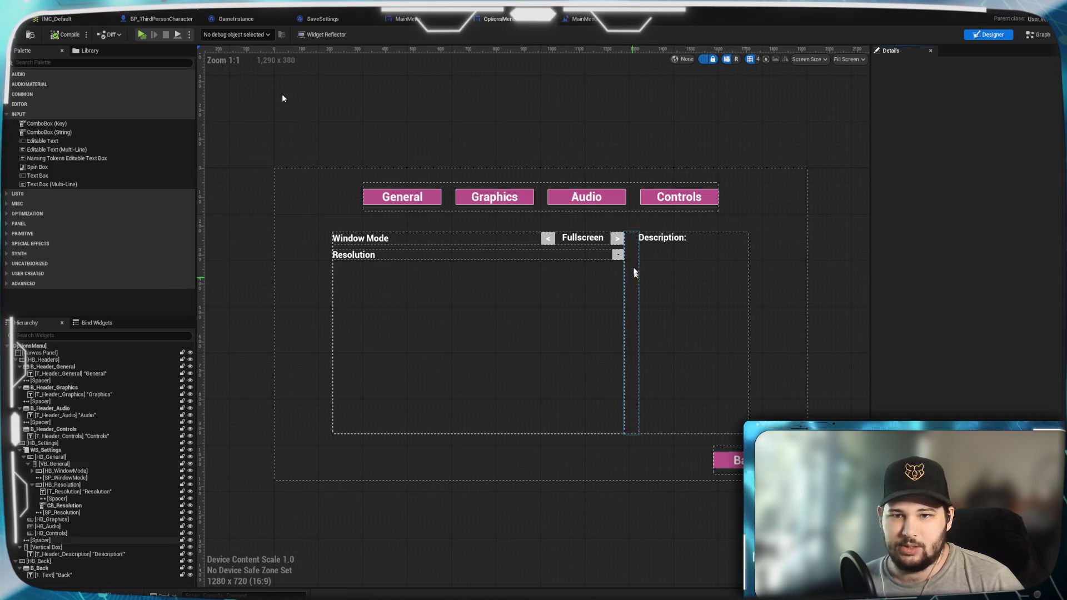
pyautogui.click(618, 255)
pyautogui.scroll(-10, 957, 351)
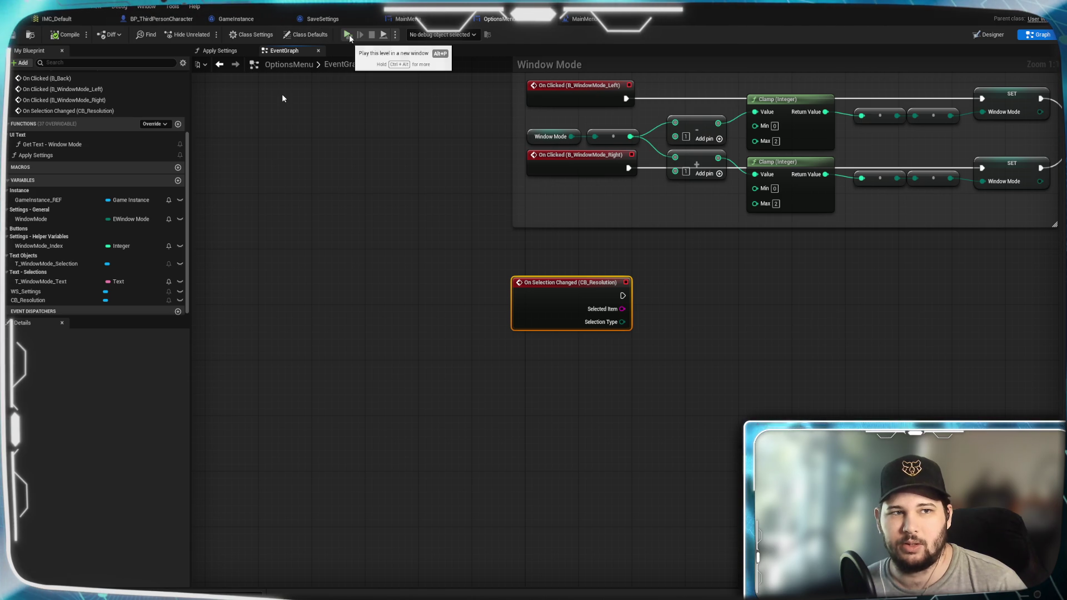
# Add an On Opening event for CB_Resolution and view it in the event graph
pyautogui.click(990, 37)
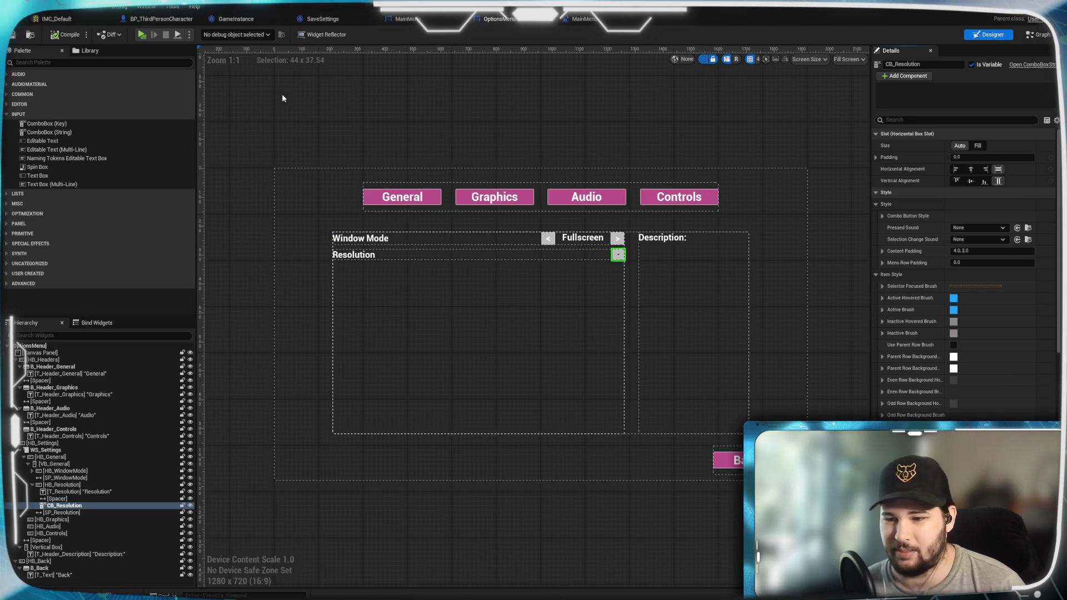
pyautogui.scroll(-15, 968, 306)
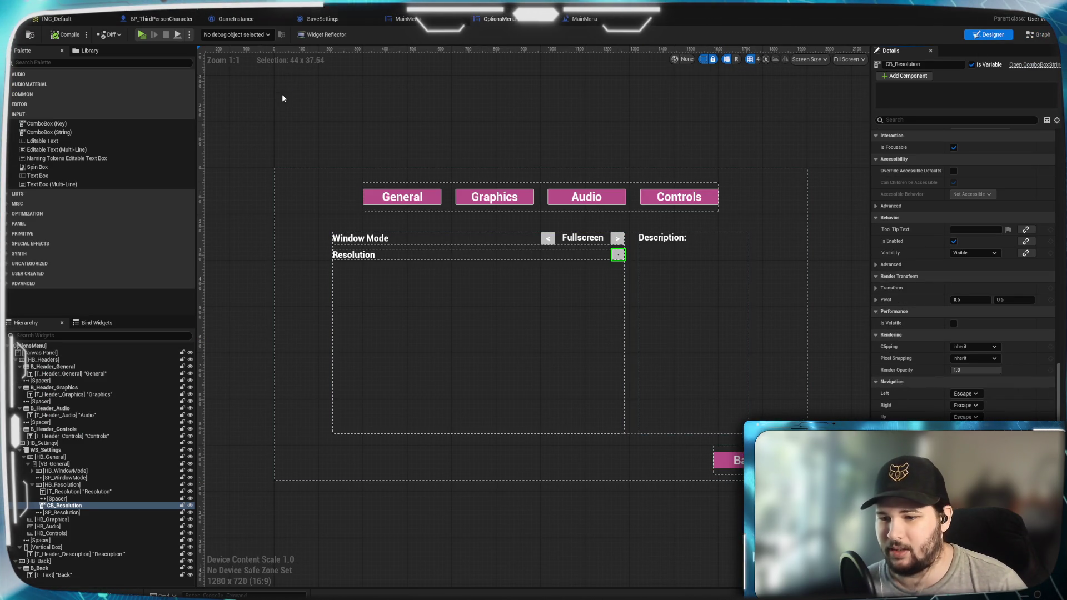
pyautogui.hotkey('ctrl', 'shift', 'alt', 'g')
pyautogui.scroll(12, 764, 392)
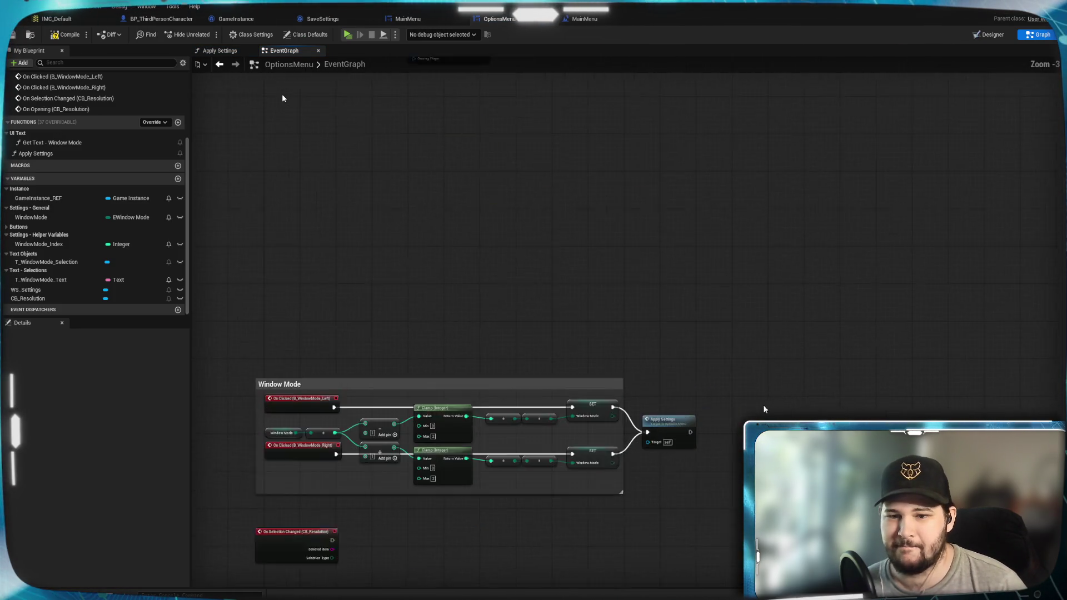
pyautogui.click(652, 358)
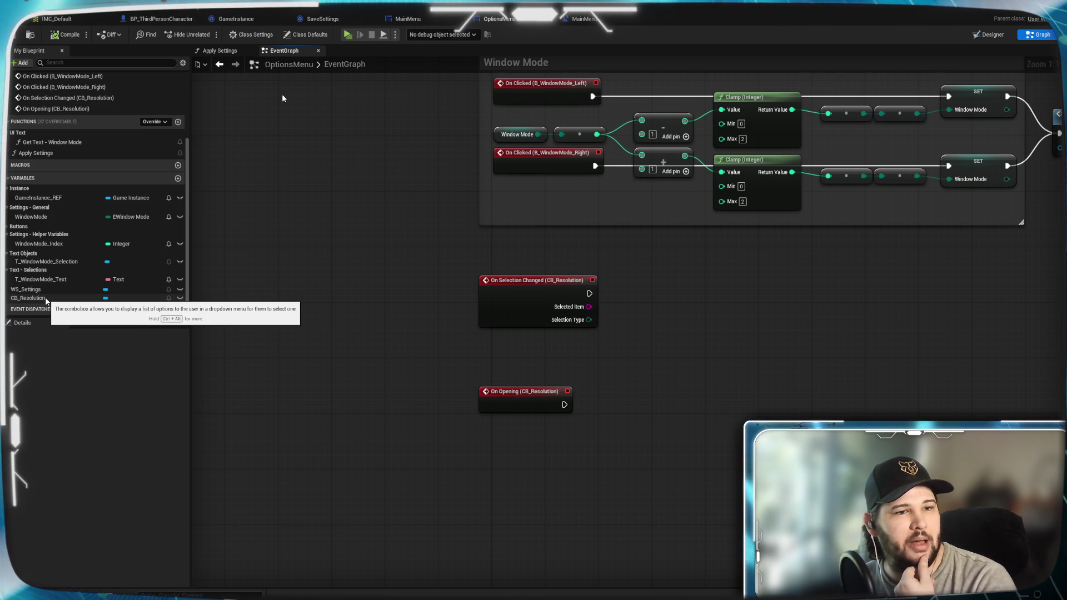
# Move the CB_Resolution variable into the Buttons category in My Blueprint
pyautogui.moveTo(28, 298)
pyautogui.mouseDown()
pyautogui.moveTo(33, 221)
pyautogui.moveTo(26, 229)
pyautogui.mouseUp()
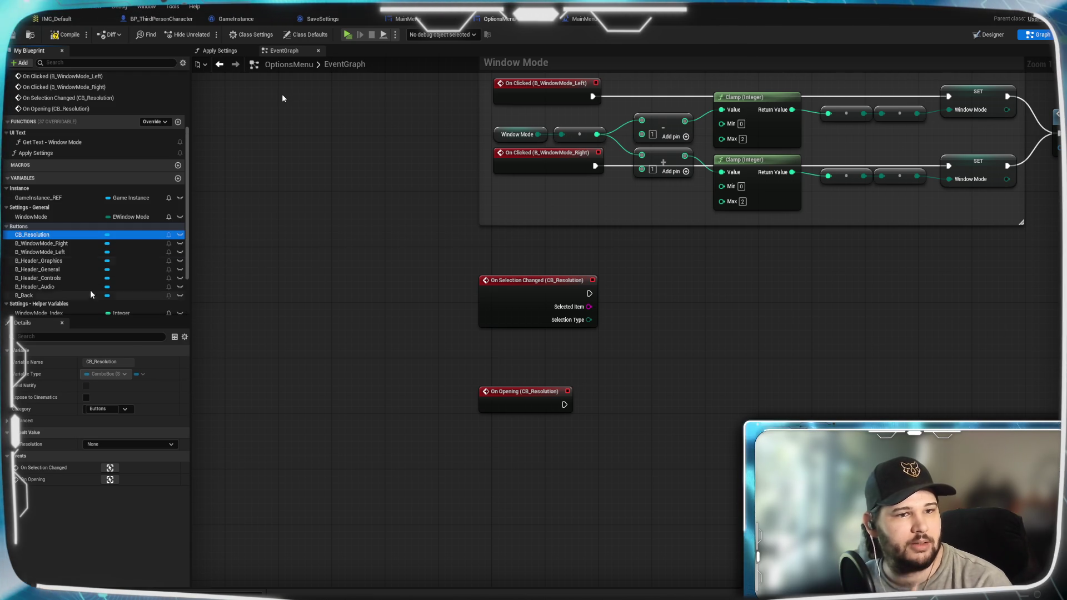
pyautogui.scroll(-3, 69, 294)
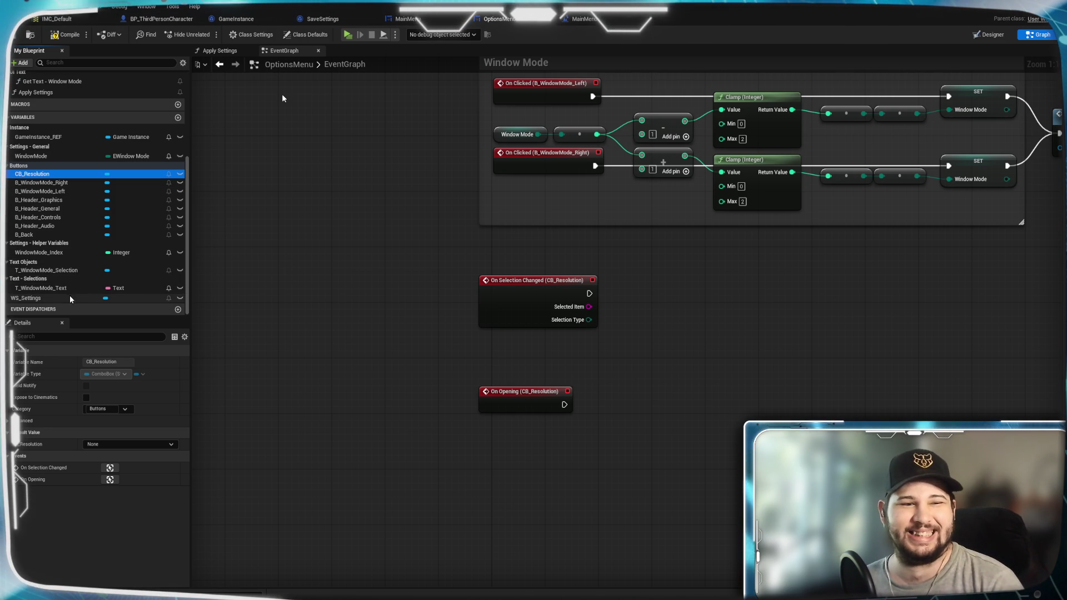
pyautogui.scroll(2, 69, 272)
pyautogui.scroll(-2, 70, 271)
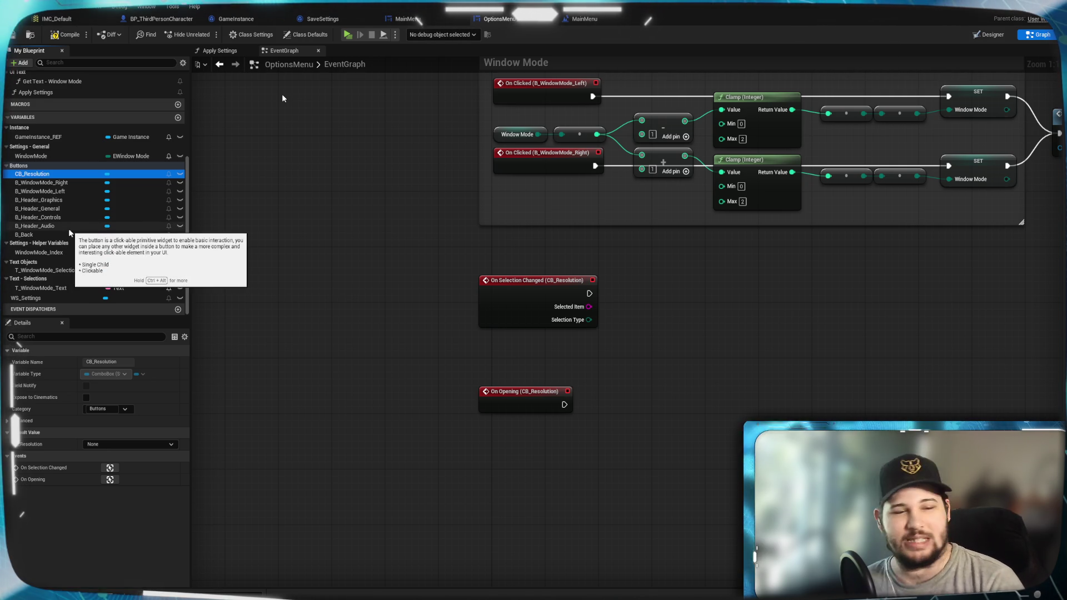
pyautogui.click(389, 254)
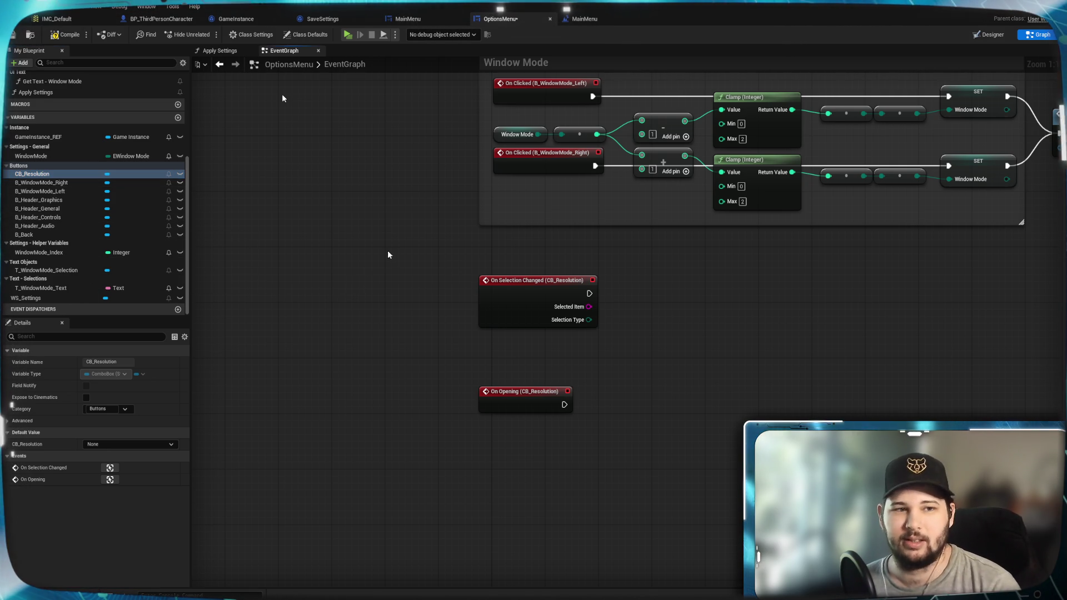
# Move the On Opening (CB_Resolution) node up beneath On Selection Changed
pyautogui.moveTo(388, 254); pyautogui.dragTo(333, 245)
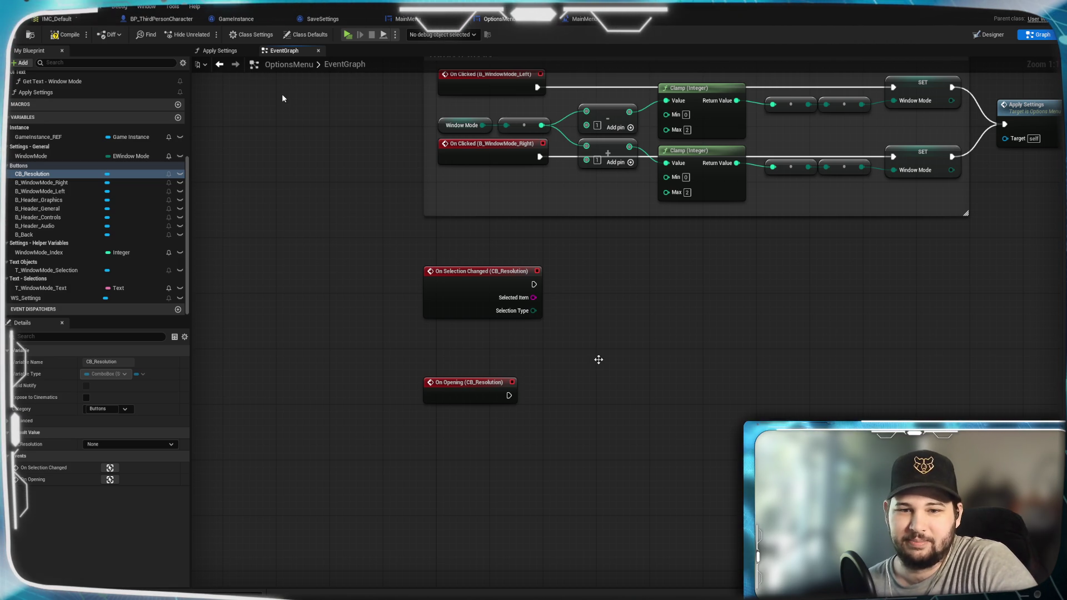
pyautogui.moveTo(475, 378); pyautogui.dragTo(491, 367)
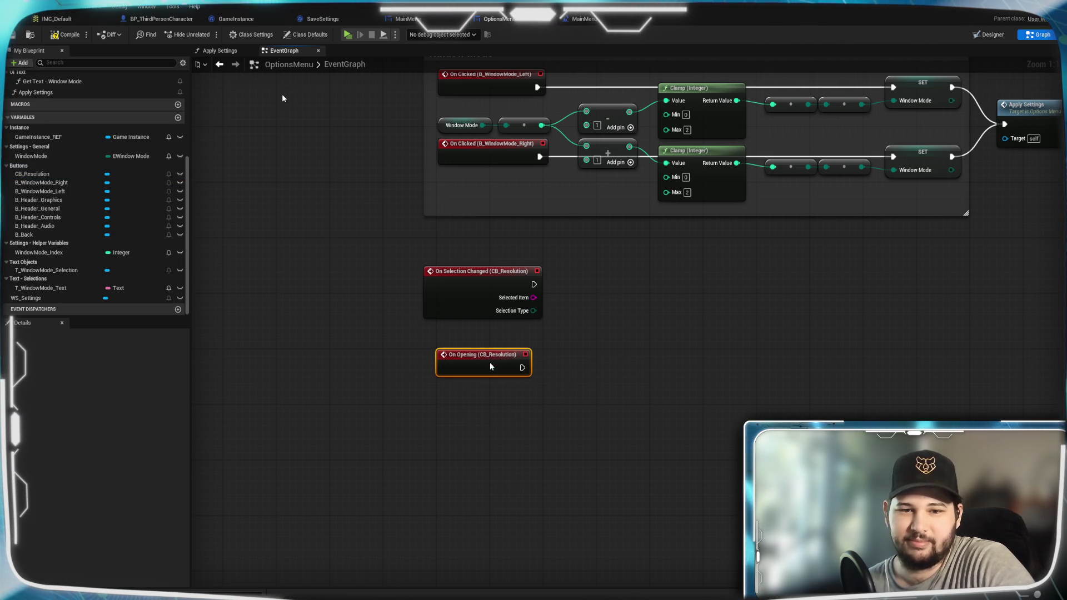
# Spread the On Selection Changed and On Opening events apart, moving On Opening further down
pyautogui.moveTo(464, 291); pyautogui.dragTo(478, 319)
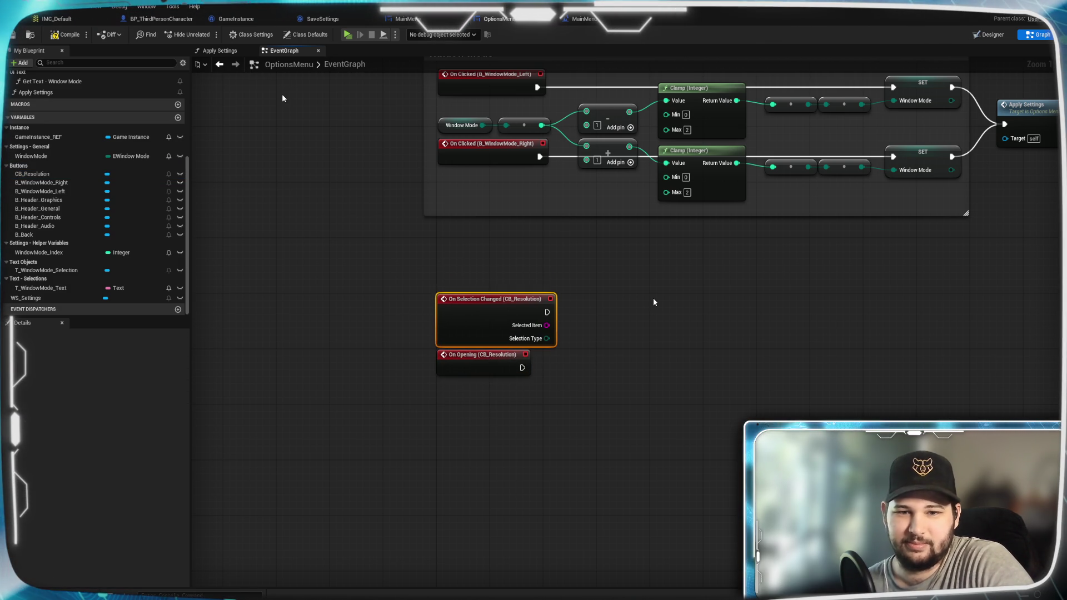
pyautogui.click(633, 365)
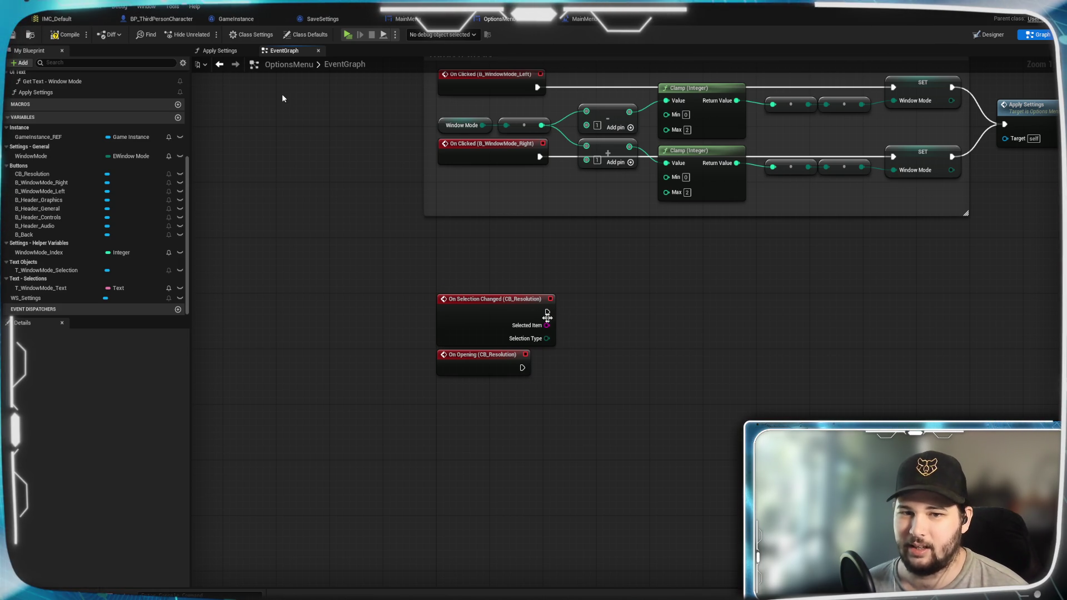
pyautogui.moveTo(489, 198); pyautogui.dragTo(490, 418)
pyautogui.click(758, 334)
pyautogui.moveTo(758, 334)
pyautogui.mouseDown()
pyautogui.moveTo(653, 374)
pyautogui.moveTo(681, 338)
pyautogui.mouseUp()
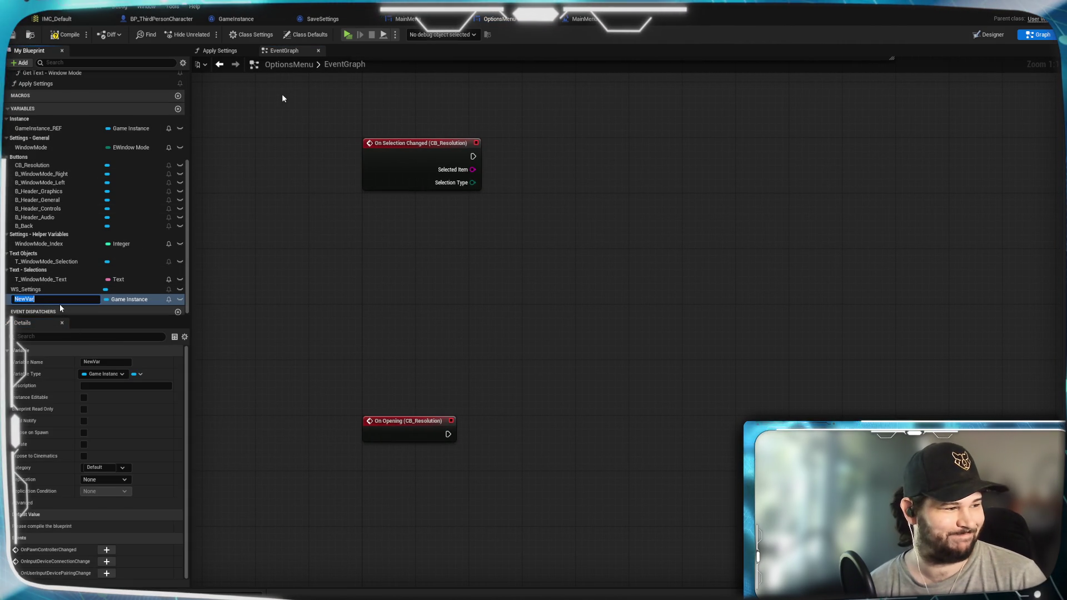
# Rename the new variable to Resolution Volatile and make it a Boolean
pyautogui.write('Resolution')
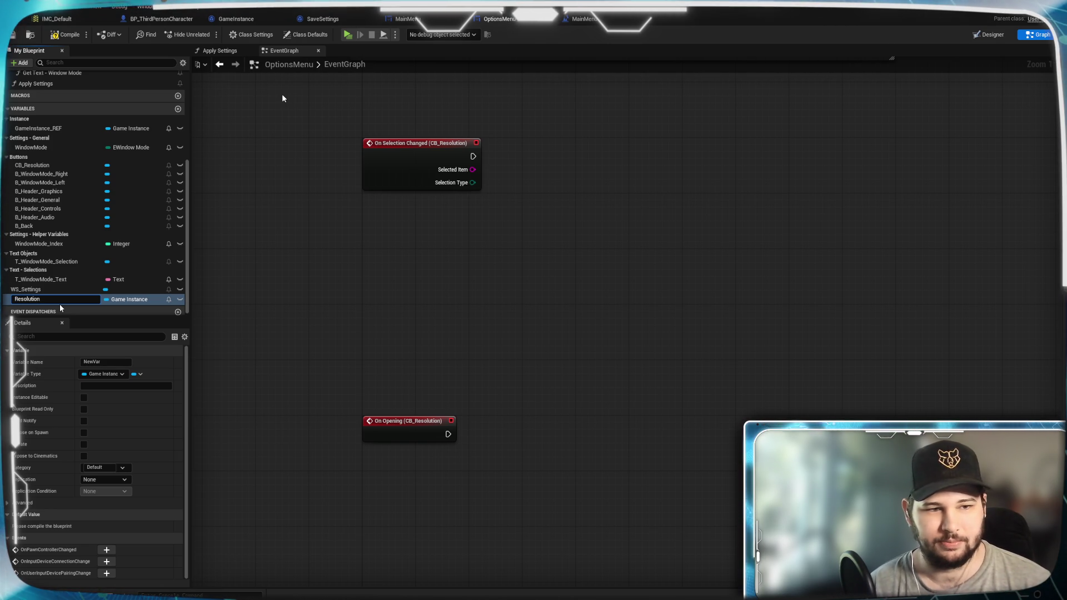
pyautogui.write(' Vola')
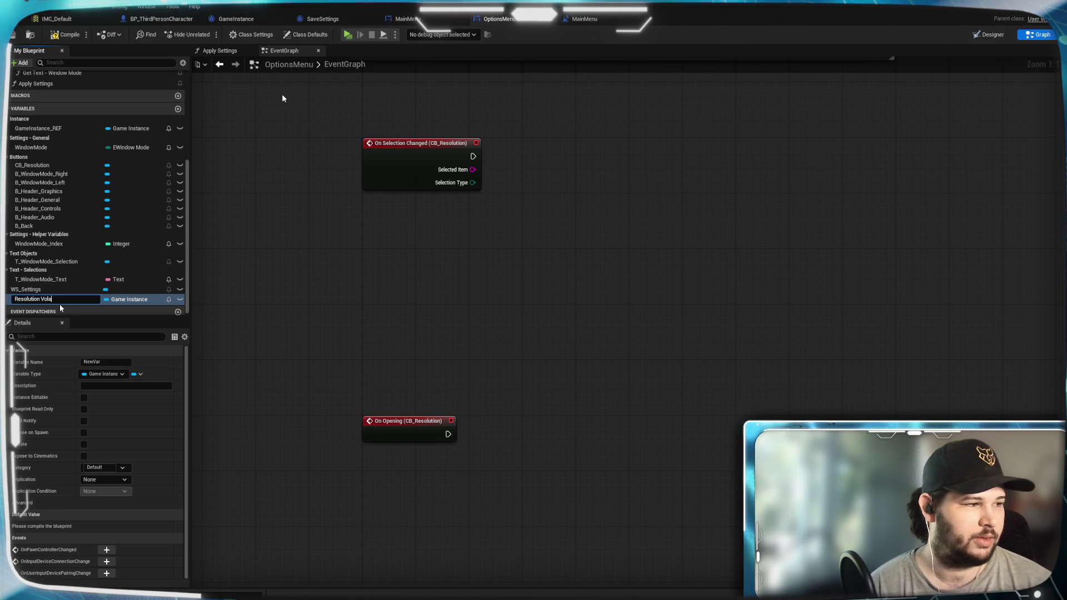
pyautogui.write('il')
pyautogui.press('BackSpace')
pyautogui.press('BackSpace')
pyautogui.press('BackSpace')
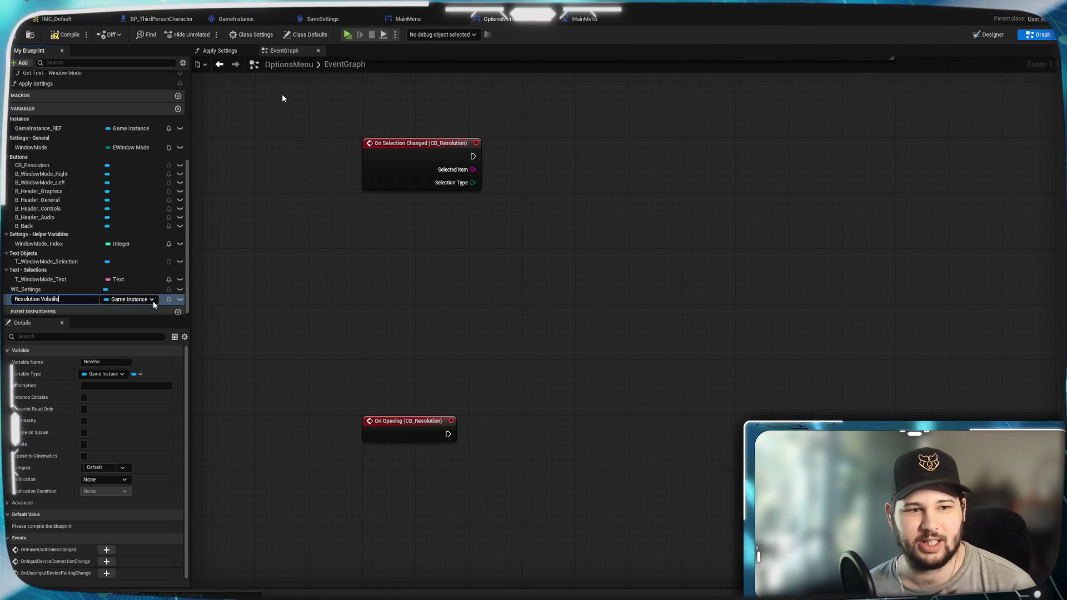
pyautogui.press('Return')
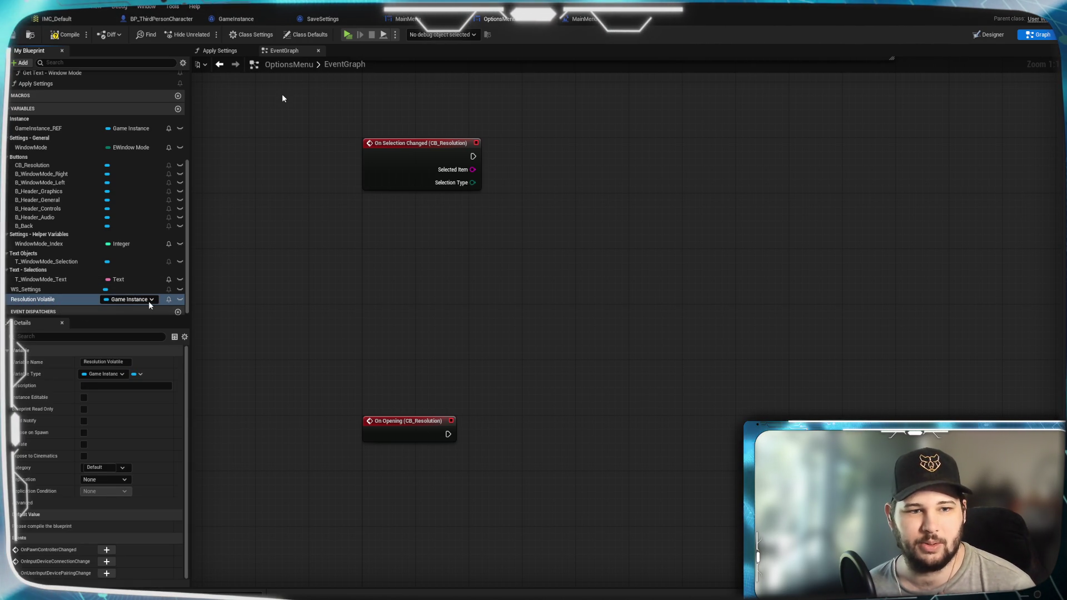
pyautogui.click(149, 302)
pyautogui.click(147, 319)
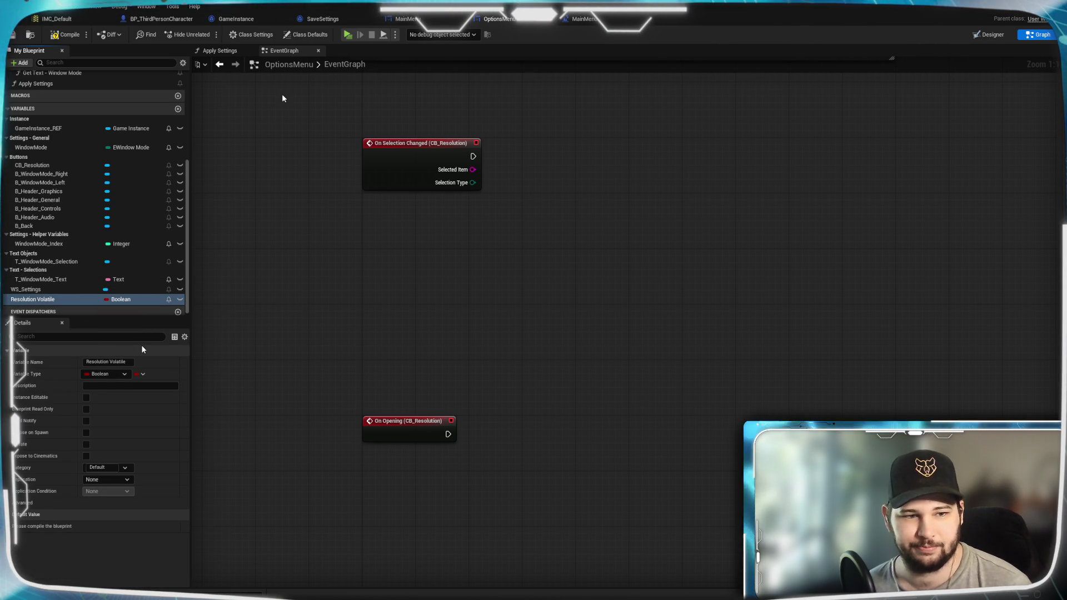
# File the variable under the Settings - Helper Variables category and compile the blueprint
pyautogui.click(126, 468)
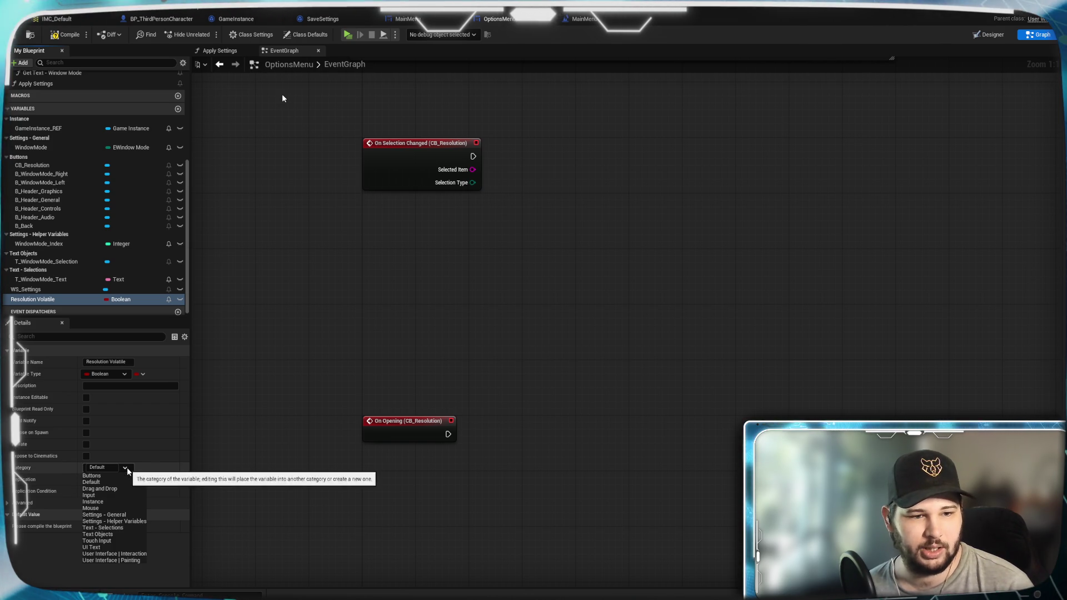
pyautogui.click(122, 521)
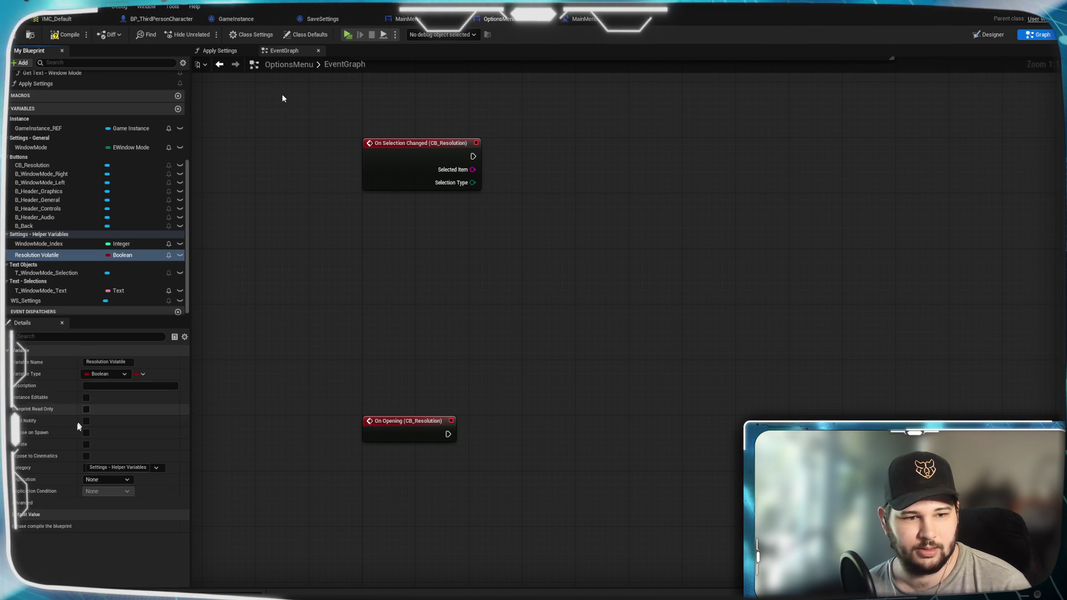
pyautogui.click(11, 503)
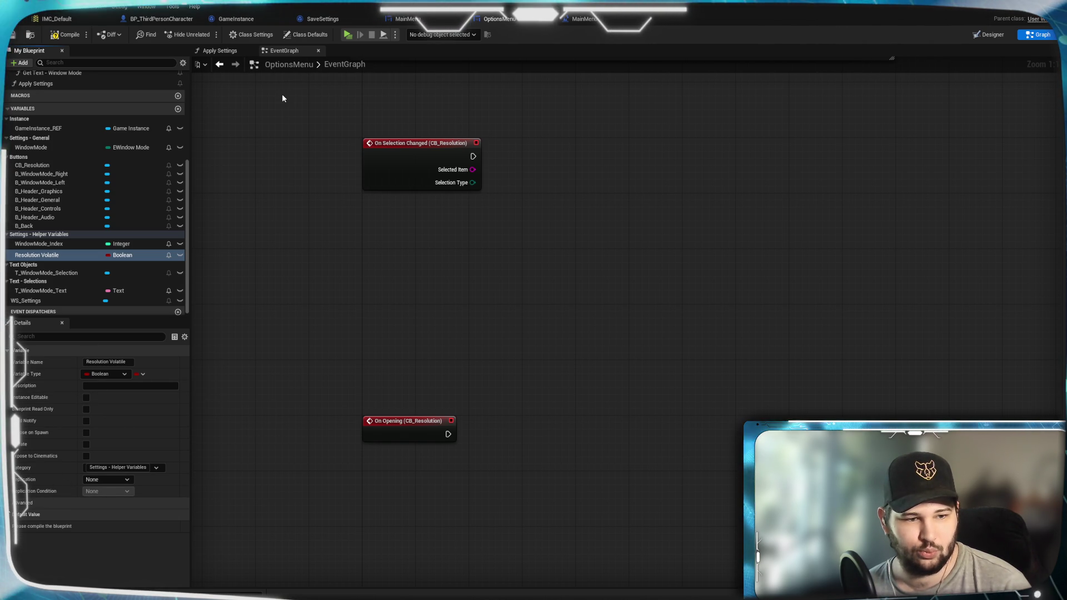
pyautogui.click(10, 503)
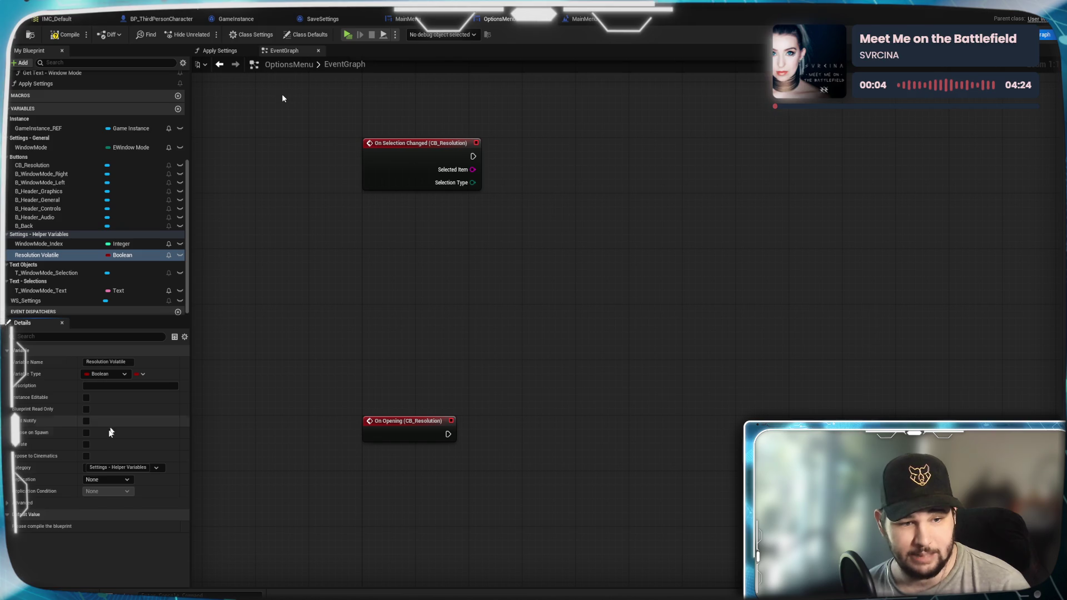
pyautogui.click(56, 34)
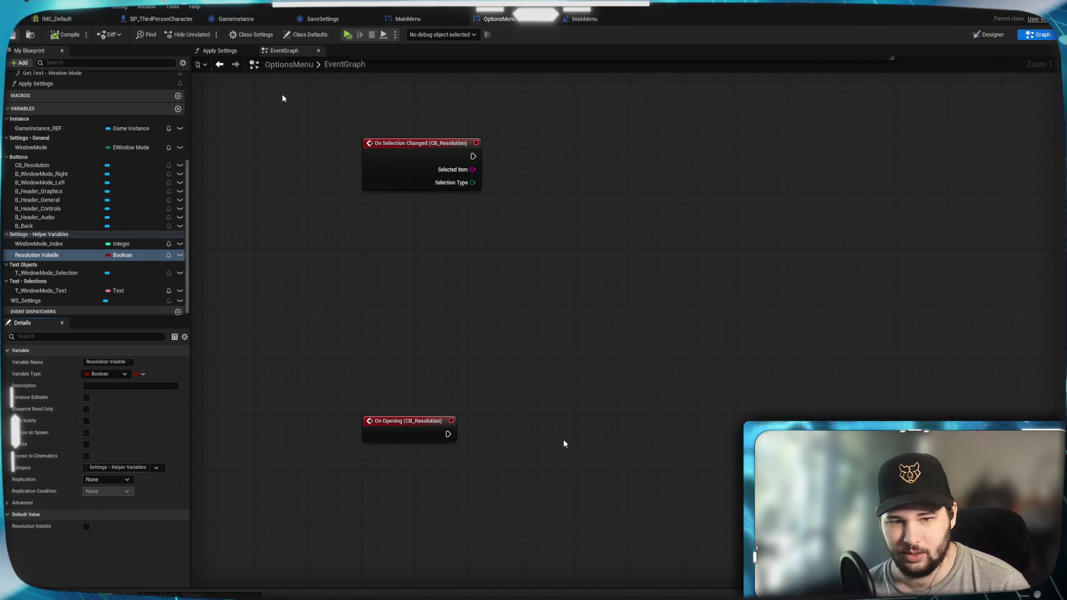
# Make On Opening set Resolution Volatile to true, then compile
pyautogui.moveTo(449, 434); pyautogui.dragTo(509, 509)
pyautogui.press('Escape')
pyautogui.moveTo(37, 256)
pyautogui.mouseDown()
pyautogui.moveTo(139, 257)
pyautogui.moveTo(489, 487)
pyautogui.moveTo(483, 433)
pyautogui.mouseUp()
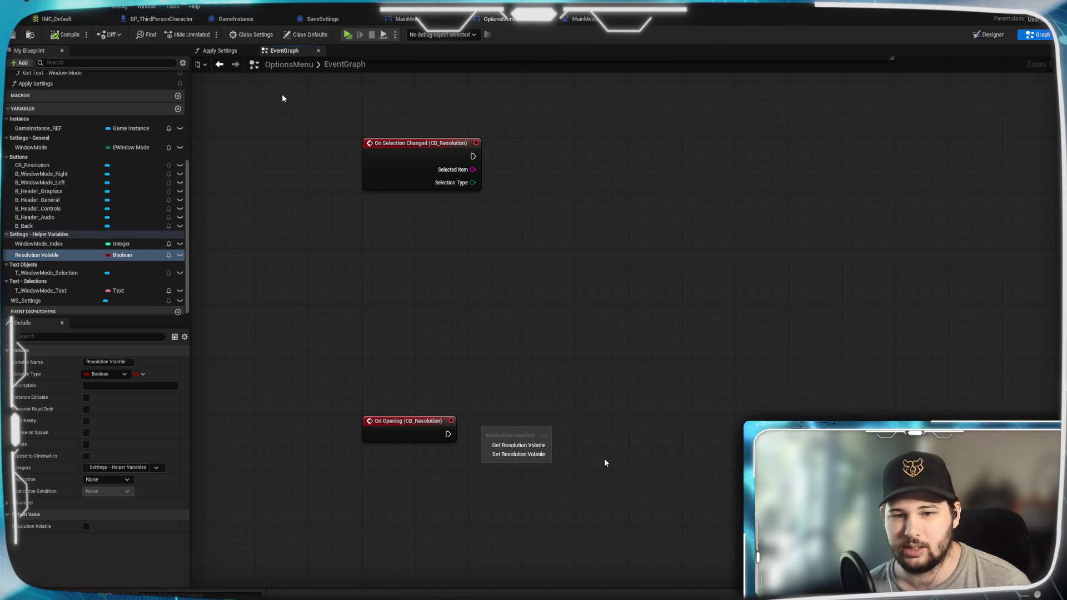
pyautogui.click(519, 455)
pyautogui.moveTo(448, 435); pyautogui.dragTo(485, 434)
pyautogui.click(539, 448)
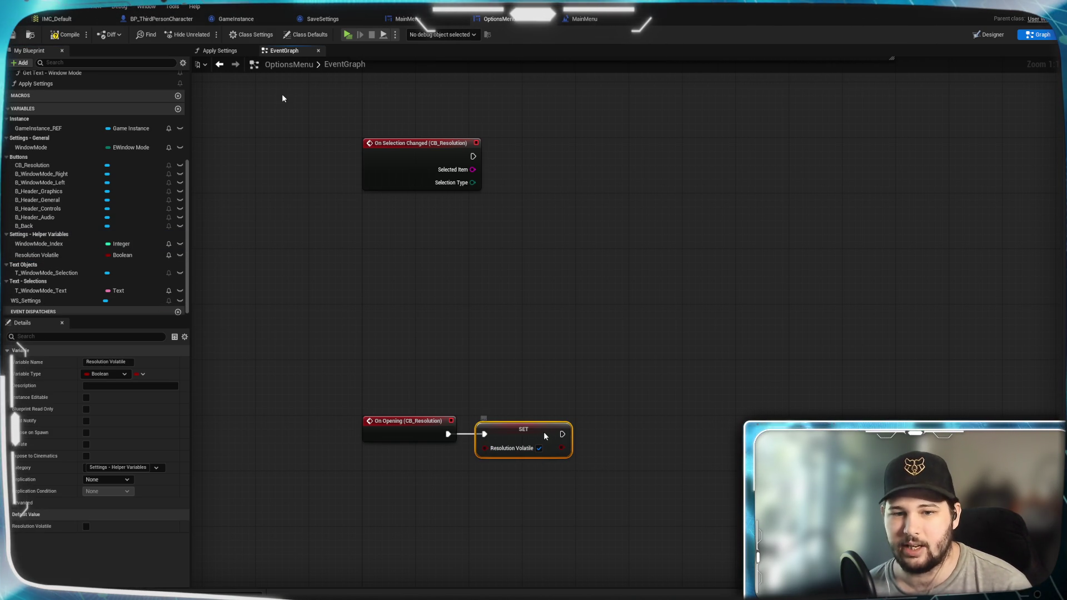
pyautogui.click(573, 480)
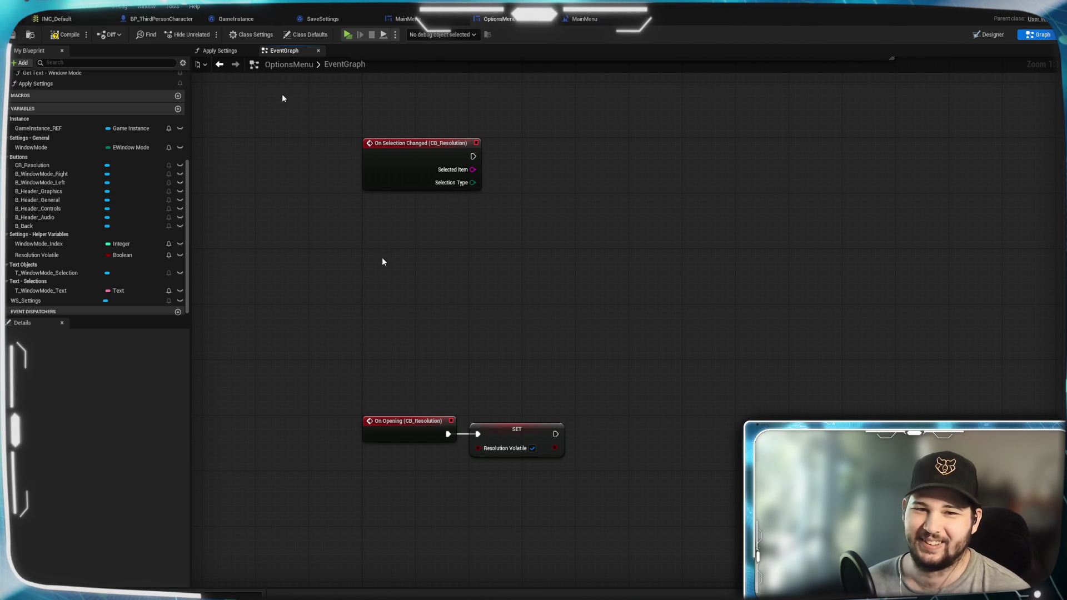
pyautogui.click(62, 39)
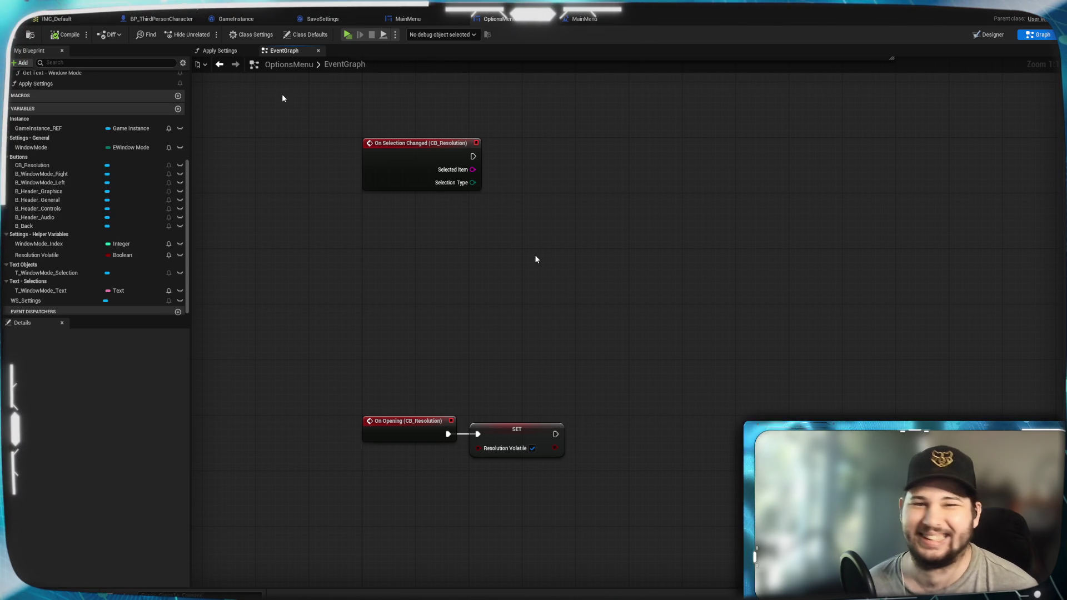
# Place a Resolution Volatile getter beneath On Selection Changed
pyautogui.click(71, 255)
pyautogui.moveTo(71, 256)
pyautogui.mouseDown()
pyautogui.moveTo(443, 208)
pyautogui.moveTo(401, 207)
pyautogui.mouseUp()
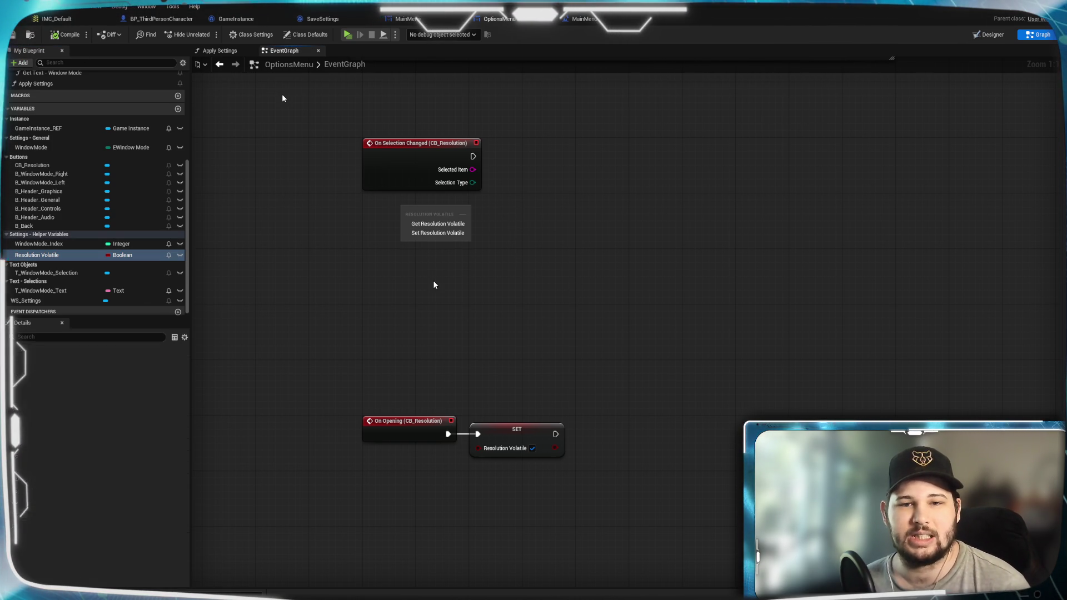
pyautogui.click(438, 223)
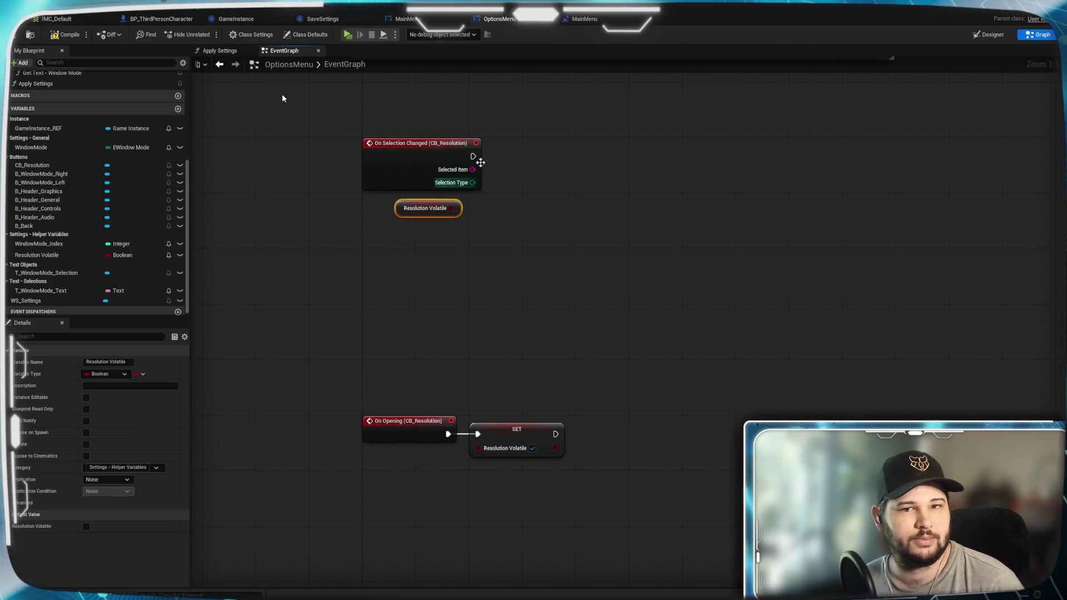
# Add a Branch node after On Selection Changed's execution output
pyautogui.moveTo(472, 157)
pyautogui.mouseDown()
pyautogui.moveTo(522, 163)
pyautogui.moveTo(519, 234)
pyautogui.mouseUp()
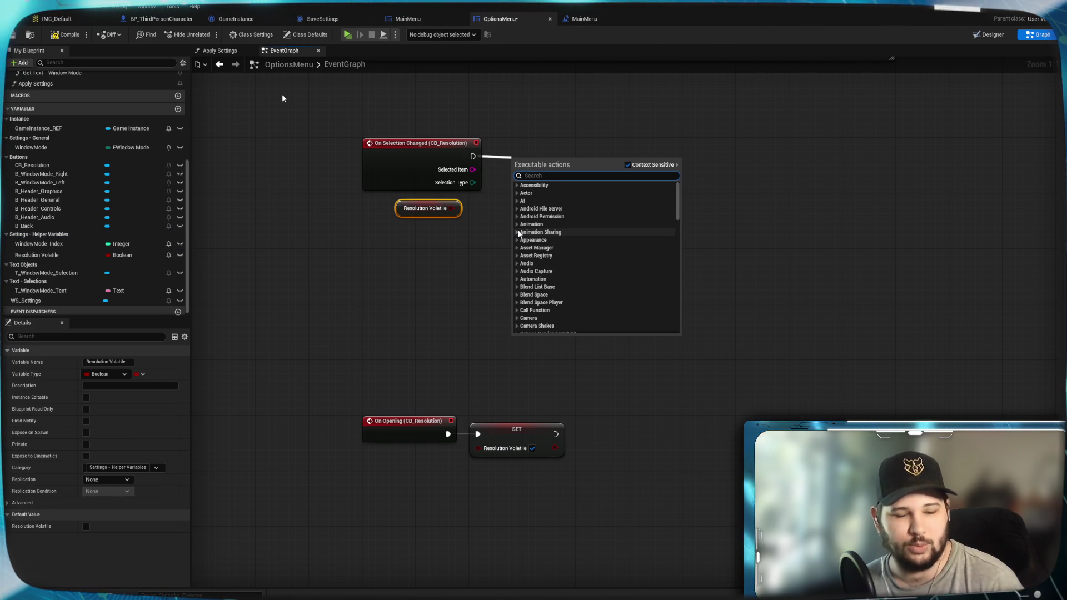
pyautogui.write('branch')
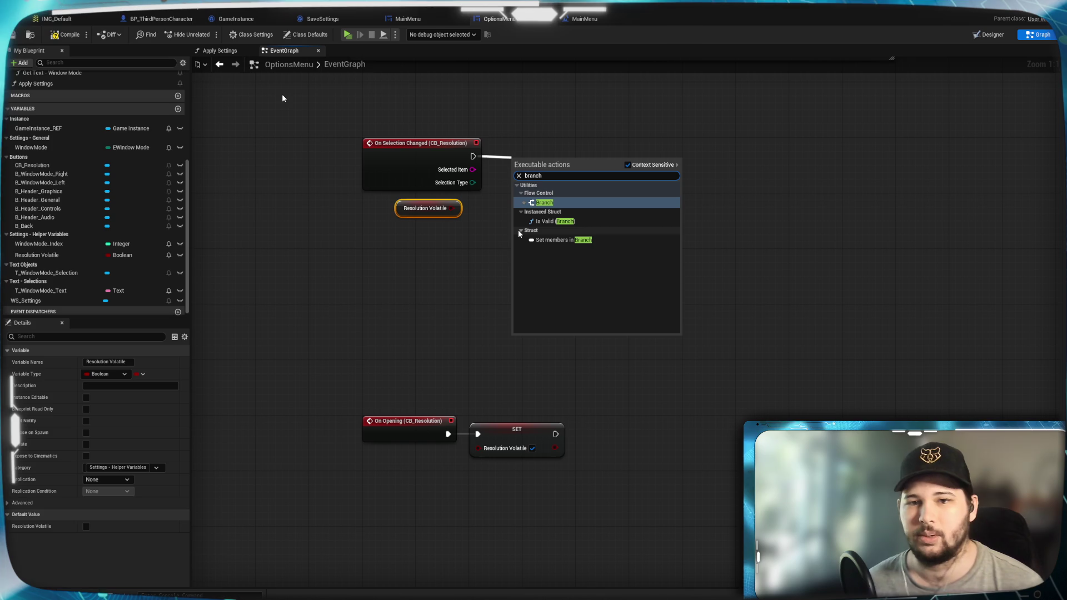
pyautogui.press('Escape')
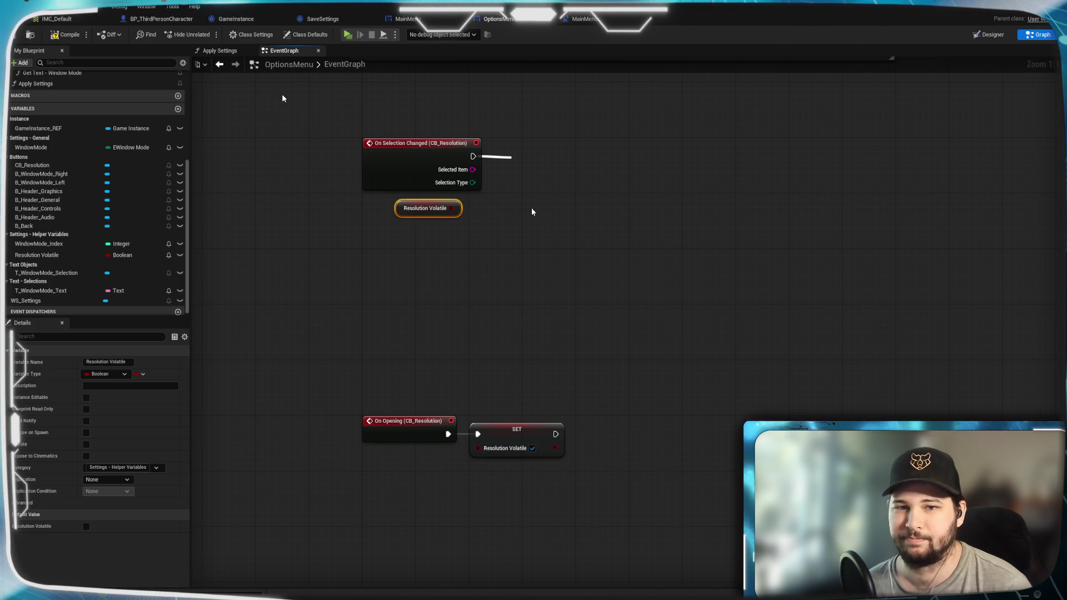
pyautogui.click(509, 214)
# Wire the Resolution Volatile getter into the Branch Condition and tuck it below Branch
pyautogui.moveTo(518, 185)
pyautogui.mouseDown()
pyautogui.moveTo(525, 158)
pyautogui.moveTo(557, 159)
pyautogui.moveTo(546, 155)
pyautogui.mouseUp()
pyautogui.moveTo(453, 207)
pyautogui.mouseDown()
pyautogui.moveTo(521, 207)
pyautogui.moveTo(579, 185)
pyautogui.mouseUp()
pyautogui.click(660, 251)
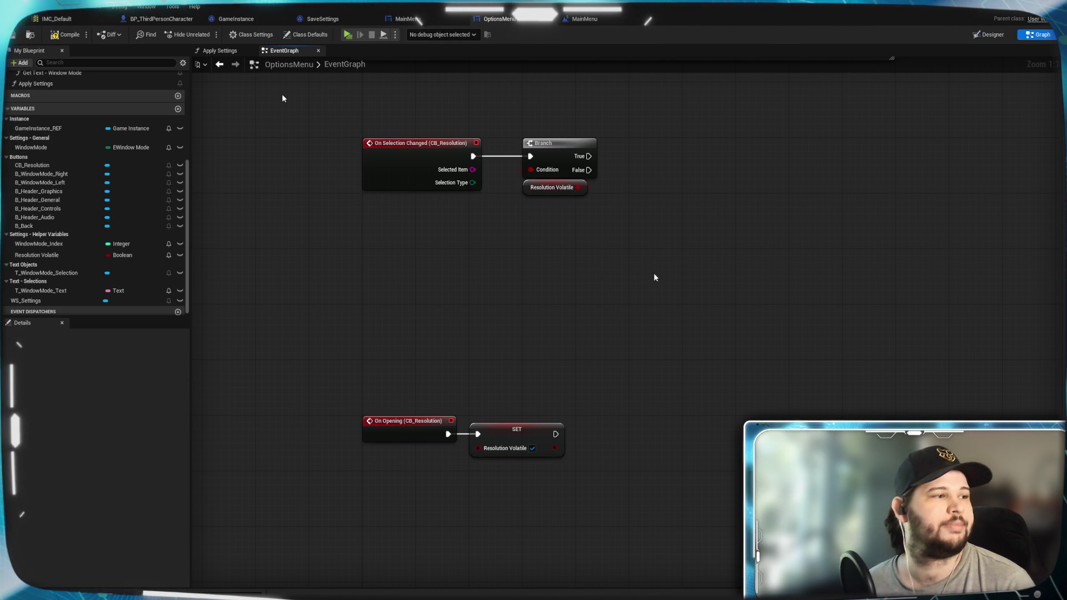
pyautogui.moveTo(658, 277); pyautogui.dragTo(595, 293)
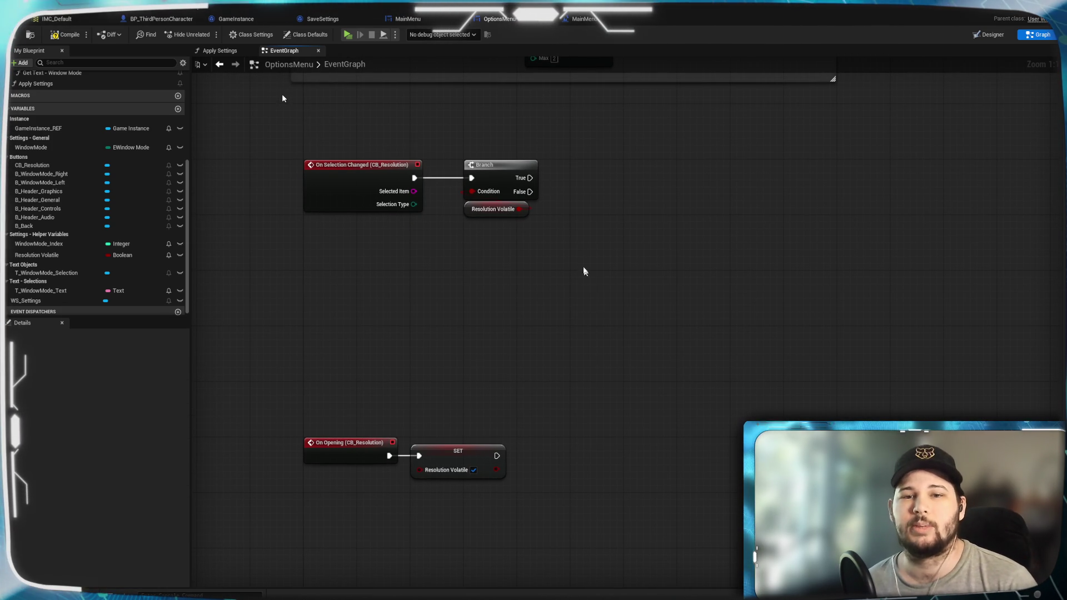
pyautogui.moveTo(586, 278); pyautogui.dragTo(562, 308)
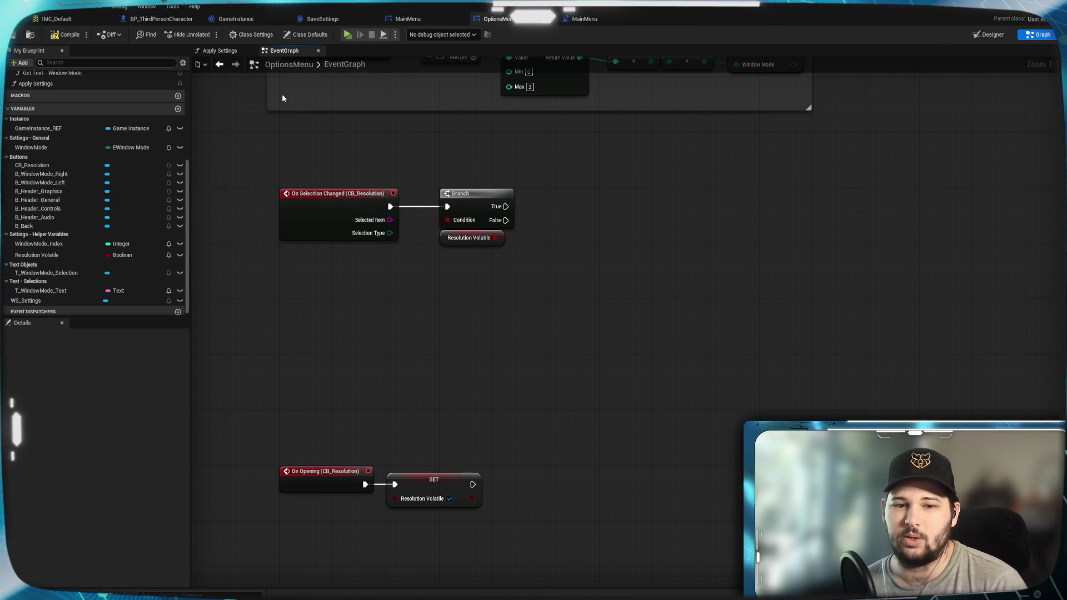
pyautogui.moveTo(558, 341); pyautogui.dragTo(575, 326)
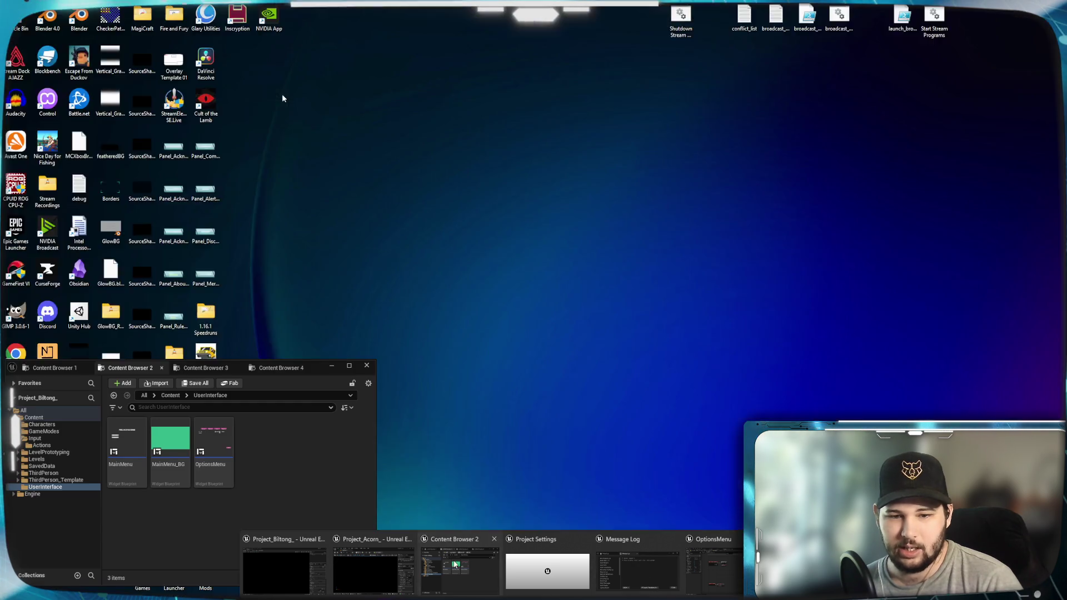
# Create a new User Widget-based widget blueprint in the UserInterface folder
pyautogui.click(460, 570)
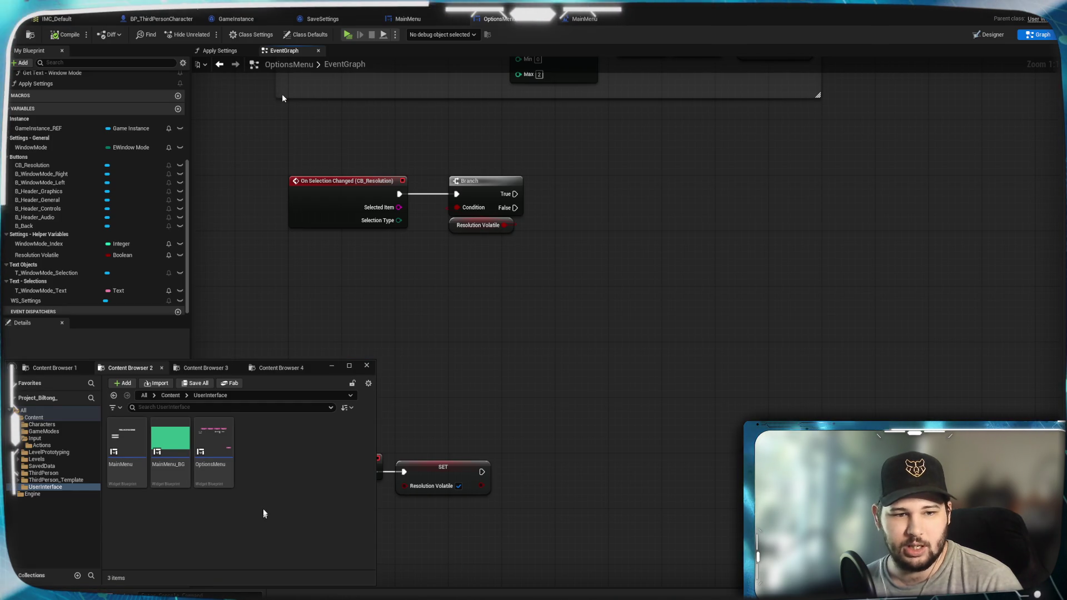
pyautogui.rightClick(258, 449)
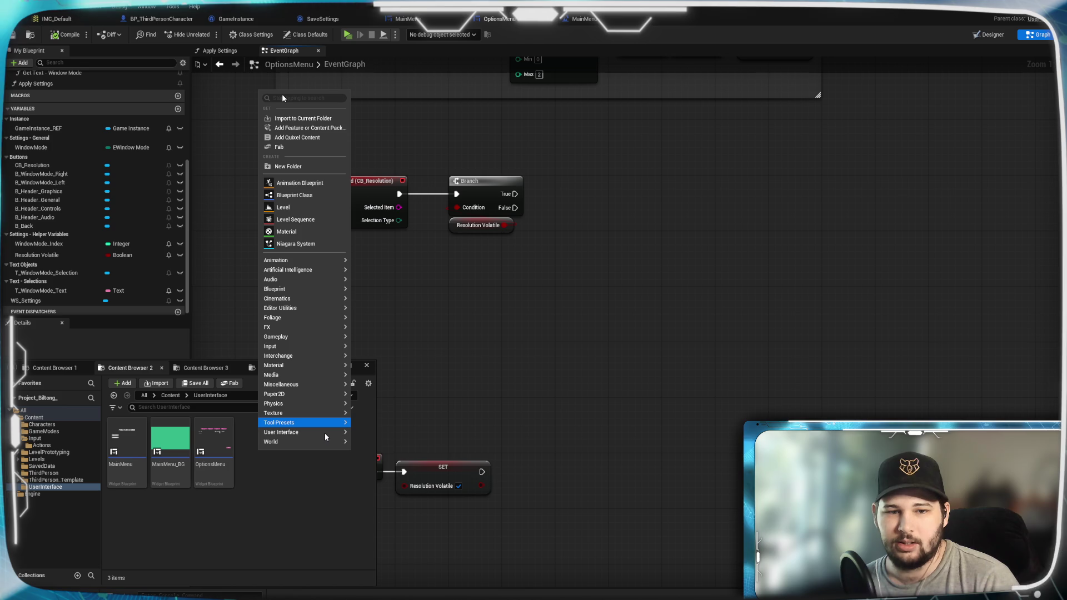
pyautogui.moveTo(326, 436)
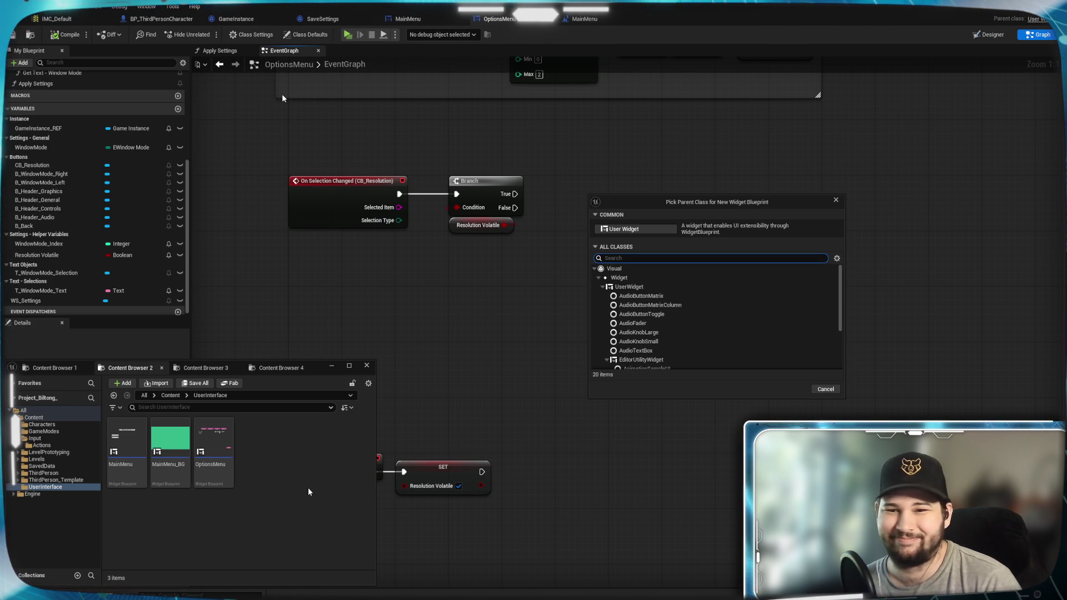
pyautogui.click(636, 229)
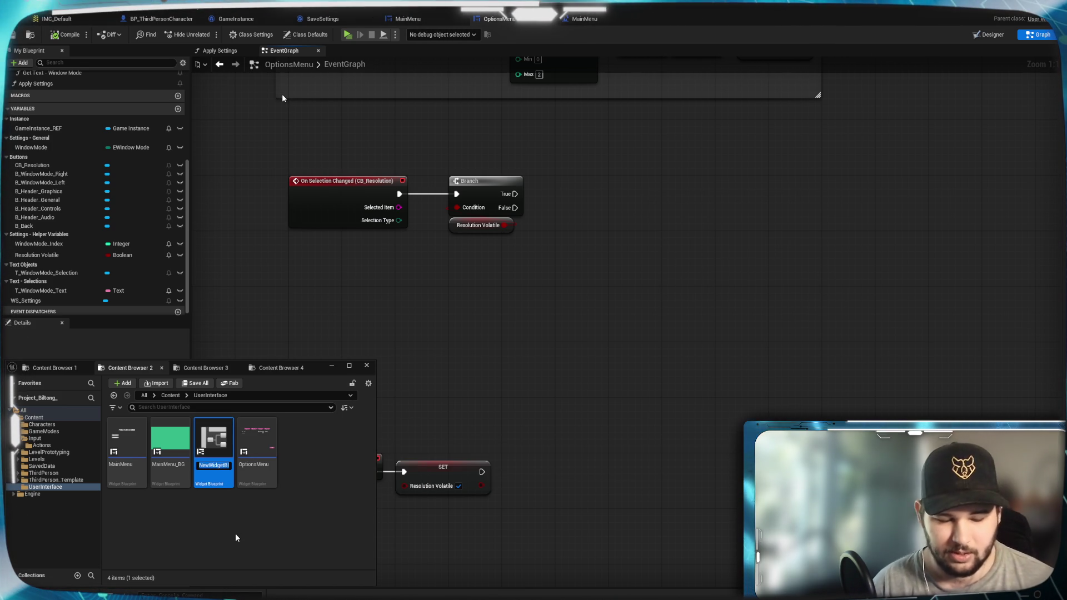
# Name the widget blueprint Confirmation Dialogue and open it for editing
pyautogui.write('Confirmatr')
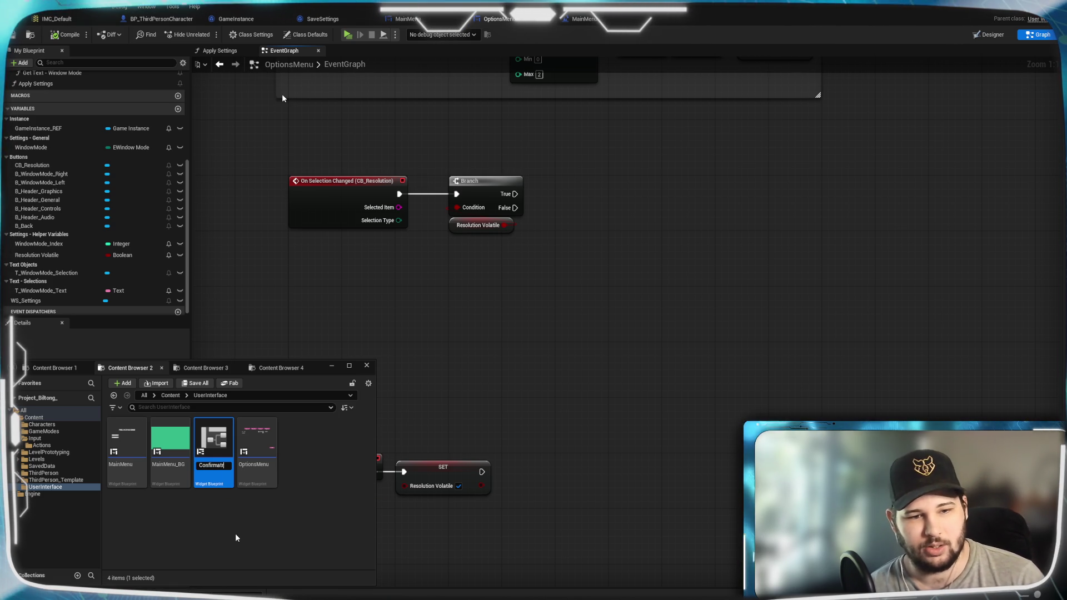
pyautogui.press('BackSpace')
pyautogui.write('ion Di')
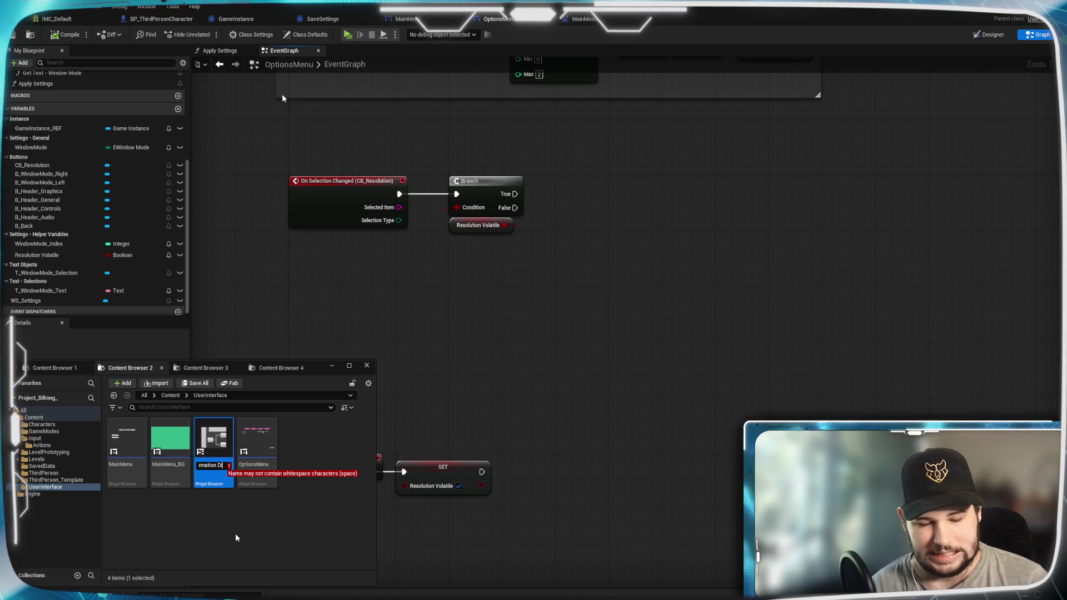
pyautogui.write('alogue')
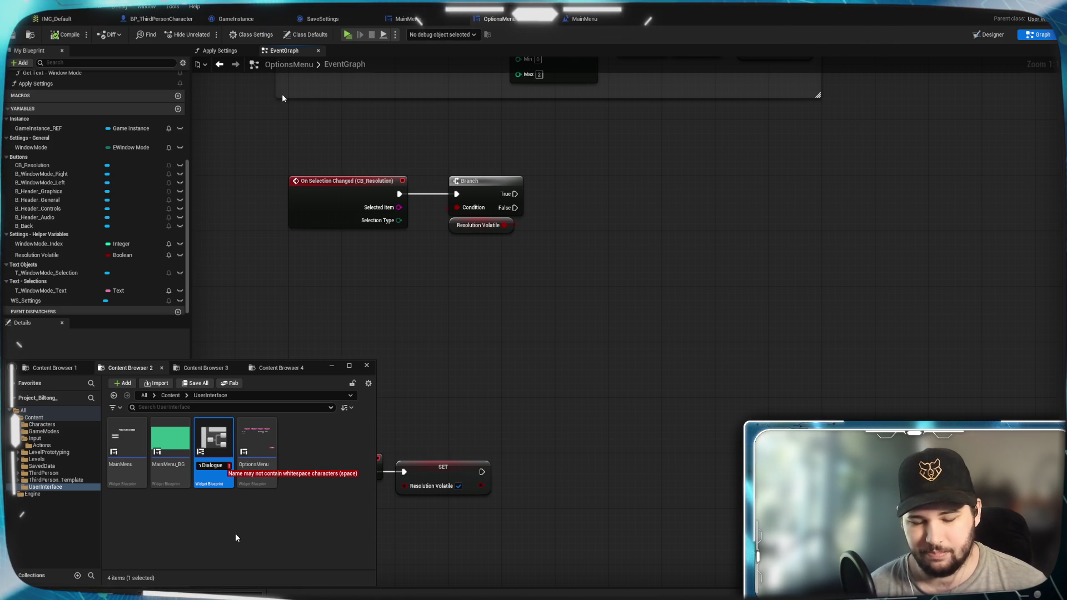
pyautogui.press('Return')
pyautogui.click(235, 538)
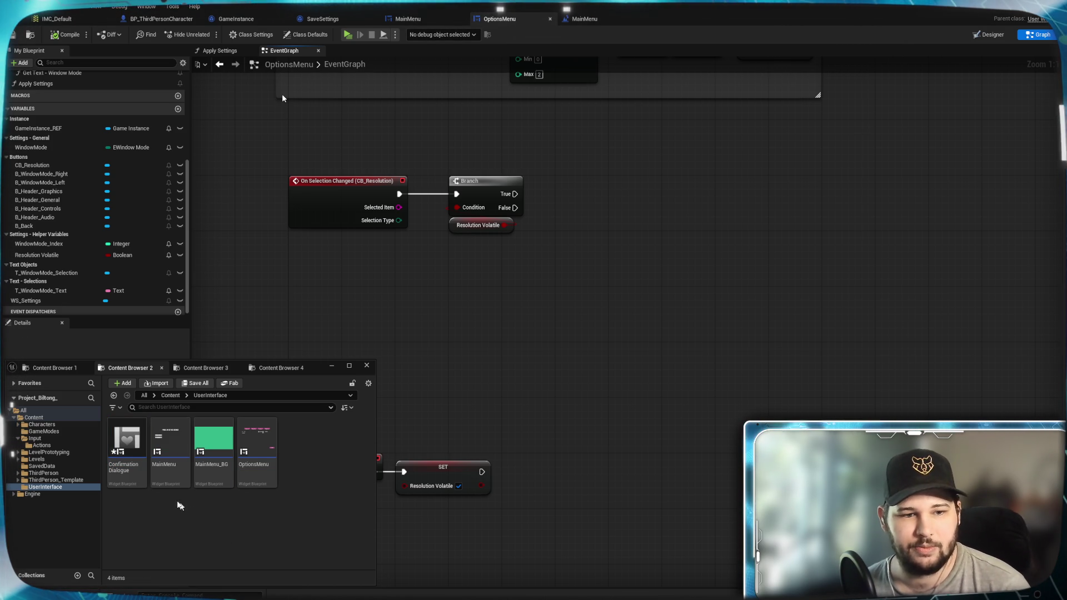
pyautogui.doubleClick(131, 432)
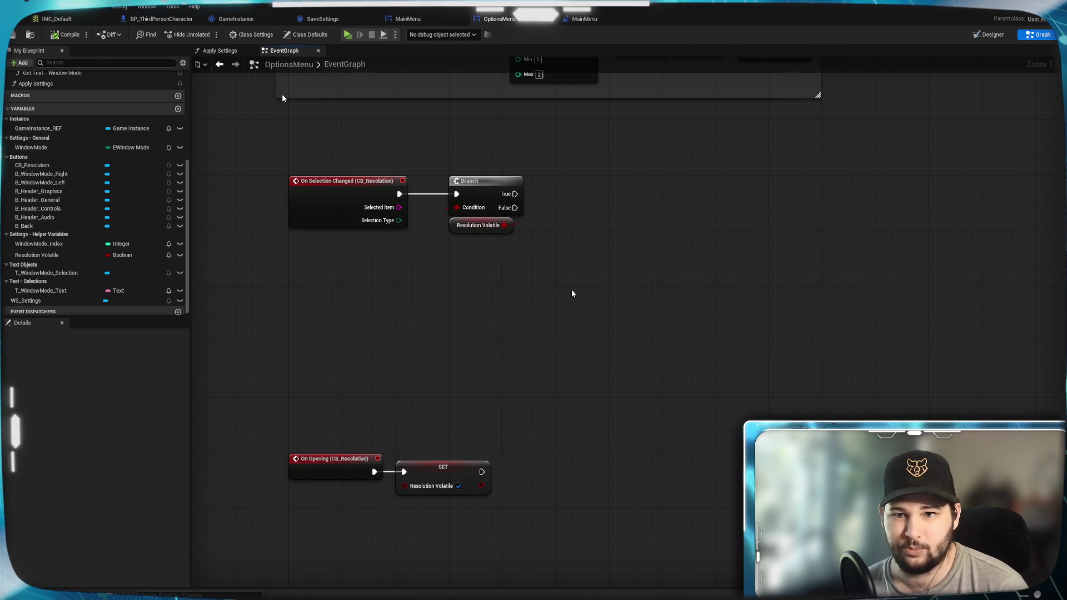
# Add a Canvas Panel from the Palette as the dialogue's root
pyautogui.scroll(-10, 578, 303)
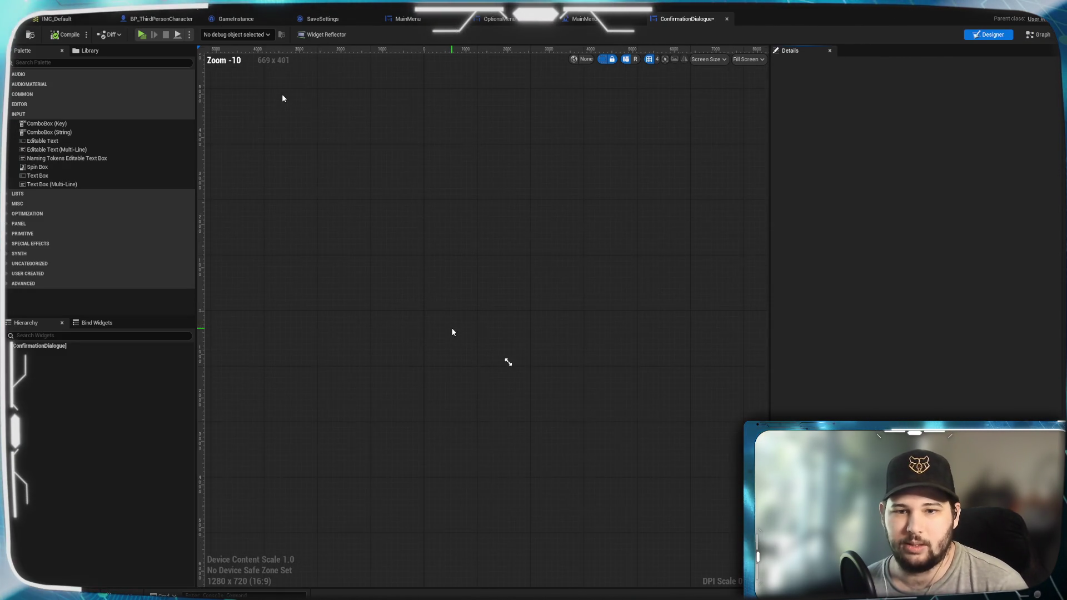
pyautogui.scroll(3, 521, 332)
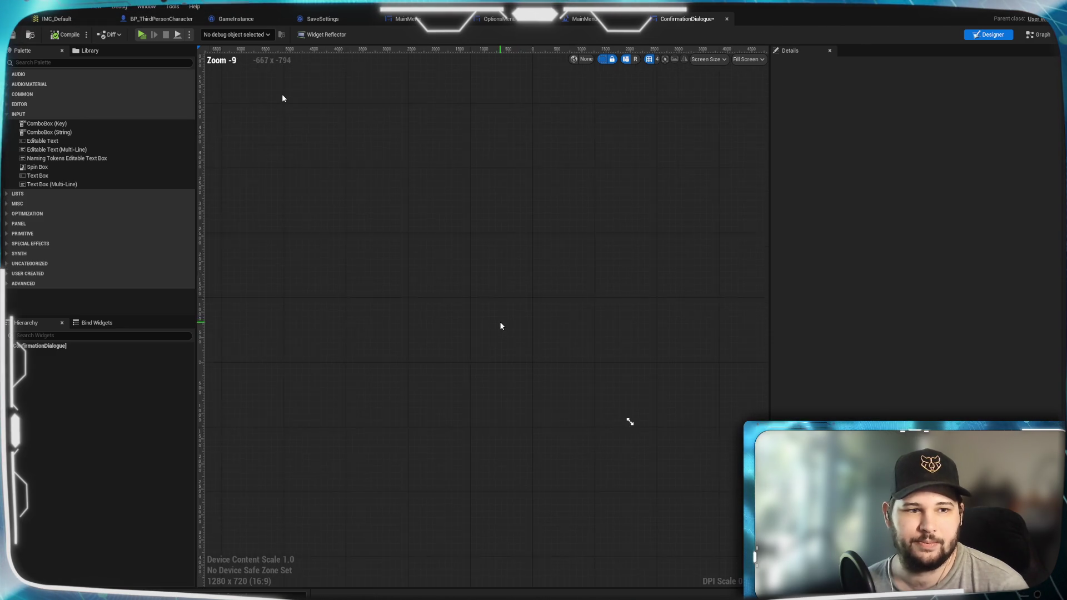
pyautogui.scroll(2, 500, 344)
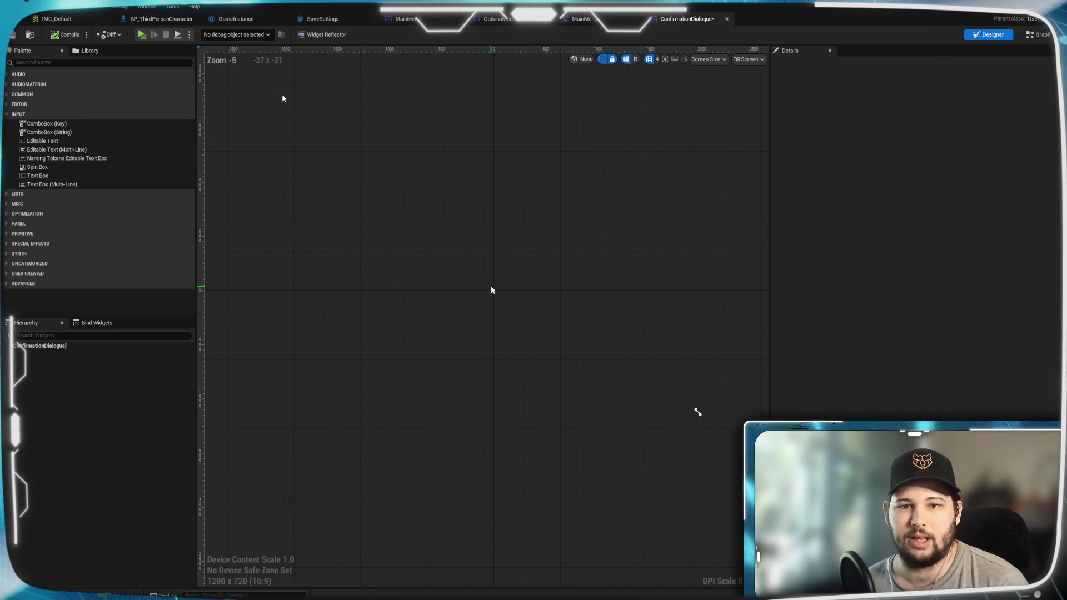
pyautogui.click(44, 62)
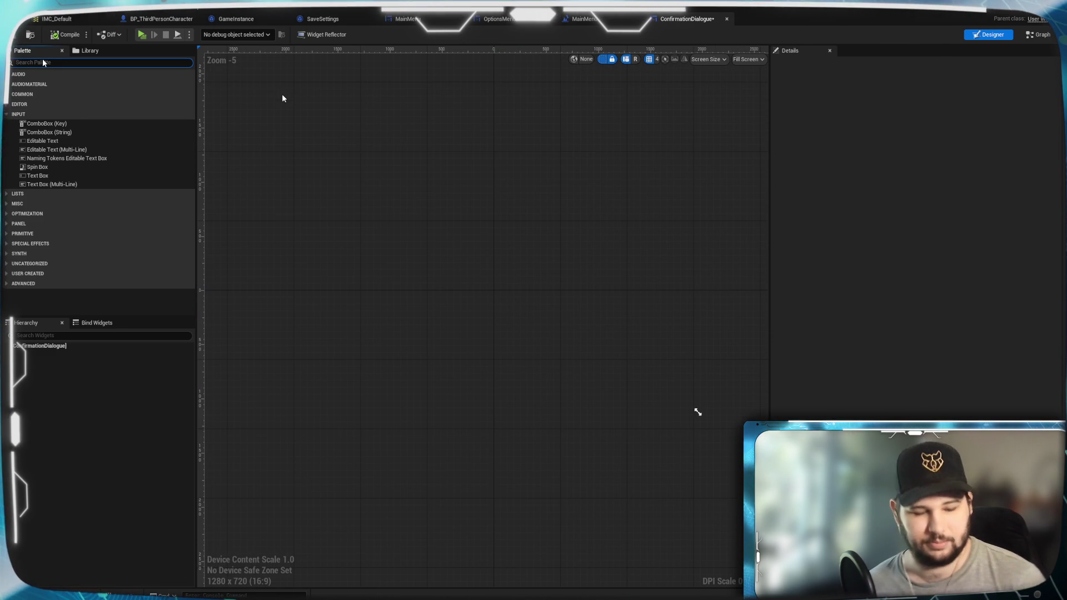
pyautogui.write('Canvas')
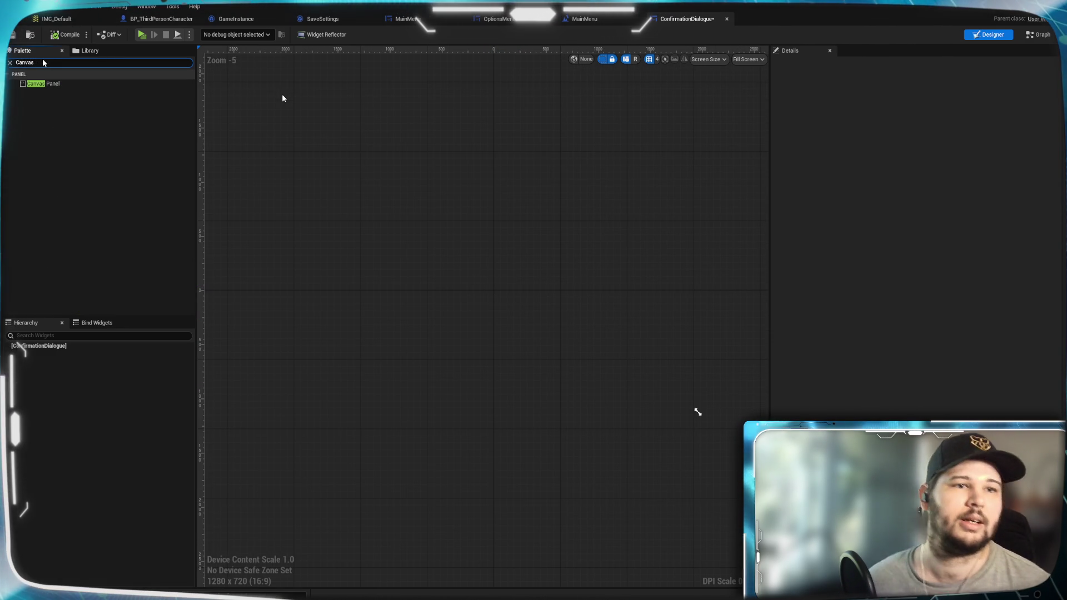
pyautogui.moveTo(43, 83)
pyautogui.mouseDown()
pyautogui.moveTo(64, 352)
pyautogui.moveTo(53, 348)
pyautogui.mouseUp()
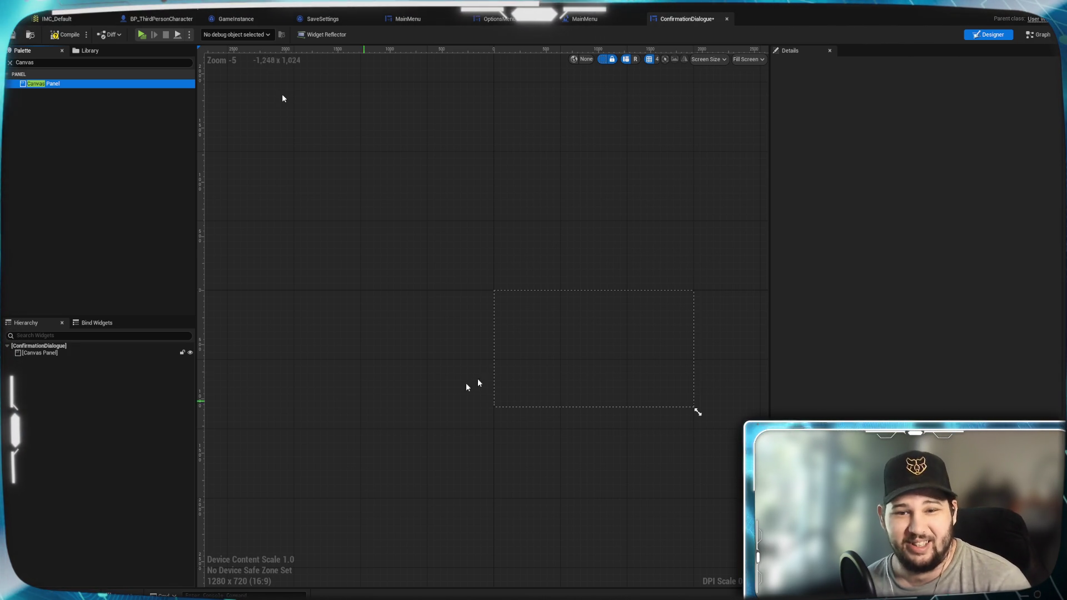
# Add an Image widget inside the Canvas Panel
pyautogui.scroll(4, 503, 373)
pyautogui.scroll(1, 452, 371)
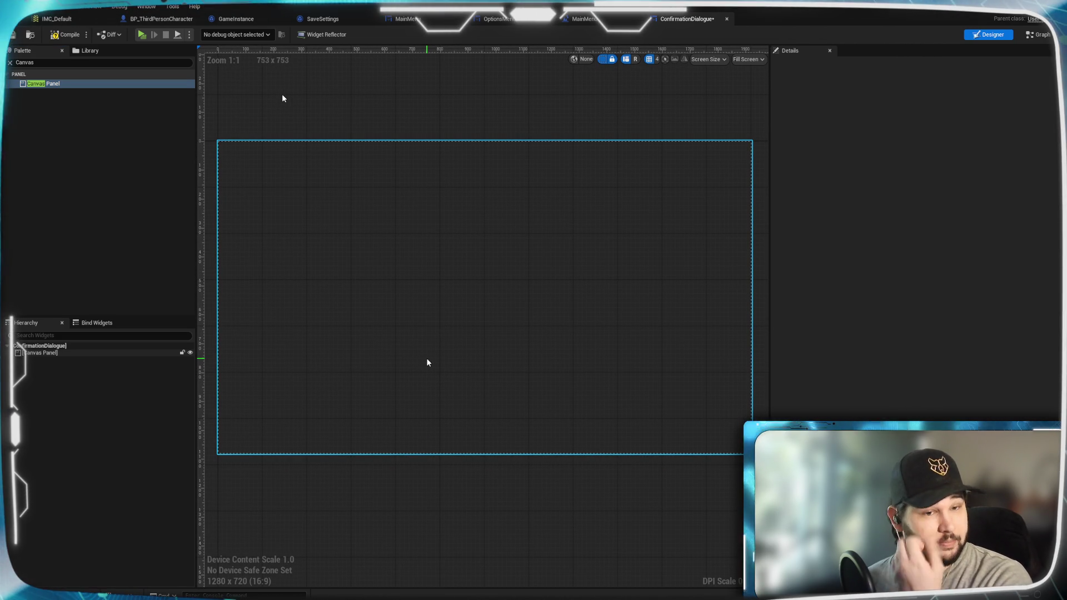
pyautogui.click(183, 409)
pyautogui.click(72, 136)
pyautogui.click(56, 63)
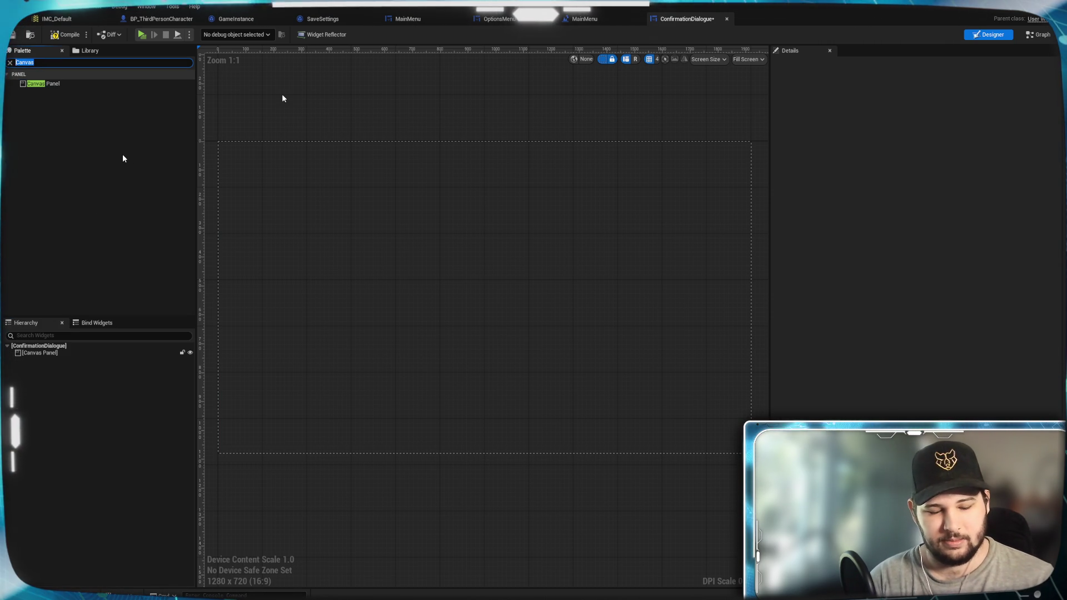
pyautogui.write('image')
pyautogui.moveTo(34, 84); pyautogui.dragTo(60, 353)
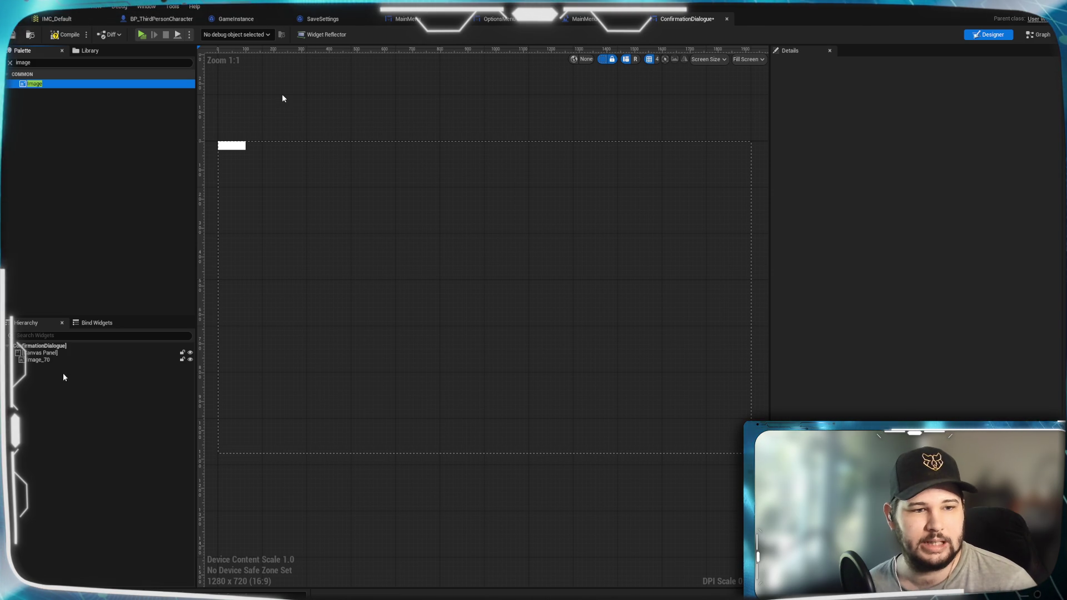
# Select the new image and rename it BG_Darkness in the Details name field
pyautogui.click(49, 359)
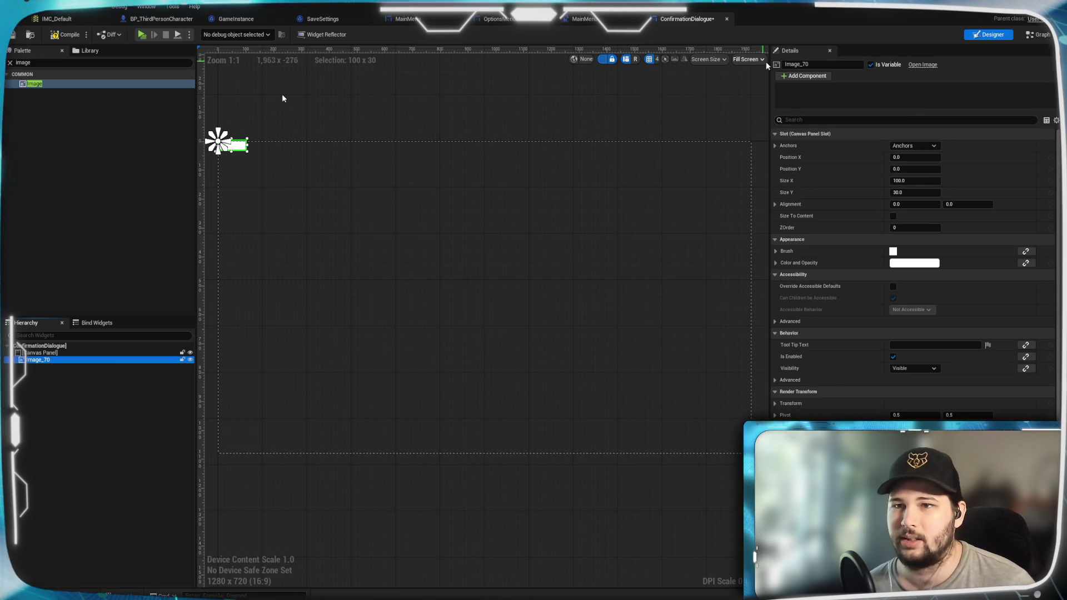
pyautogui.click(855, 66)
pyautogui.write('BG_Darkness')
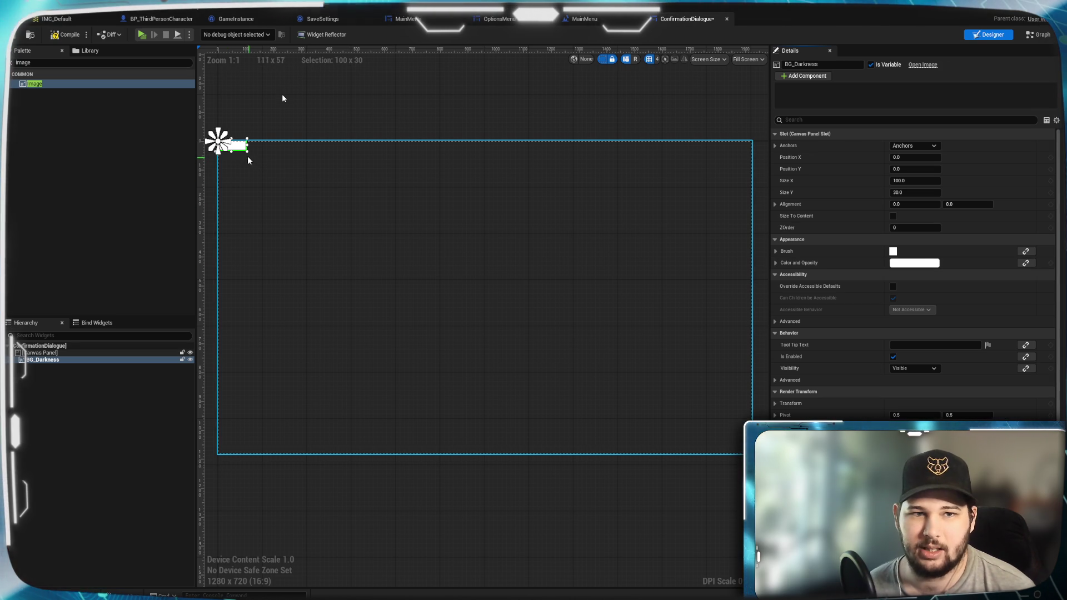
# Size the BG_Darkness image to 1920 by 1080
pyautogui.moveTo(346, 258); pyautogui.dragTo(747, 452)
pyautogui.click(916, 181)
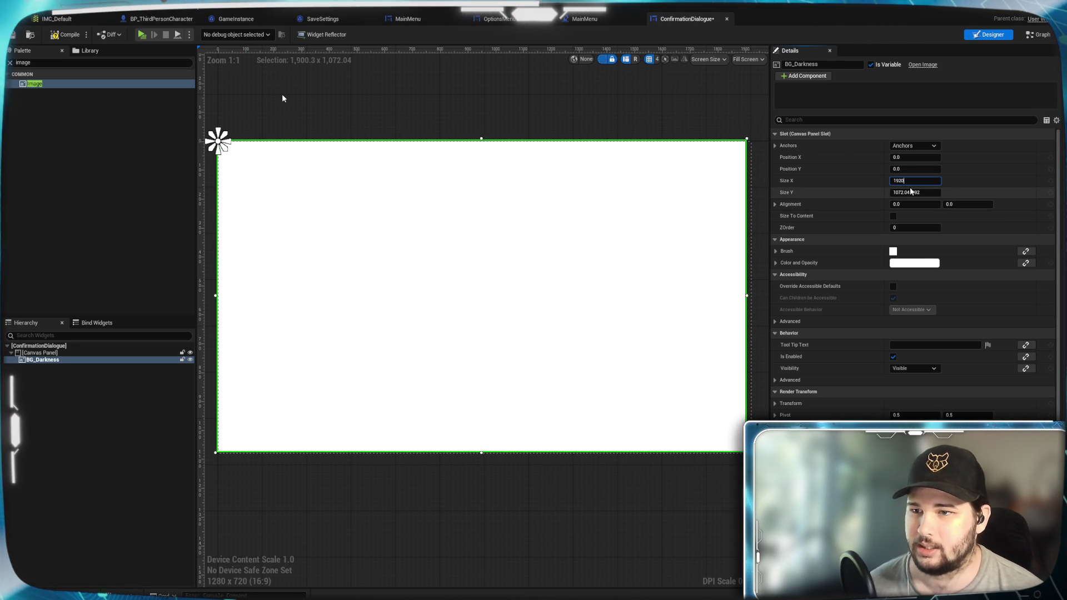
pyautogui.press('Return')
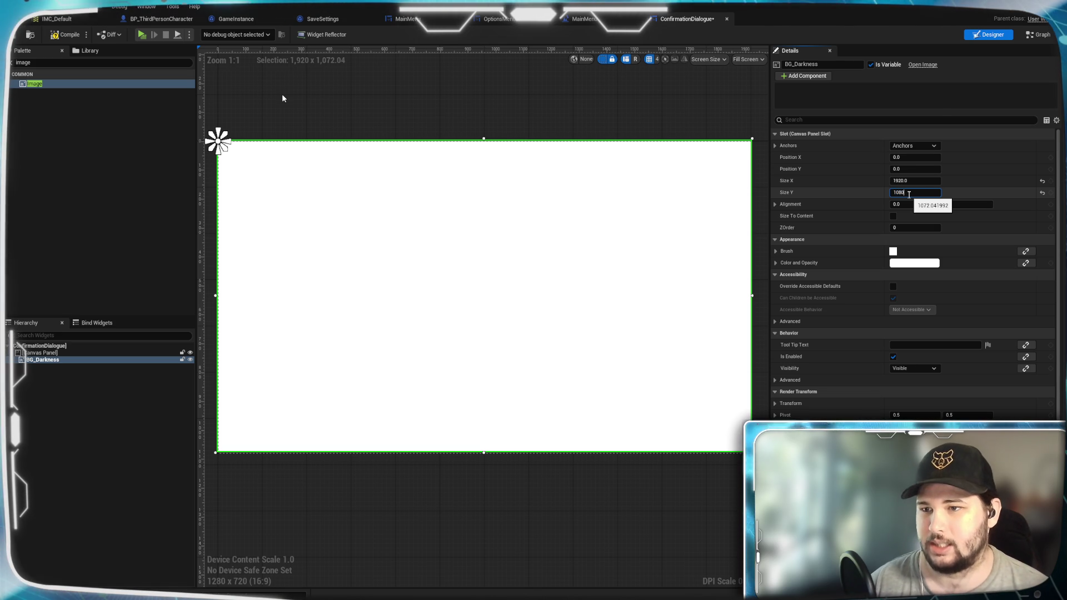
pyautogui.press('Return')
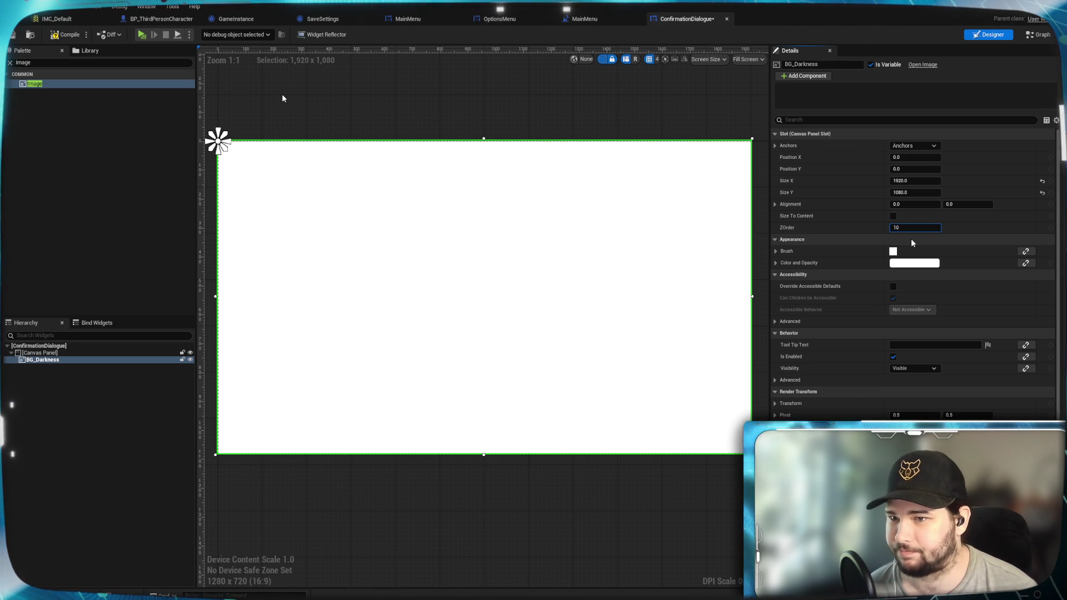
# Give BG_Darkness ZOrder 10 and a translucent black tint, alpha about 0.64
pyautogui.click(921, 265)
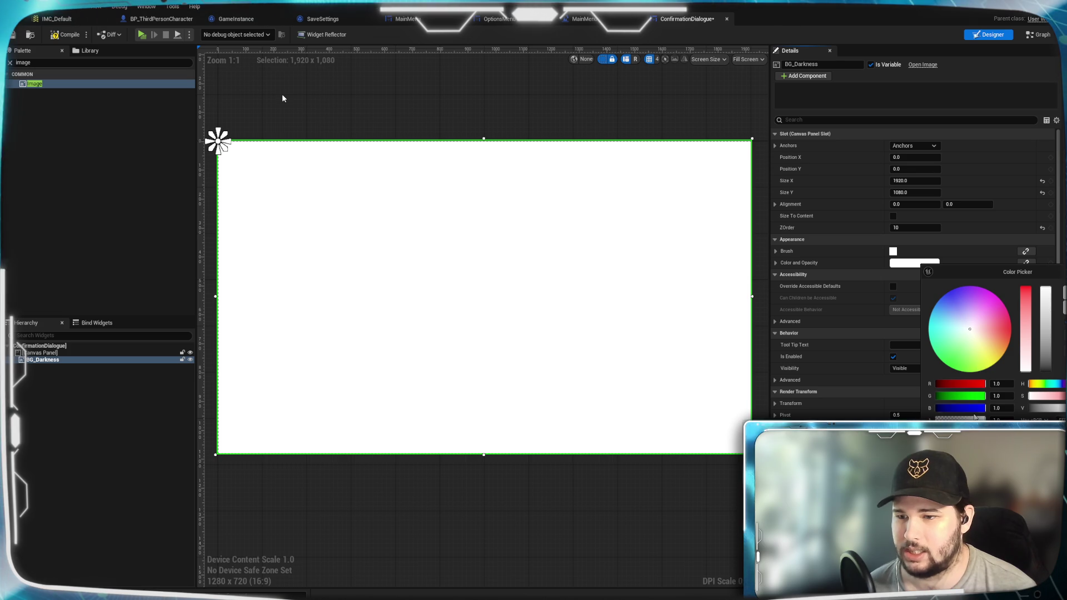
pyautogui.moveTo(1046, 334); pyautogui.dragTo(1046, 371)
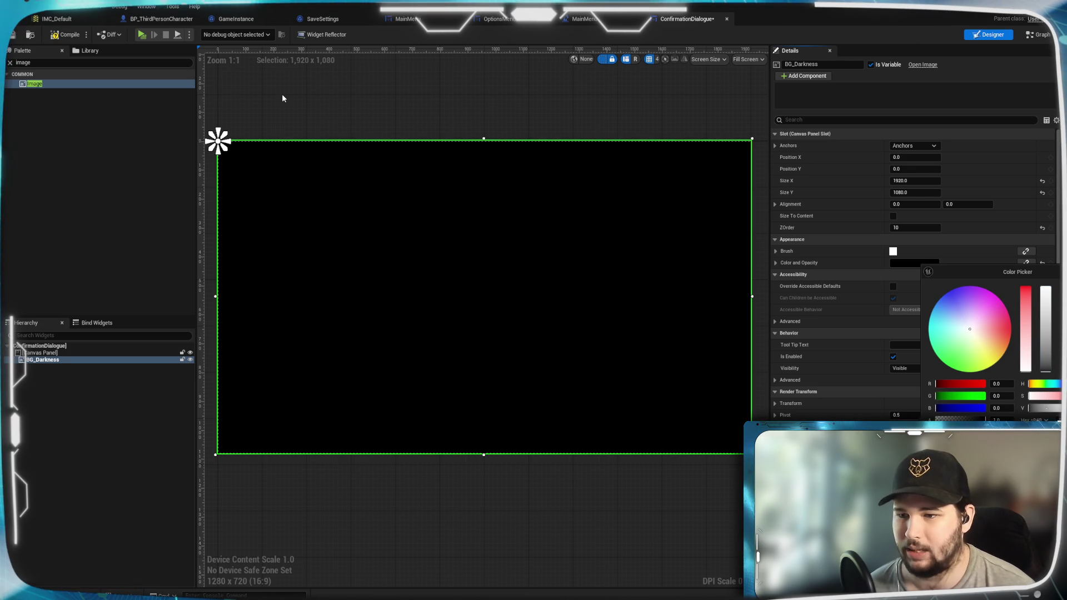
pyautogui.moveTo(986, 419); pyautogui.dragTo(953, 420)
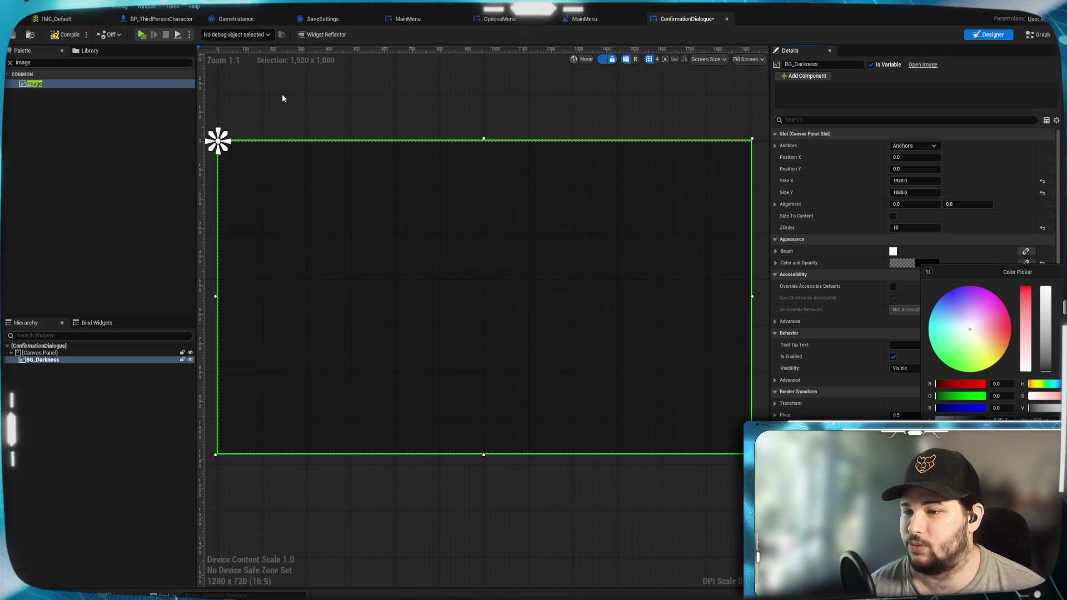
pyautogui.press('Escape')
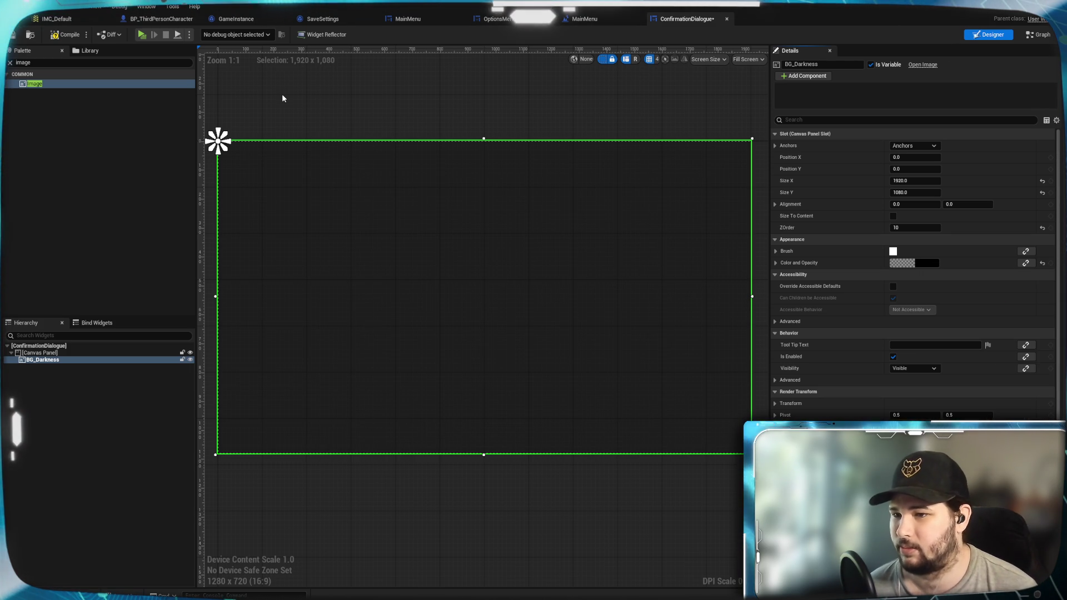
pyautogui.click(378, 516)
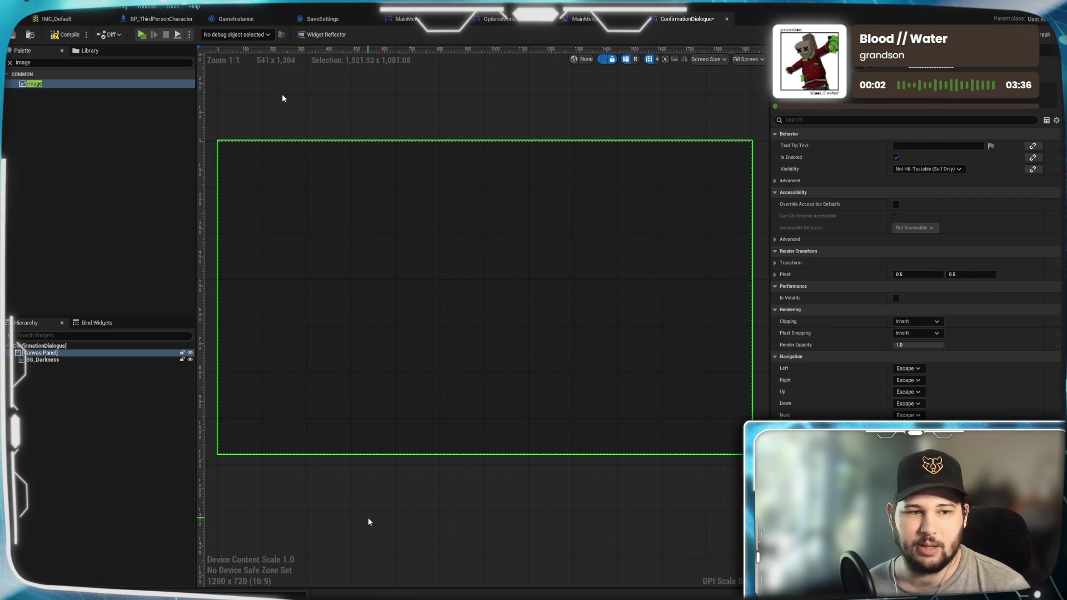
pyautogui.click(368, 519)
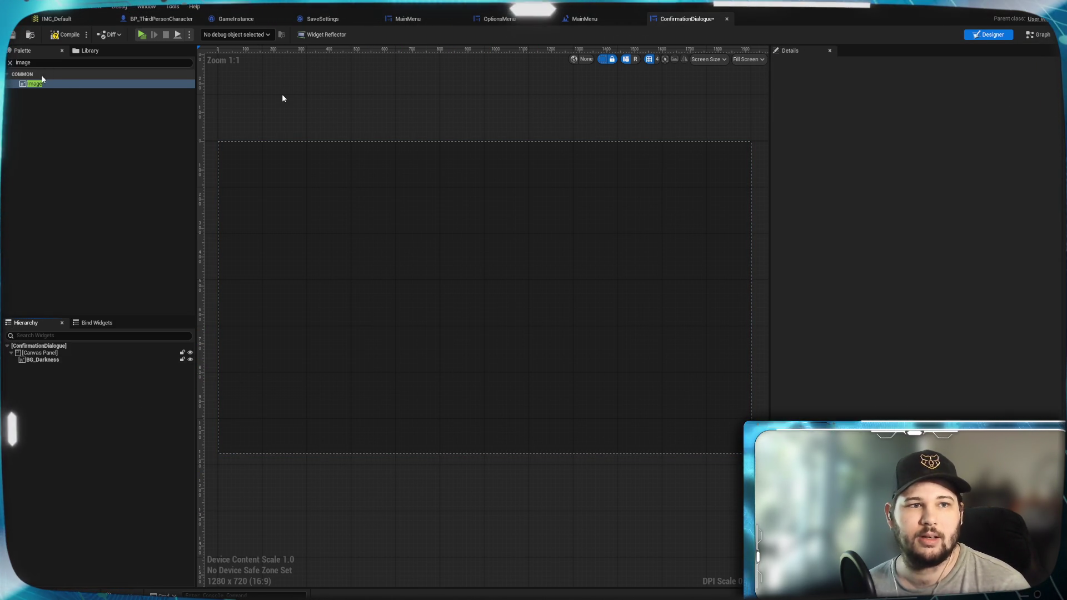
pyautogui.click(13, 63)
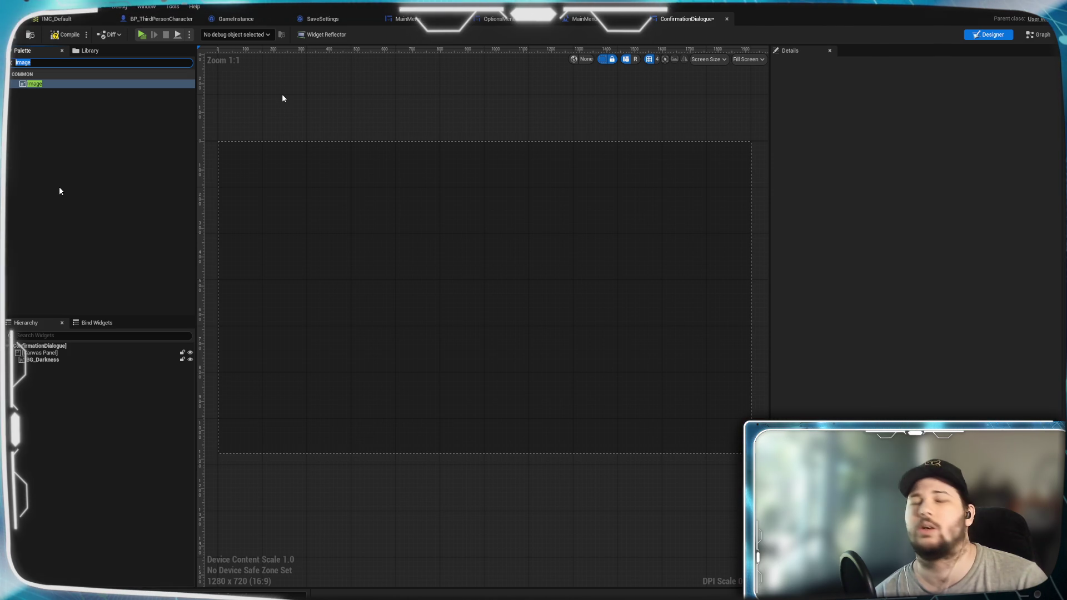
pyautogui.write('Vertical')
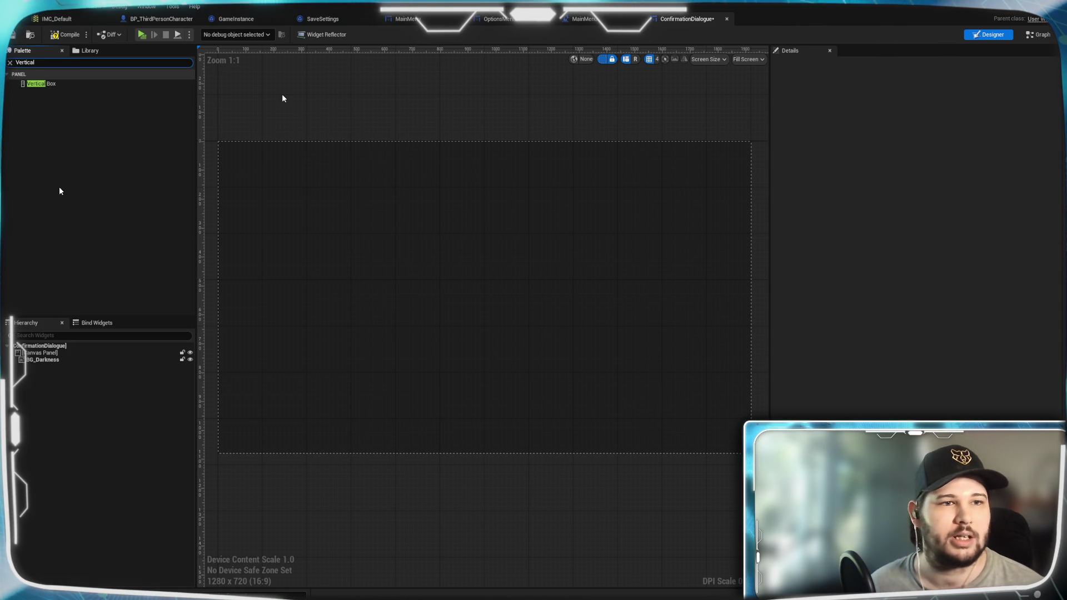
# Add a Vertical Box to the Canvas Panel named VB_ConfirmationDialogue
pyautogui.moveTo(57, 88)
pyautogui.mouseDown()
pyautogui.moveTo(55, 361)
pyautogui.moveTo(44, 359)
pyautogui.mouseUp()
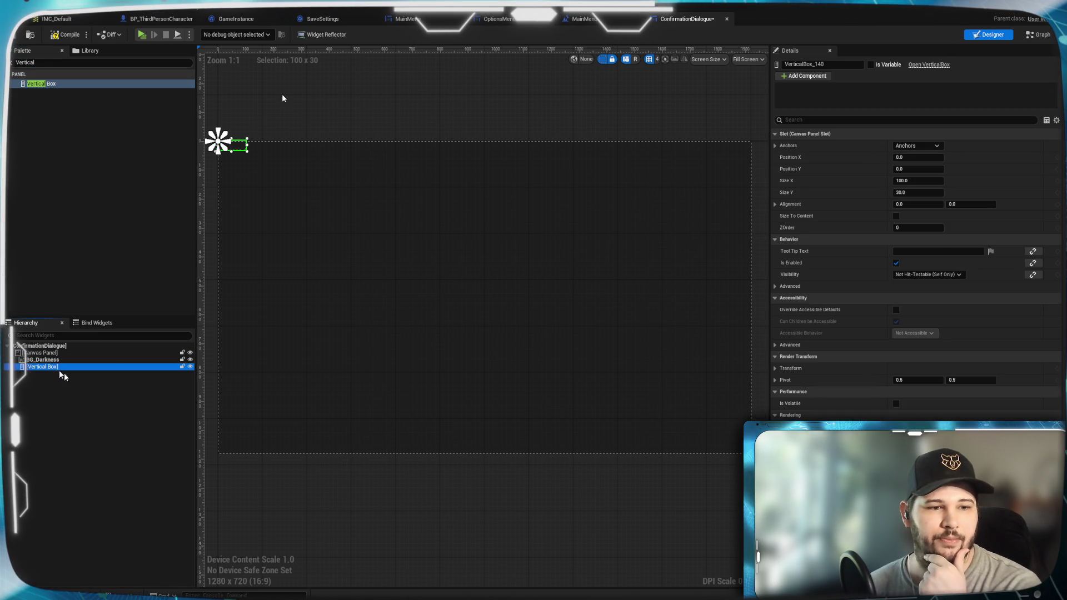
pyautogui.click(853, 64)
pyautogui.write('VB_Confirm')
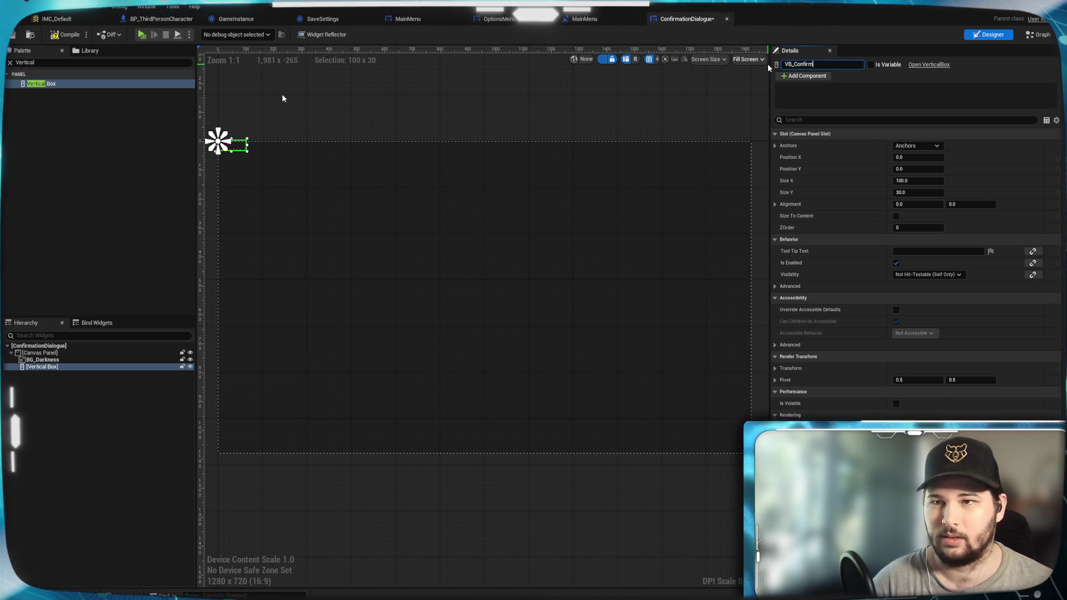
pyautogui.write('ation')
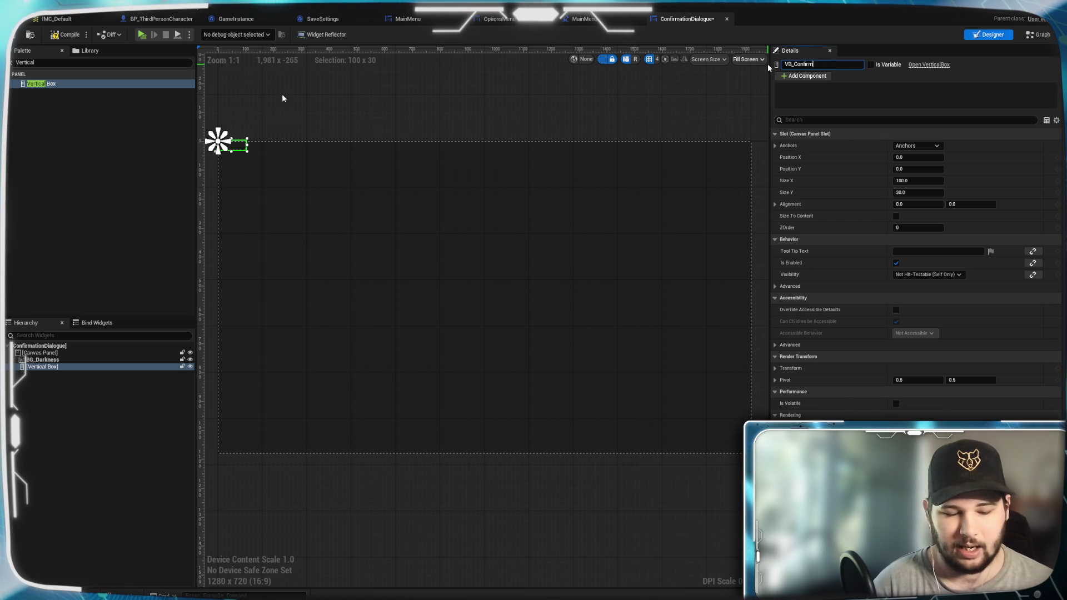
pyautogui.write('Dialogue')
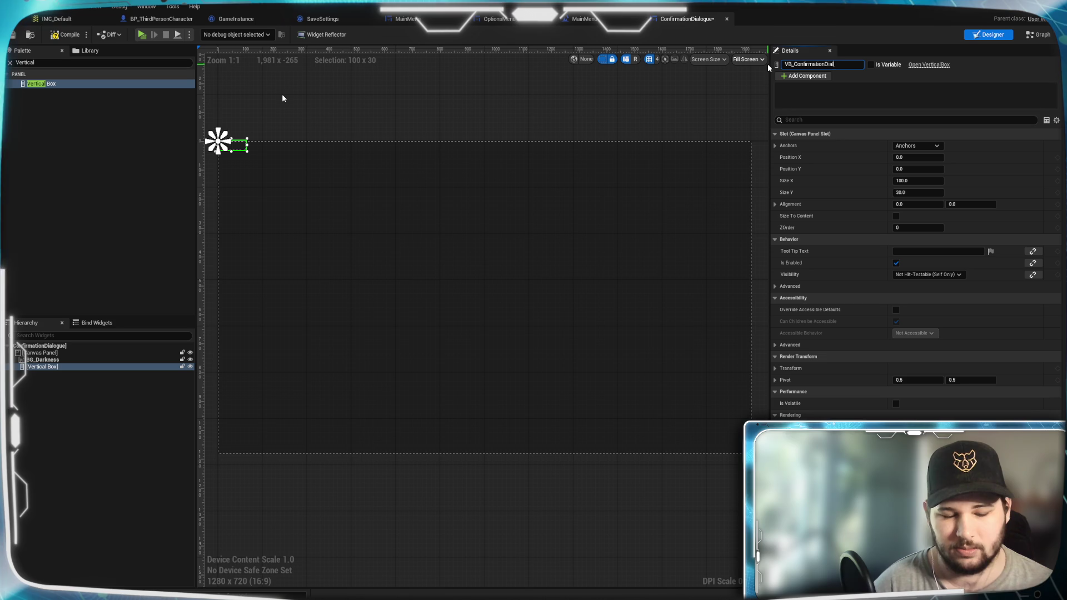
pyautogui.press('Return')
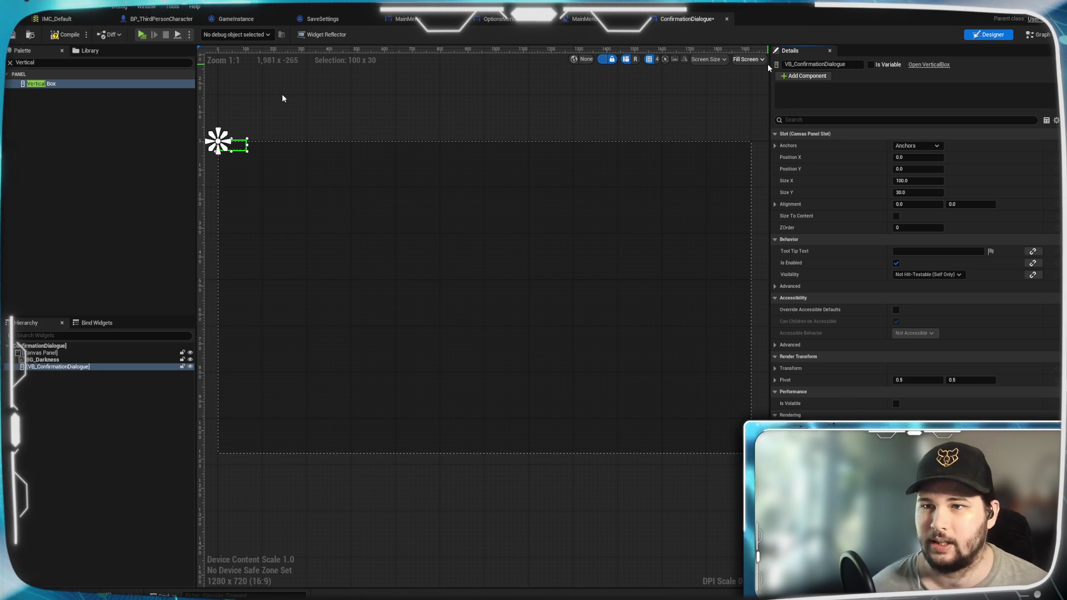
# Anchor the box at the canvas centre with 0.5 alignment and Position X 0
pyautogui.click(925, 147)
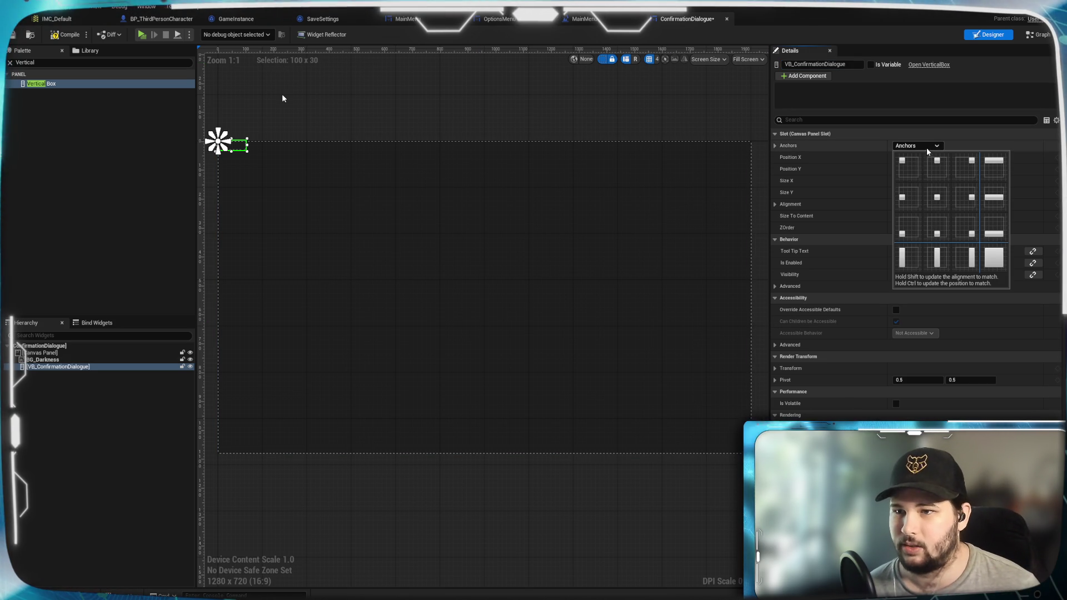
pyautogui.click(937, 196)
pyautogui.write('0.5')
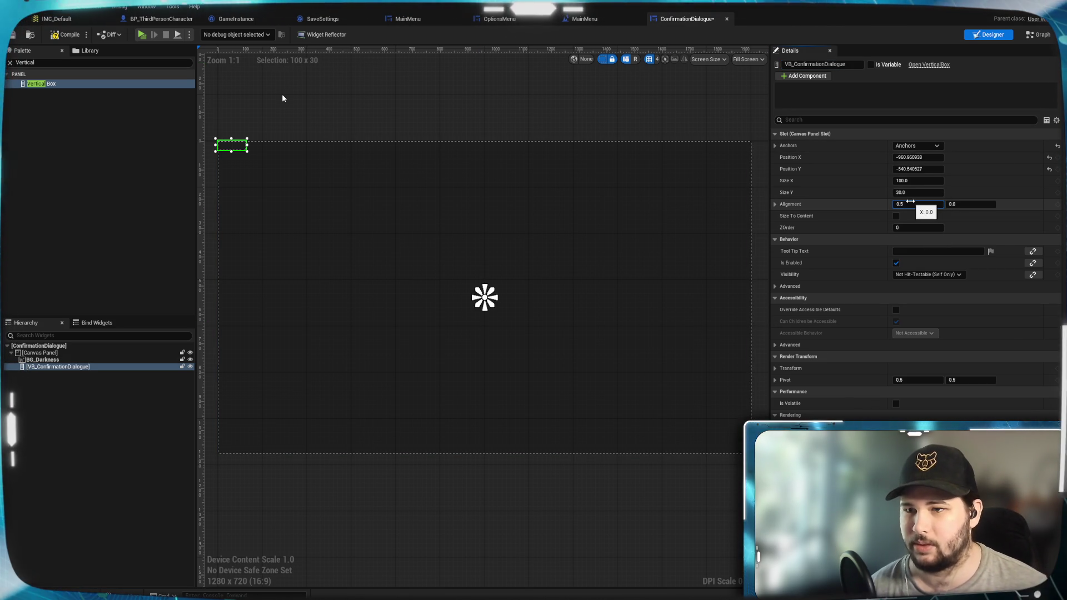
pyautogui.press('Return')
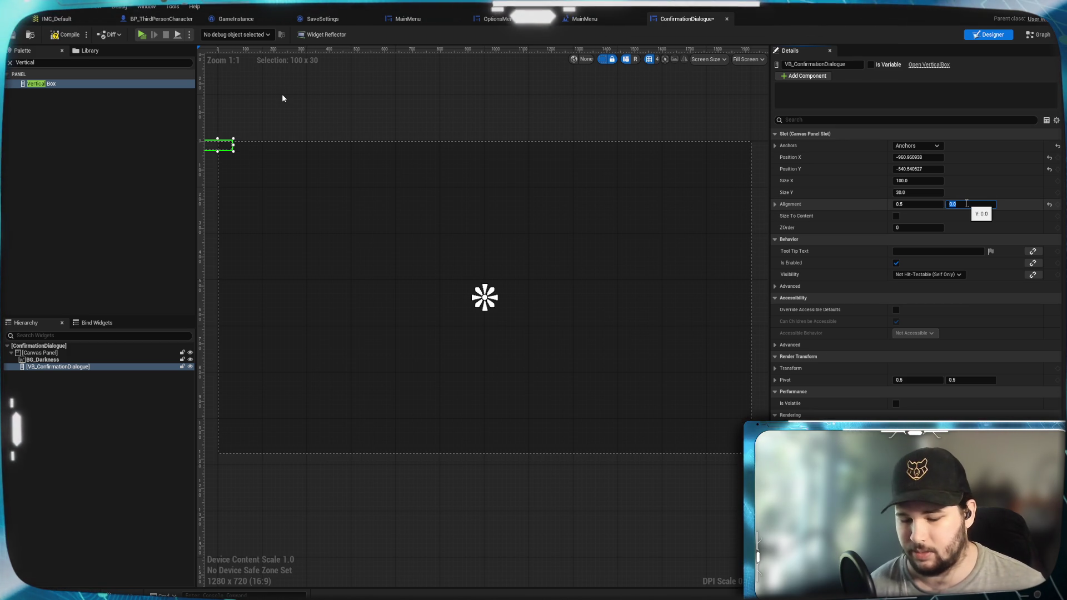
pyautogui.write('0.5')
pyautogui.click(922, 158)
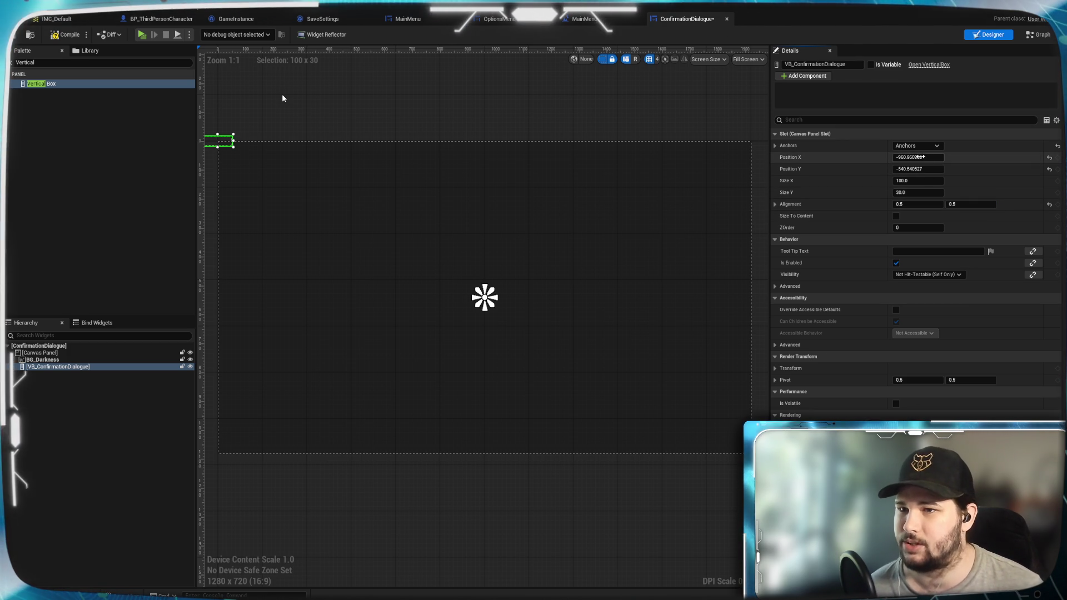
pyautogui.write('0')
pyautogui.press('Return')
pyautogui.press('Return')
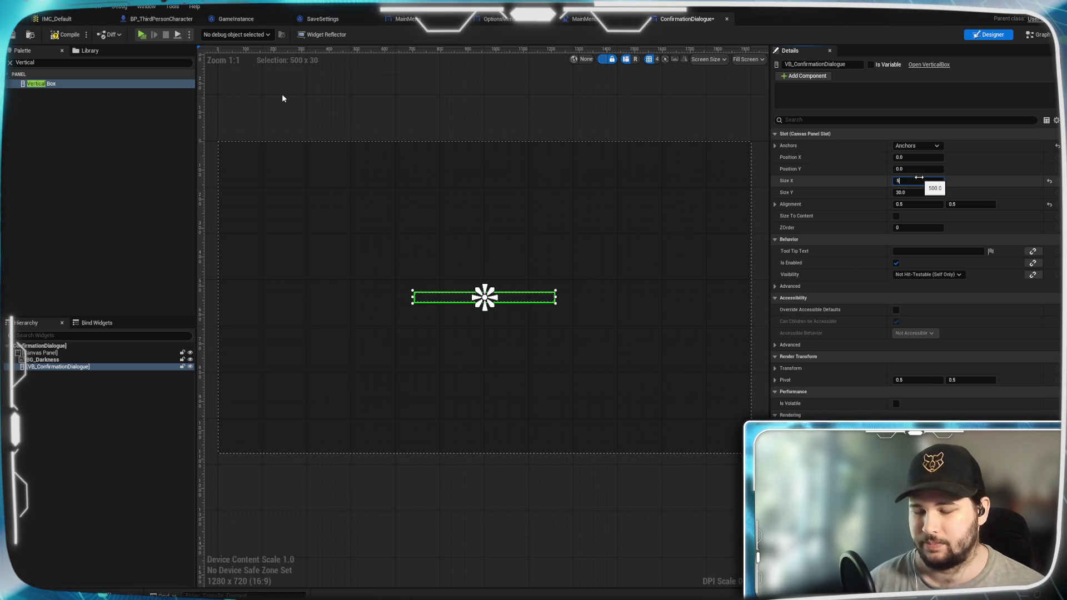
# Size VB_ConfirmationDialogue to 540 by 360, then deselect it
pyautogui.write('540')
pyautogui.press('Return')
pyautogui.click(910, 194)
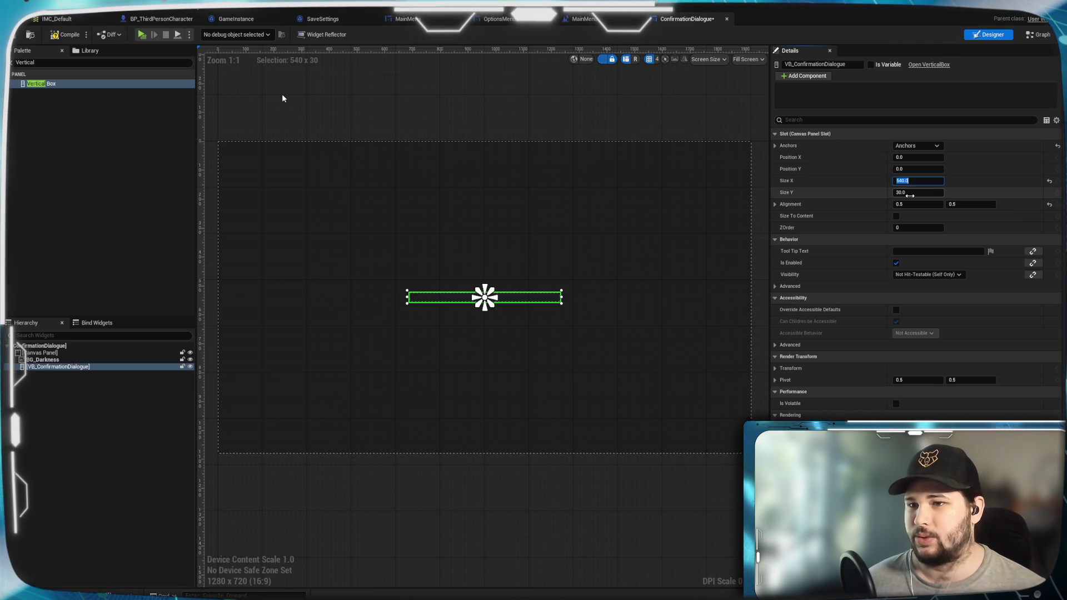
pyautogui.write('0')
pyautogui.press('Return')
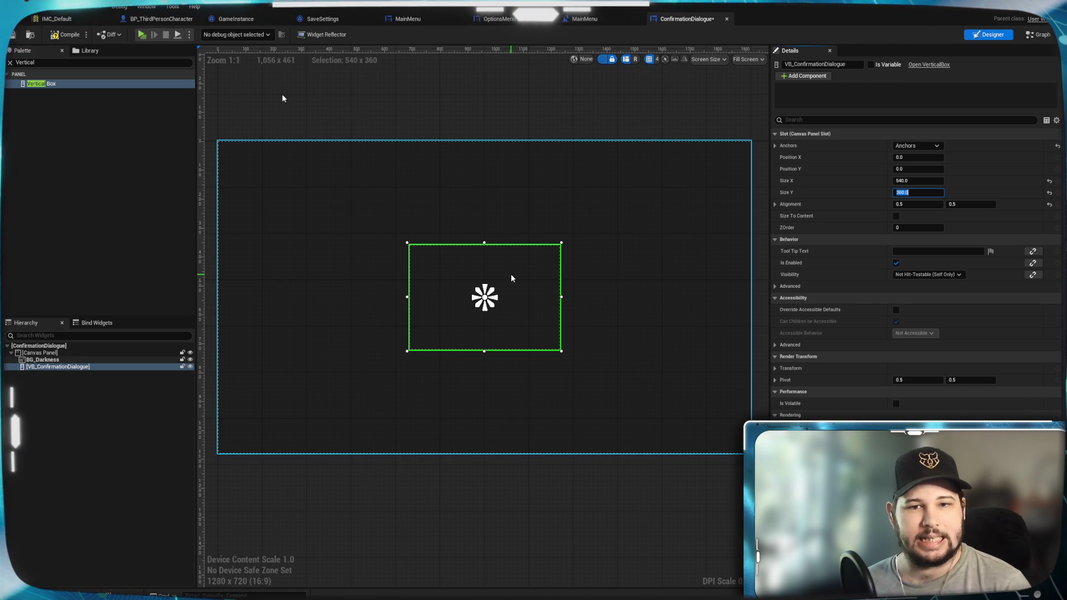
pyautogui.click(50, 406)
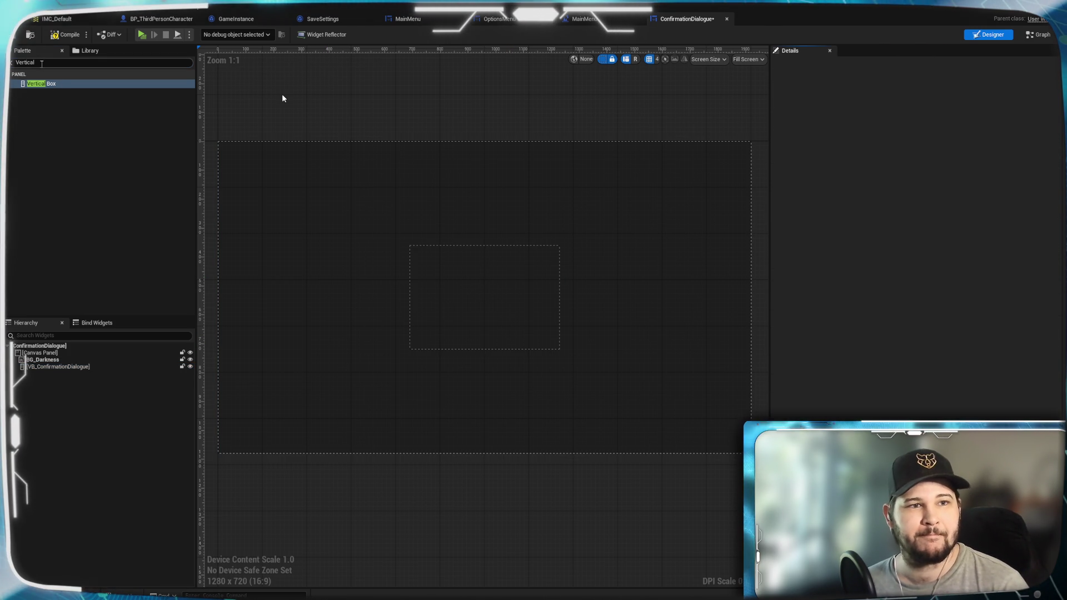
# Add three Spacer widgets into VB_ConfirmationDialogue
pyautogui.click(55, 59)
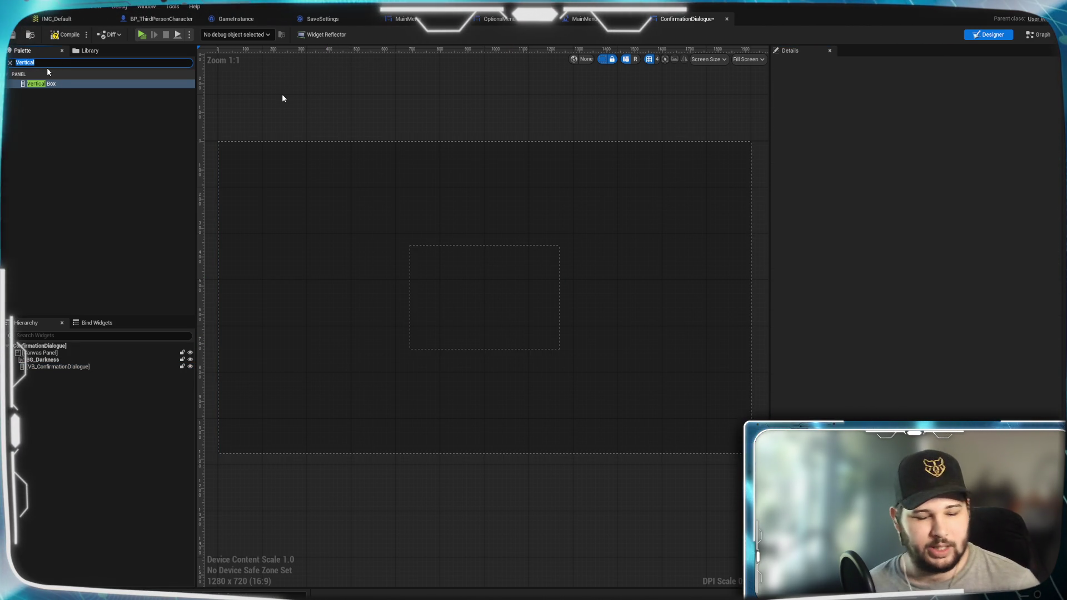
pyautogui.write('spacer')
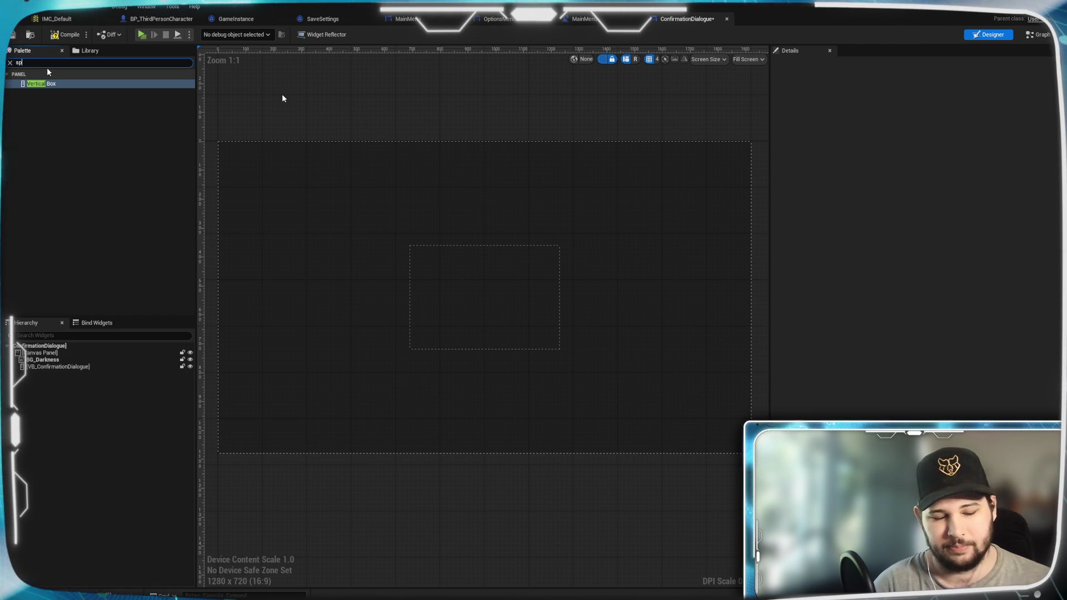
pyautogui.moveTo(52, 83)
pyautogui.mouseDown()
pyautogui.moveTo(95, 361)
pyautogui.moveTo(22, 368)
pyautogui.mouseUp()
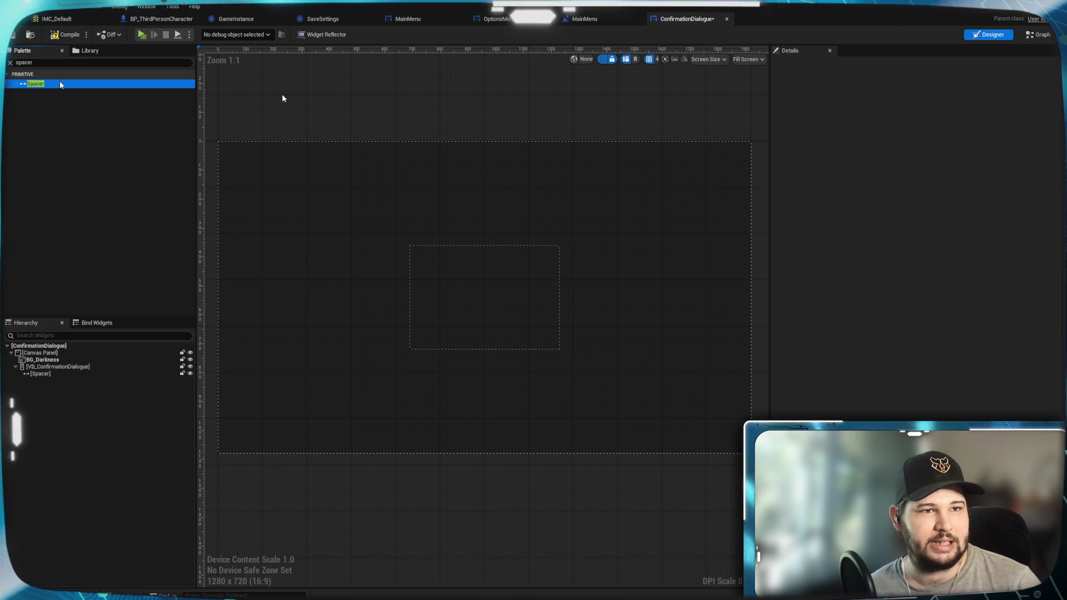
pyautogui.moveTo(48, 85)
pyautogui.mouseDown()
pyautogui.moveTo(46, 360)
pyautogui.moveTo(59, 365)
pyautogui.mouseUp()
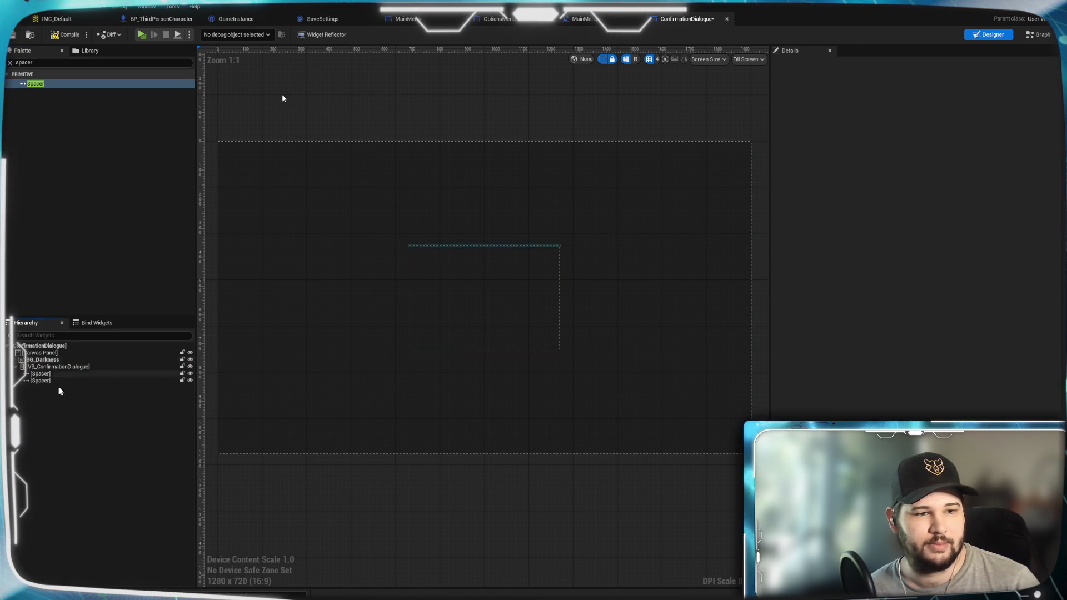
pyautogui.moveTo(56, 84)
pyautogui.mouseDown()
pyautogui.moveTo(107, 245)
pyautogui.moveTo(57, 387)
pyautogui.mouseUp()
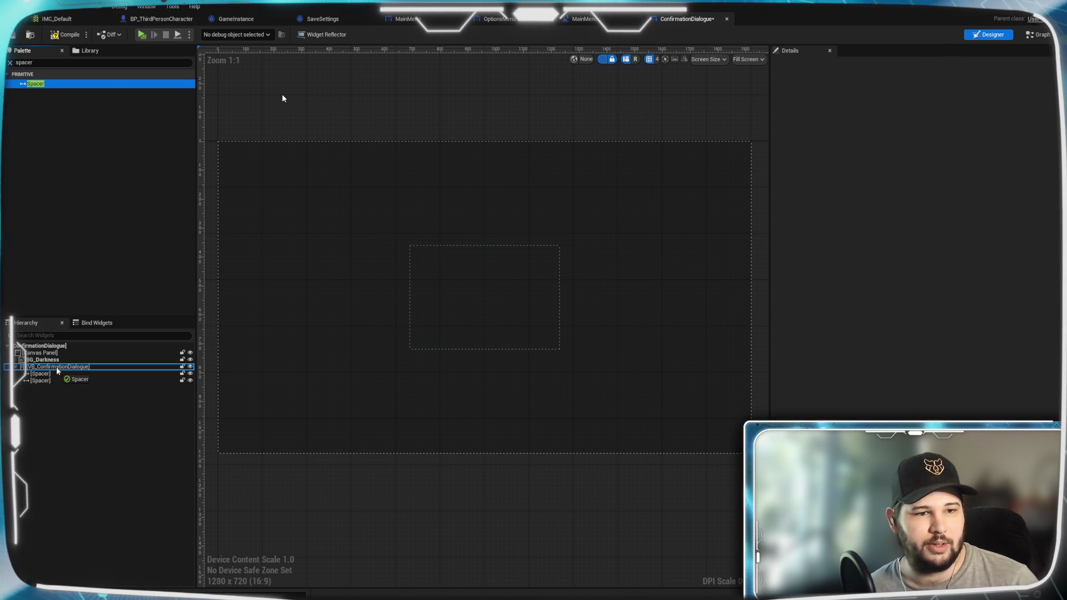
# Insert a Text Block after the first spacer in the vertical box
pyautogui.click(80, 63)
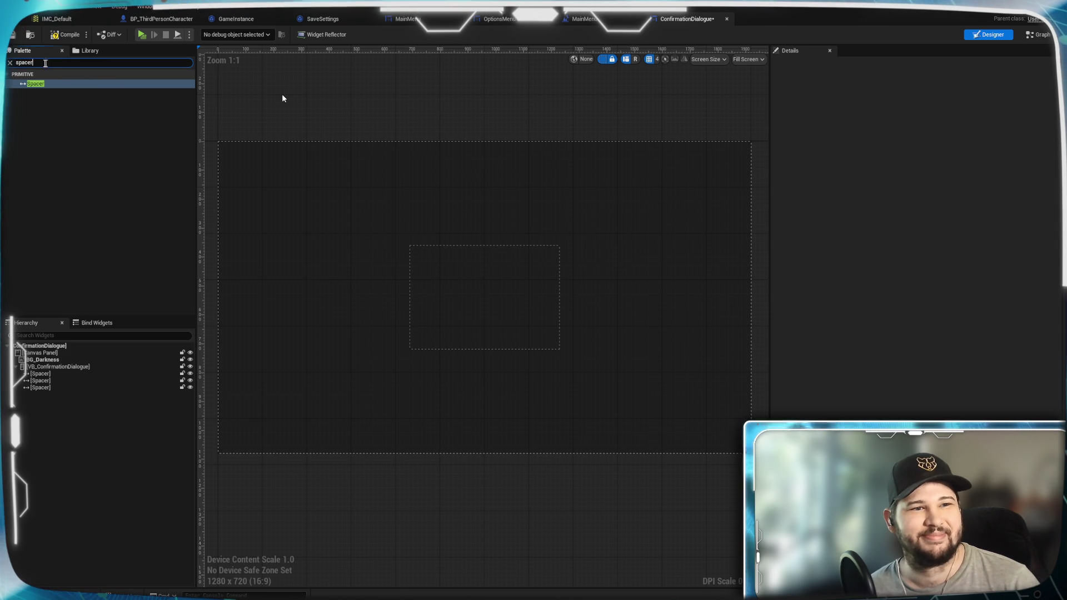
pyautogui.write('Te')
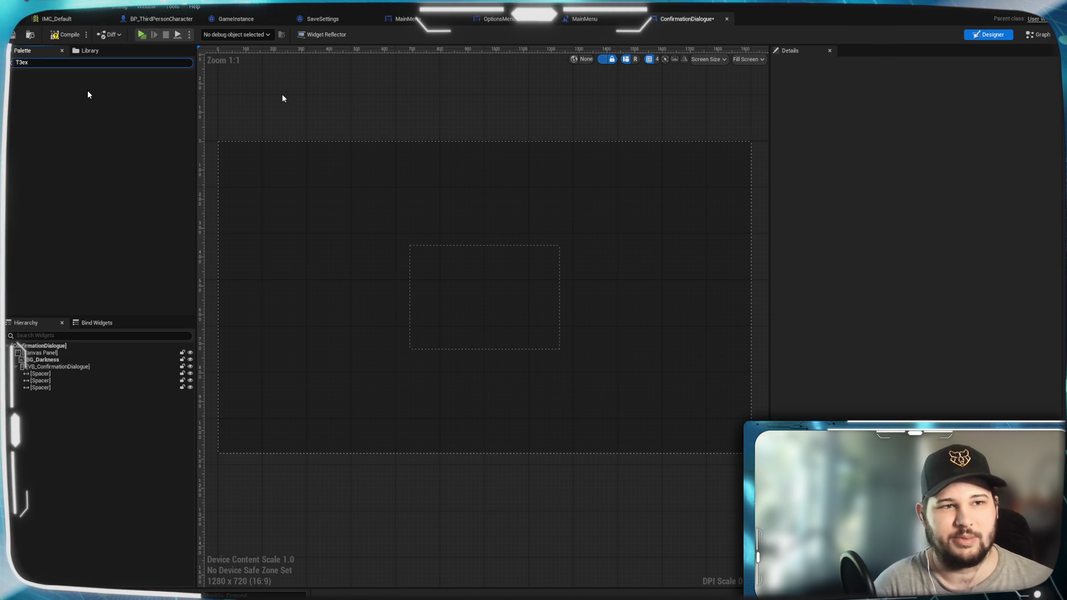
pyautogui.write('xt')
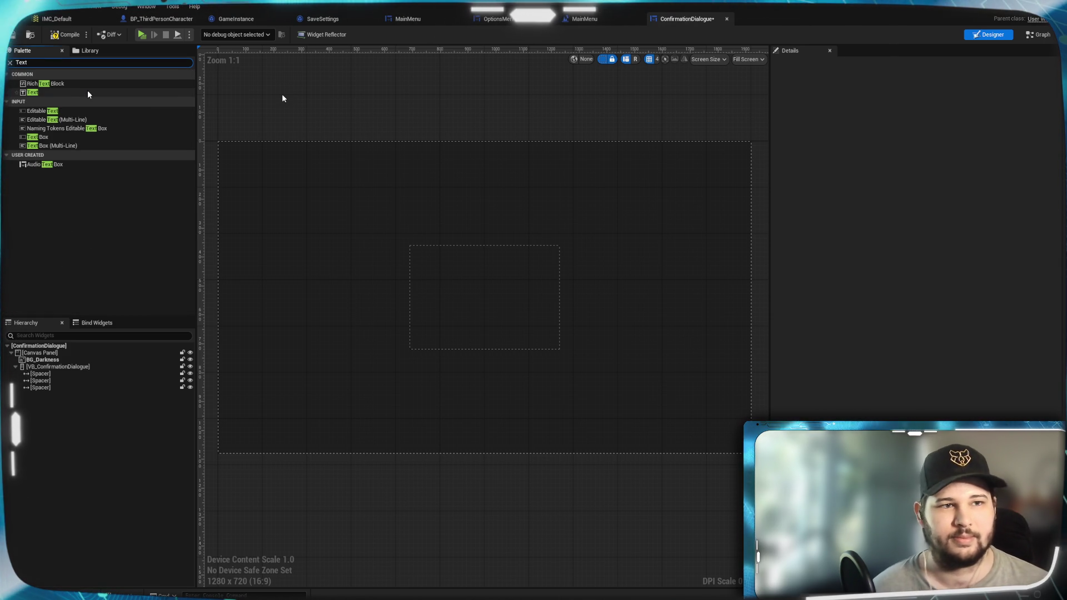
pyautogui.moveTo(88, 92)
pyautogui.mouseDown()
pyautogui.moveTo(69, 87)
pyautogui.moveTo(93, 309)
pyautogui.moveTo(51, 379)
pyautogui.mouseUp()
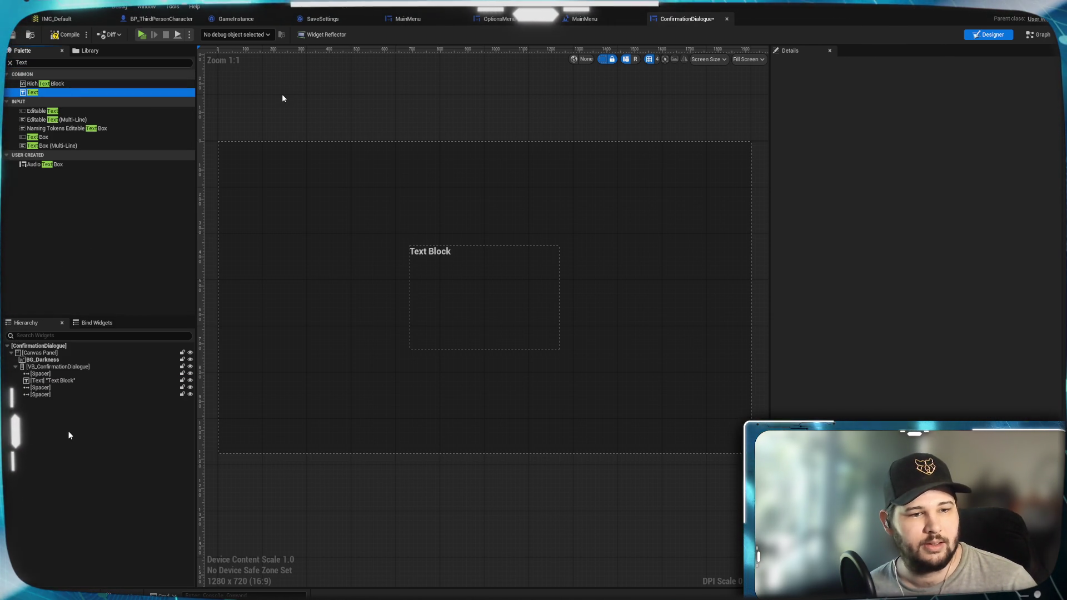
# Keep the first spacer on automatic sizing and set its height (Size Y) to 50
pyautogui.click(77, 378)
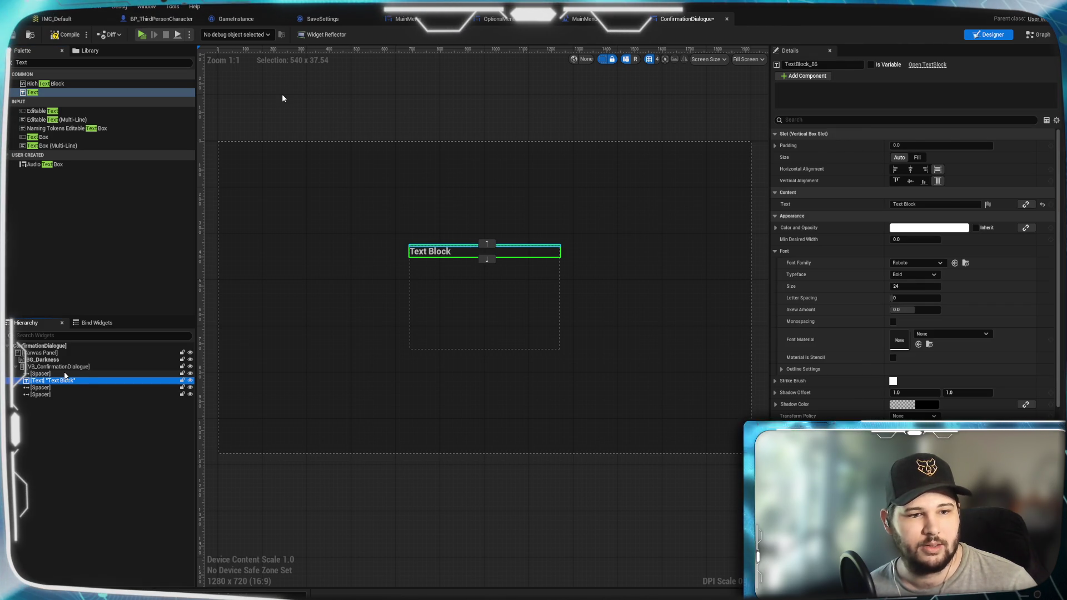
pyautogui.click(55, 374)
pyautogui.click(921, 158)
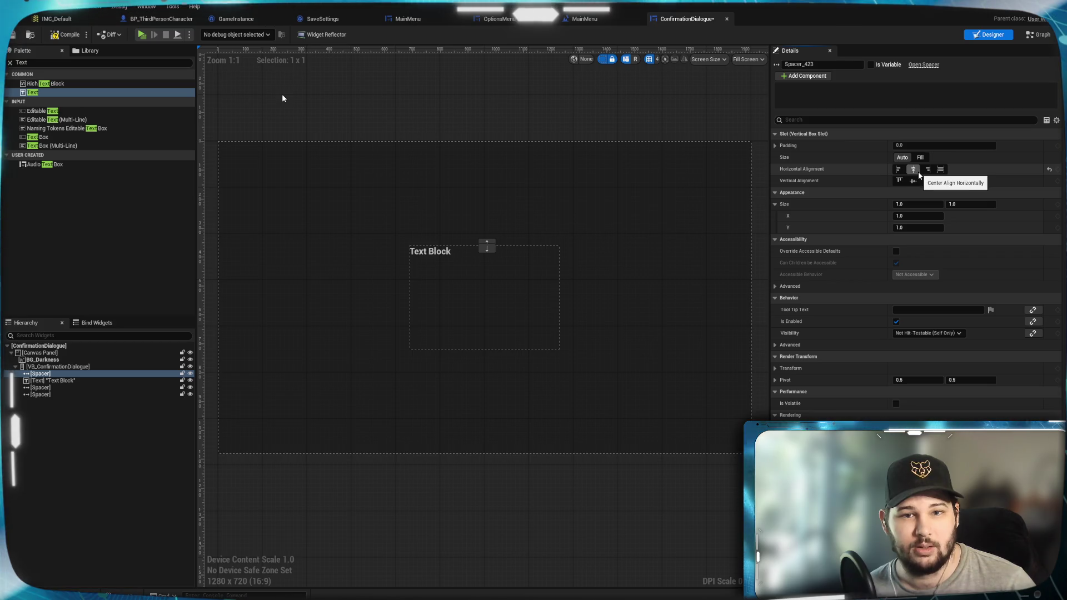
pyautogui.click(903, 158)
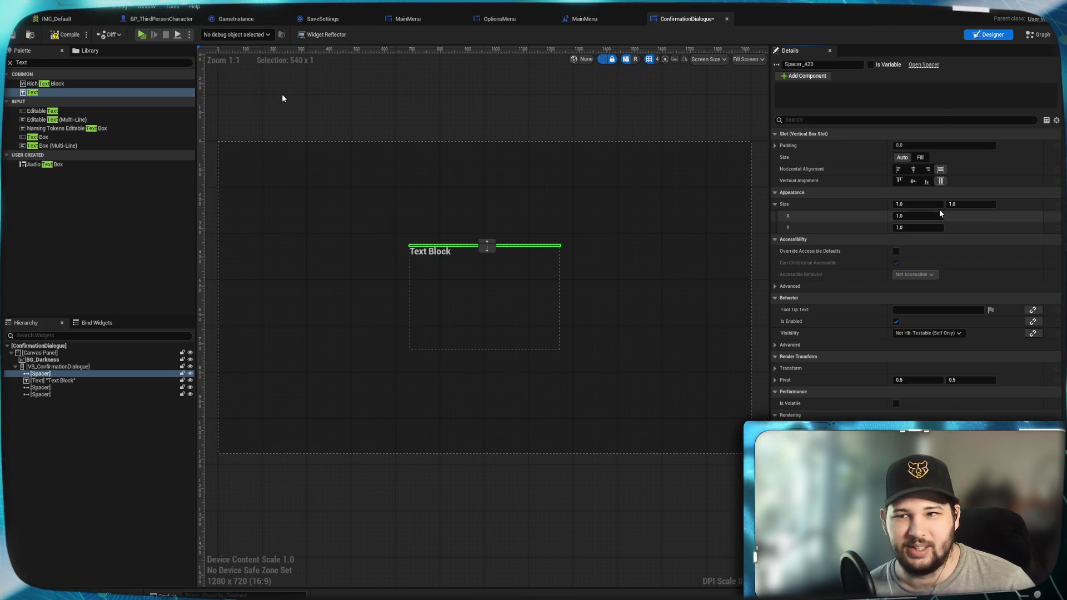
pyautogui.click(917, 228)
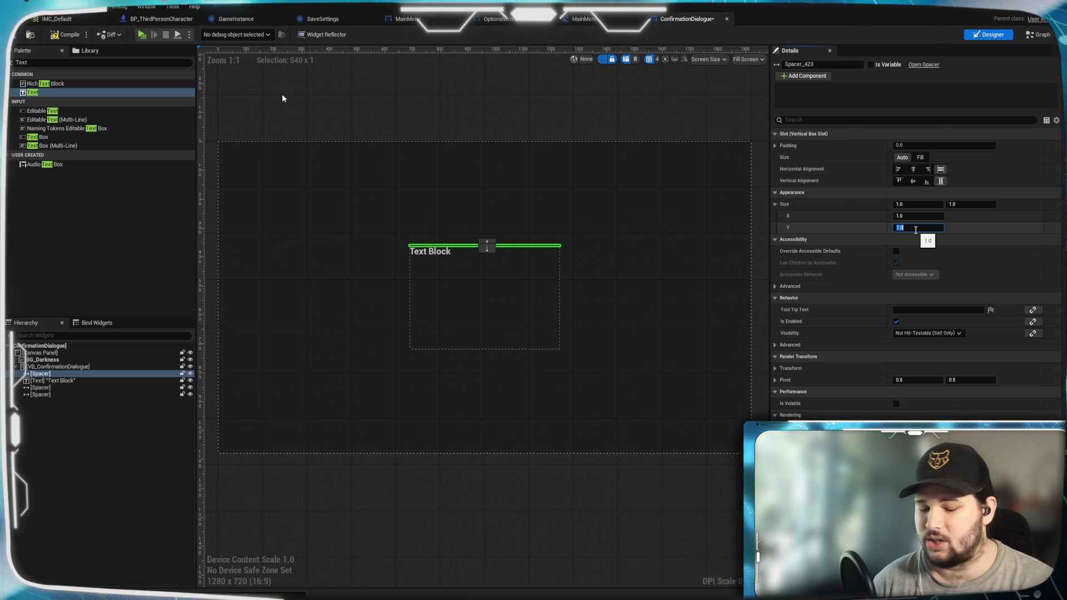
pyautogui.write('50')
pyautogui.press('Return')
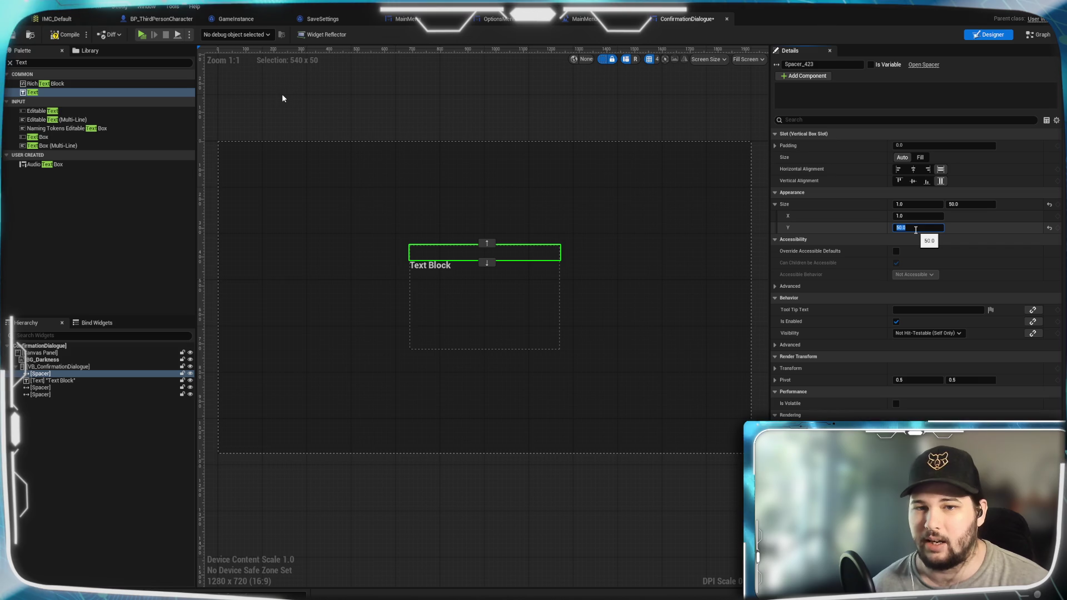
pyautogui.click(62, 381)
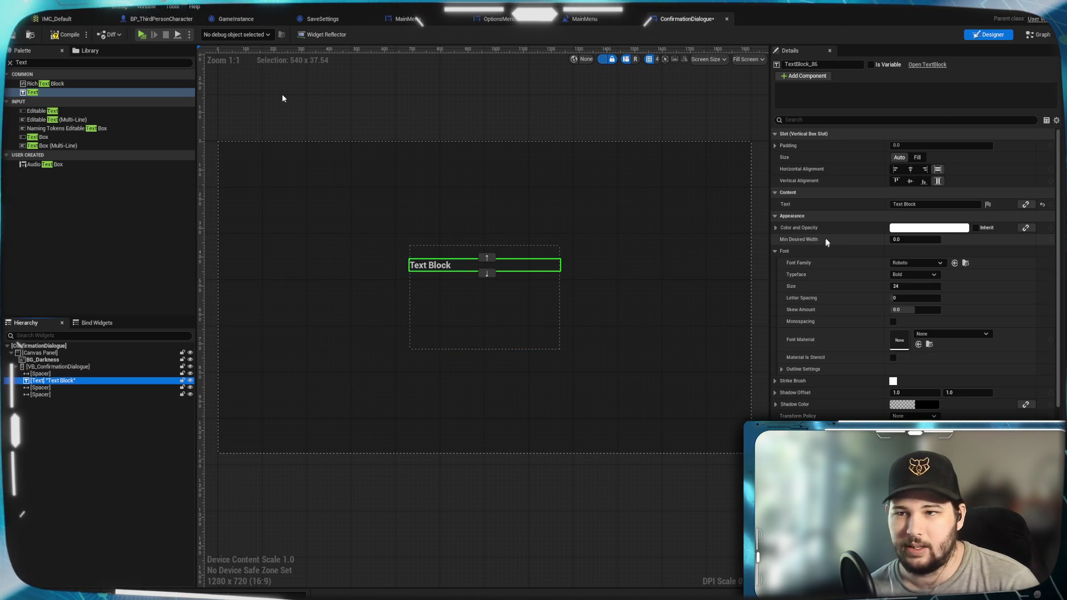
# Centre the Text Block horizontally and set its text to 'Keep this Resolution?'
pyautogui.click(911, 169)
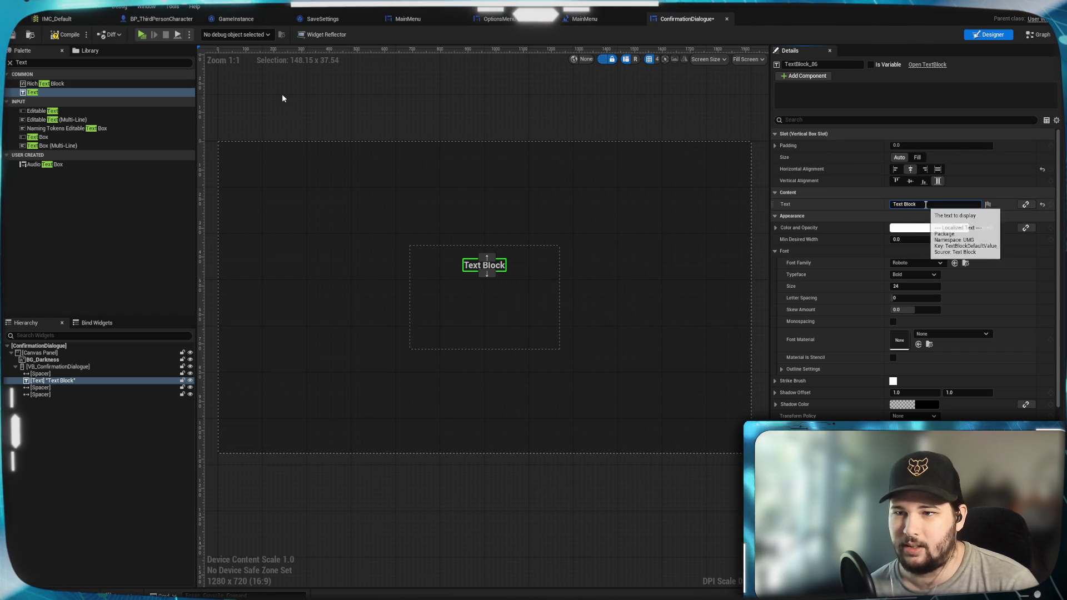
pyautogui.click(926, 204)
pyautogui.write('Keep this')
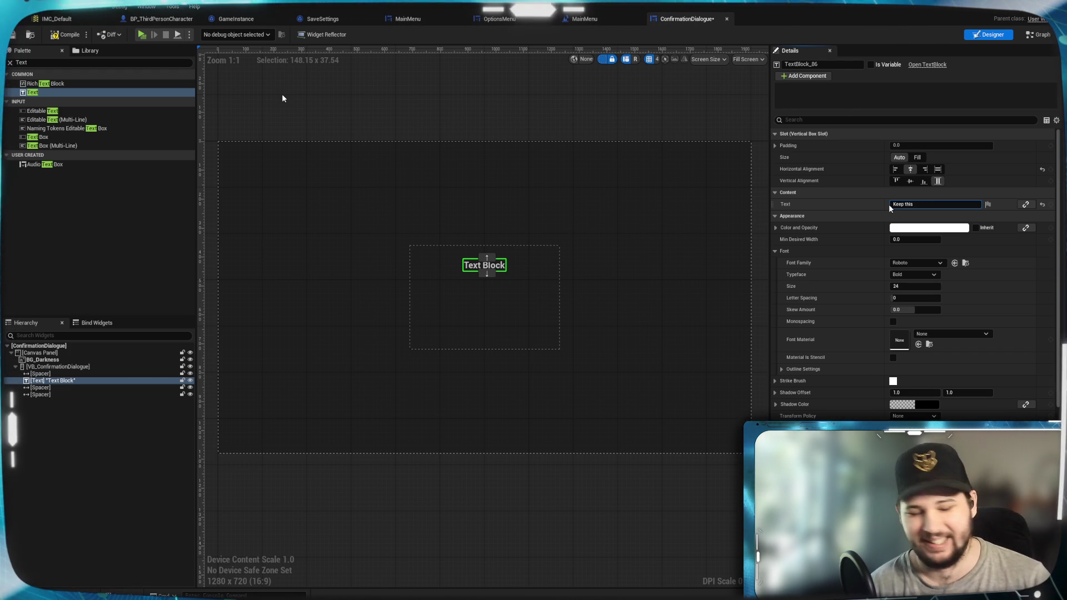
pyautogui.write('Resolution')
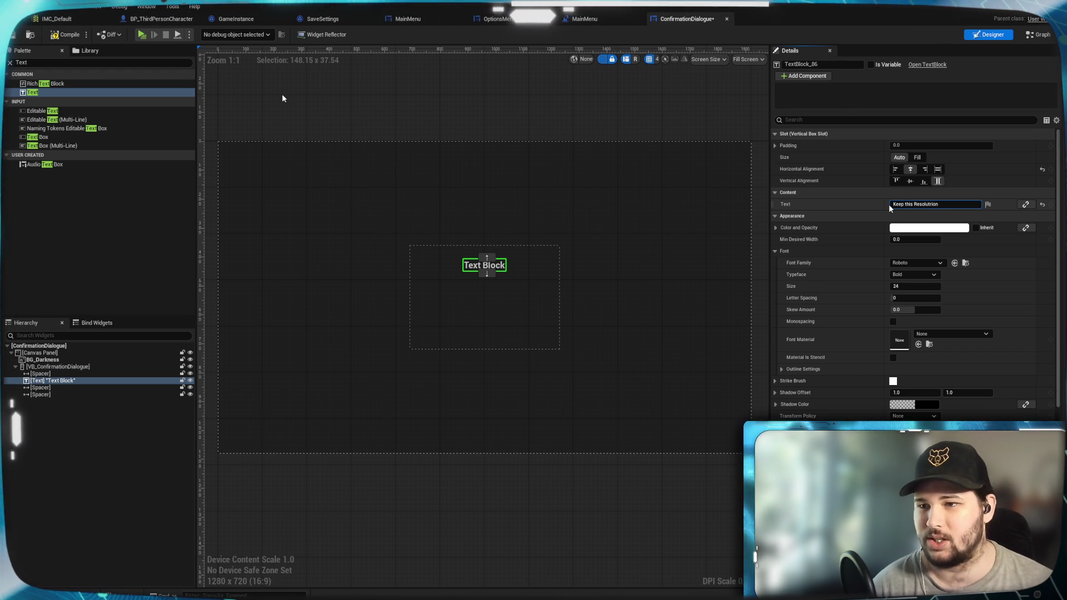
pyautogui.write('?')
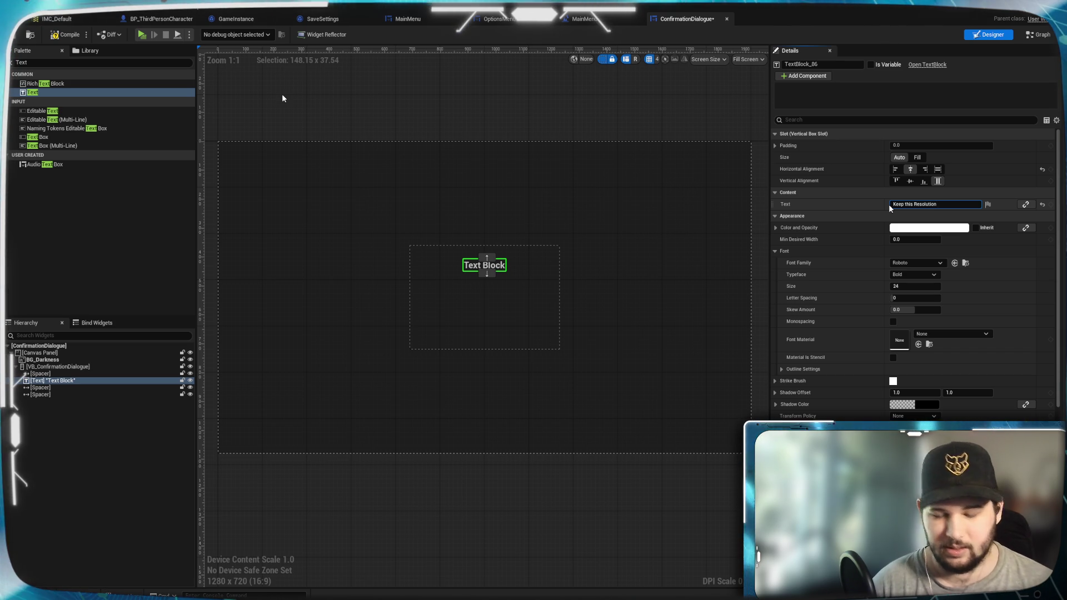
pyautogui.press('Return')
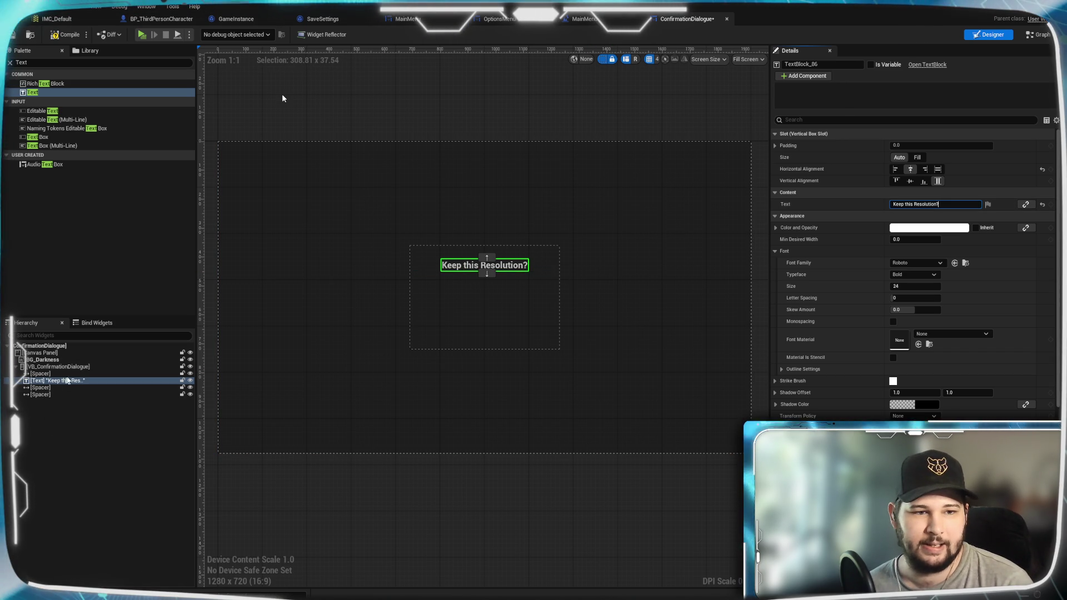
pyautogui.click(62, 435)
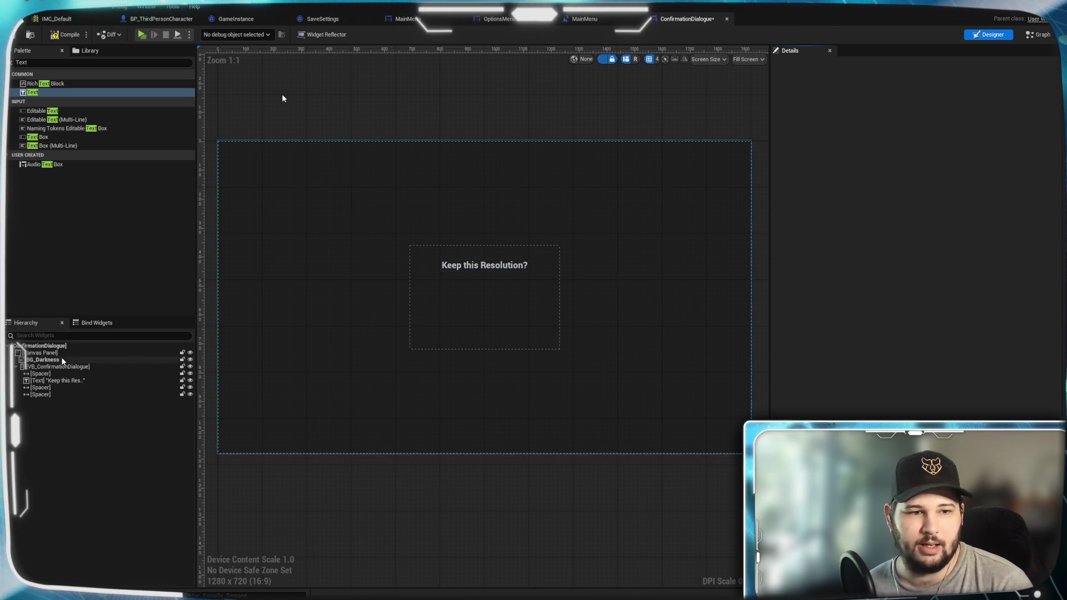
# Add a Horizontal Box between the two lower spacers and name it HB_ConfirmationButtons
pyautogui.click(50, 91)
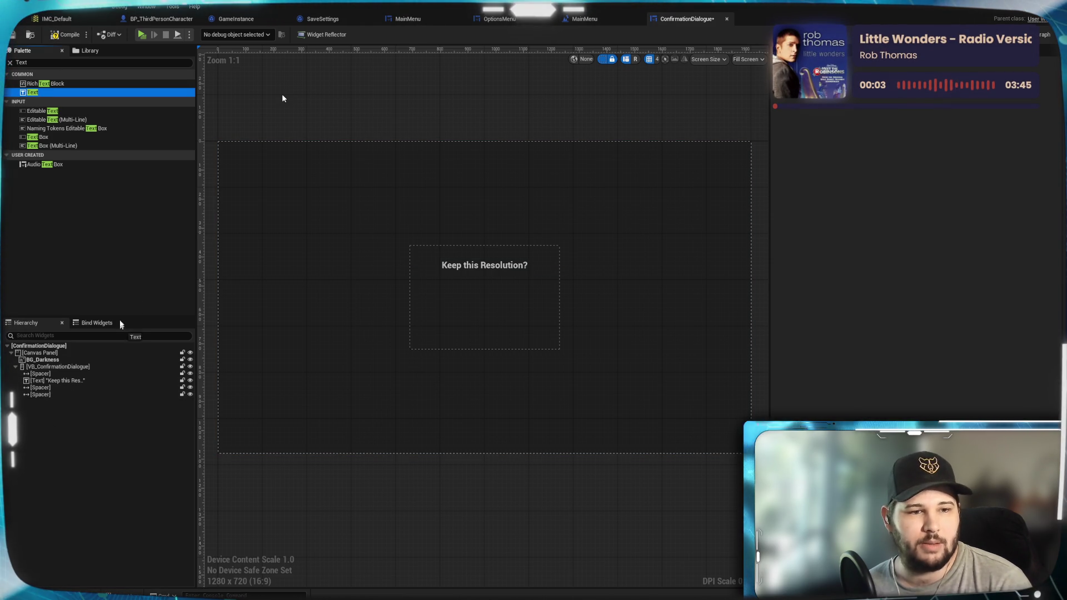
pyautogui.click(38, 63)
pyautogui.write('hori')
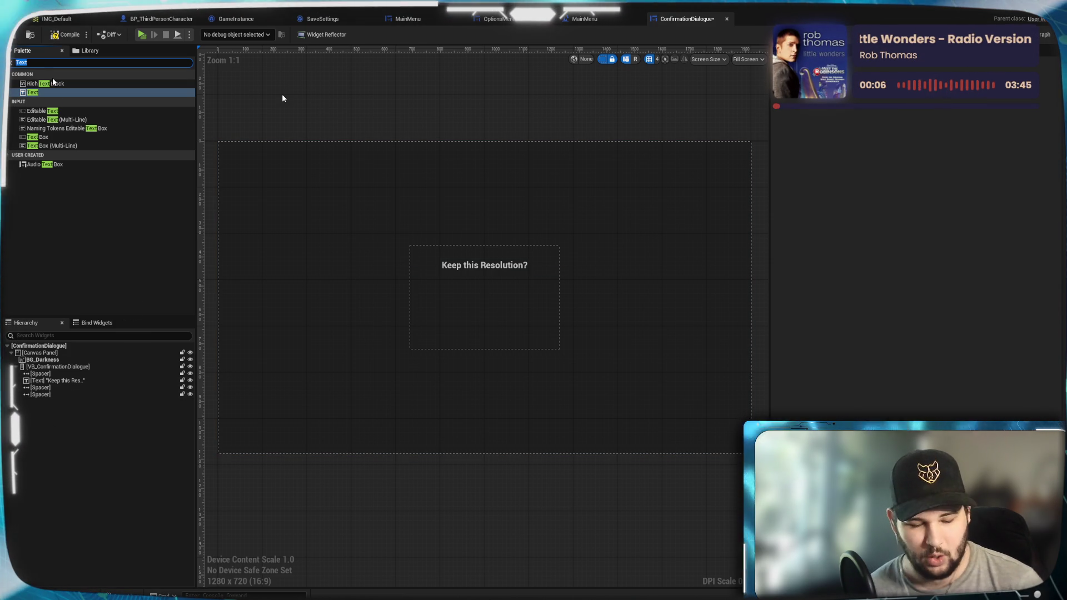
pyautogui.write('zontakl')
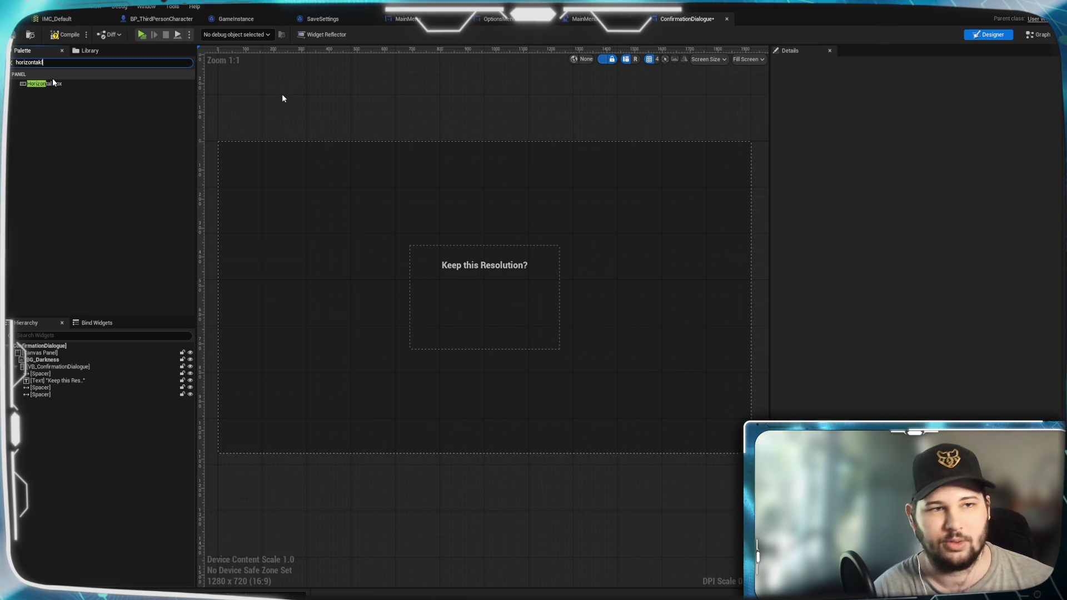
pyautogui.press('BackSpace')
pyautogui.press('BackSpace')
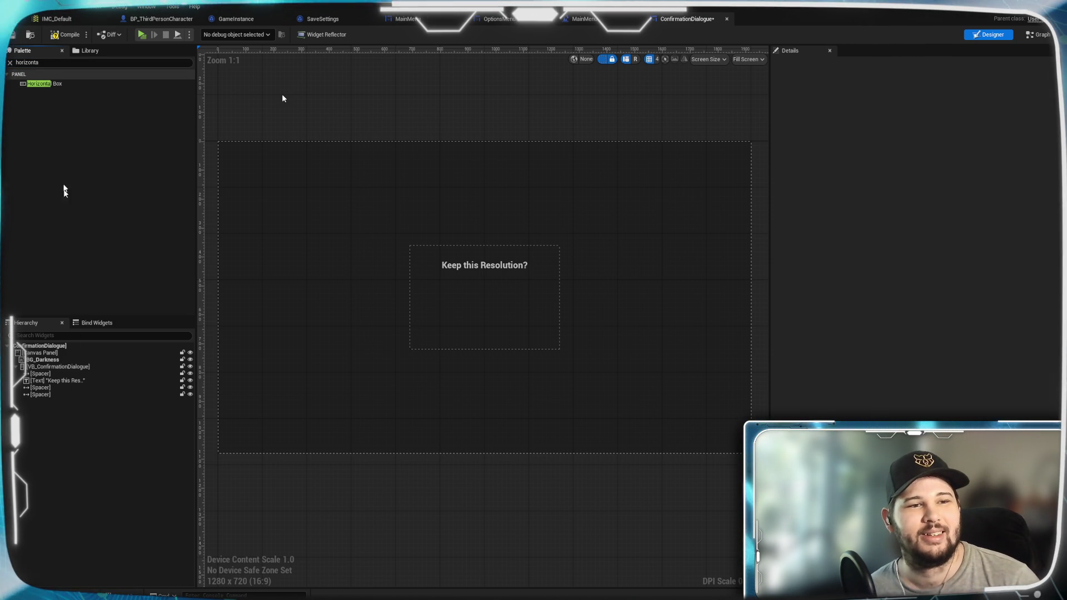
pyautogui.click(39, 74)
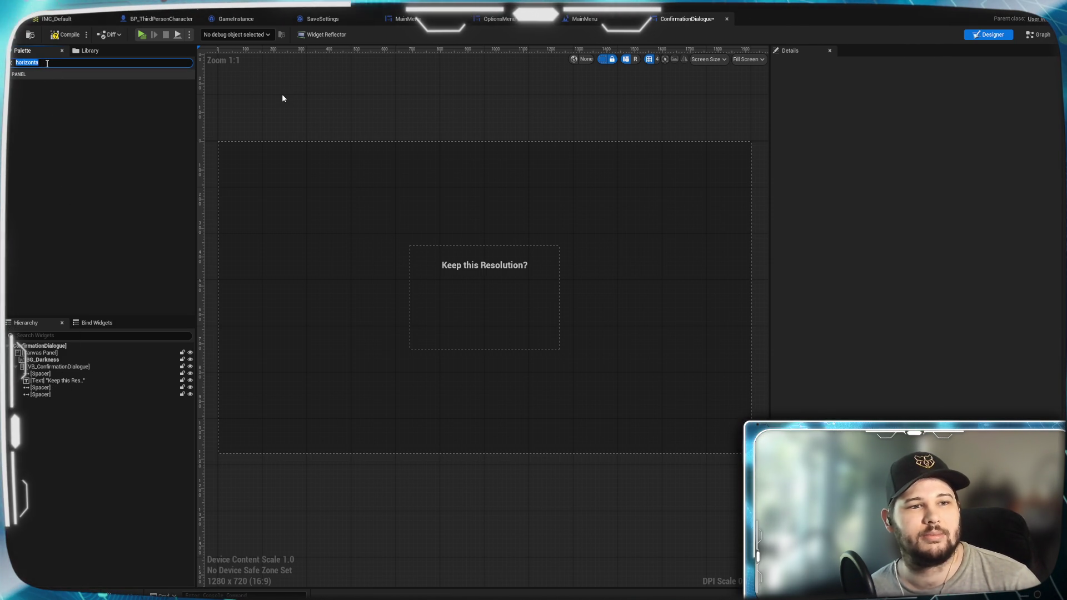
pyautogui.click(22, 62)
pyautogui.click(17, 75)
pyautogui.moveTo(59, 82); pyautogui.dragTo(59, 395)
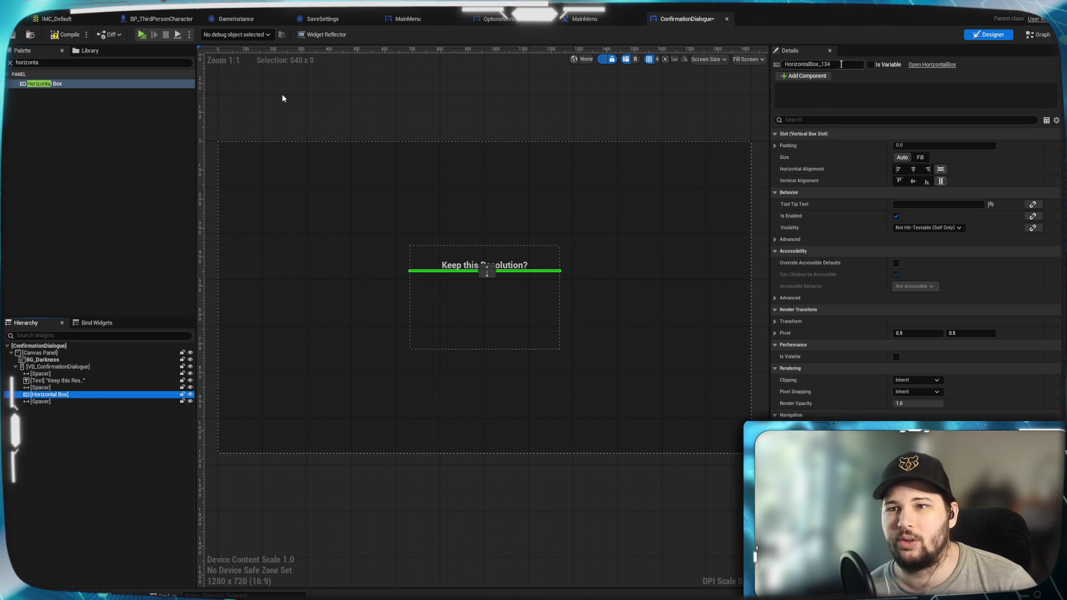
pyautogui.click(791, 64)
pyautogui.write('HB')
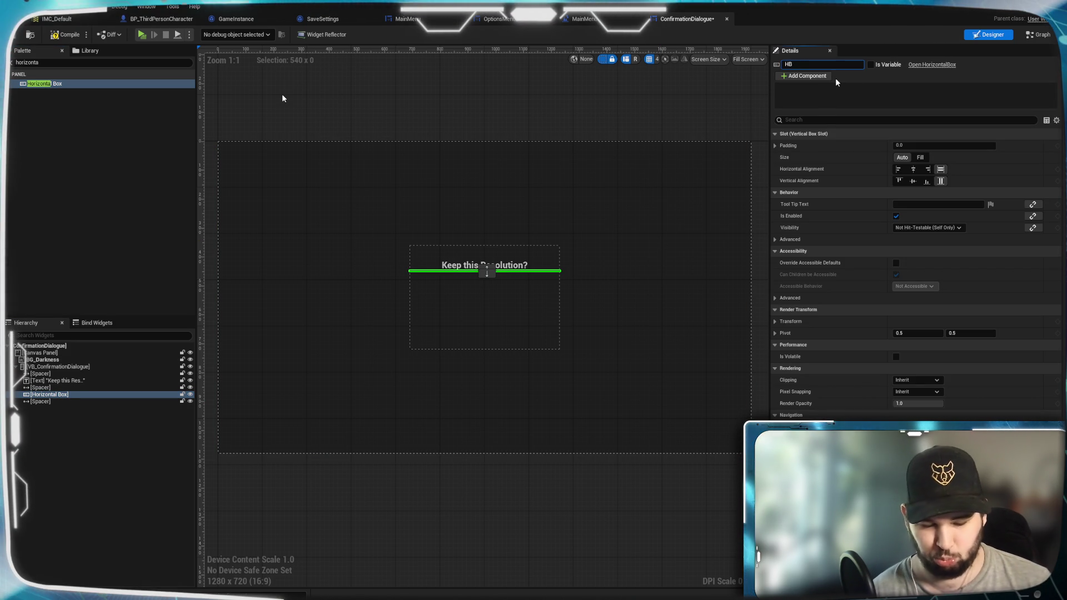
pyautogui.write('_')
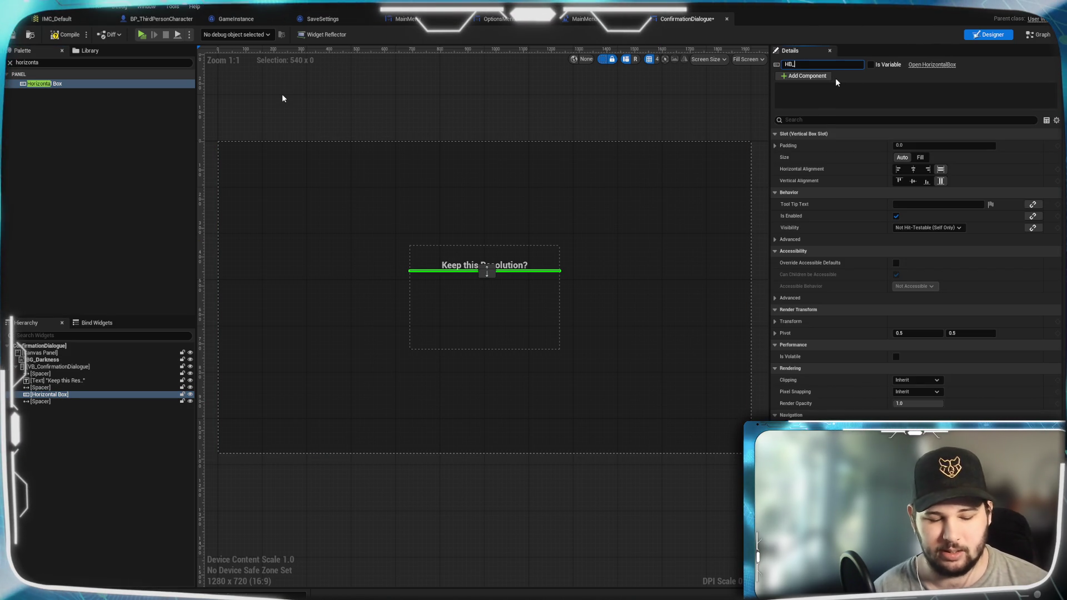
pyautogui.write('Confirmation')
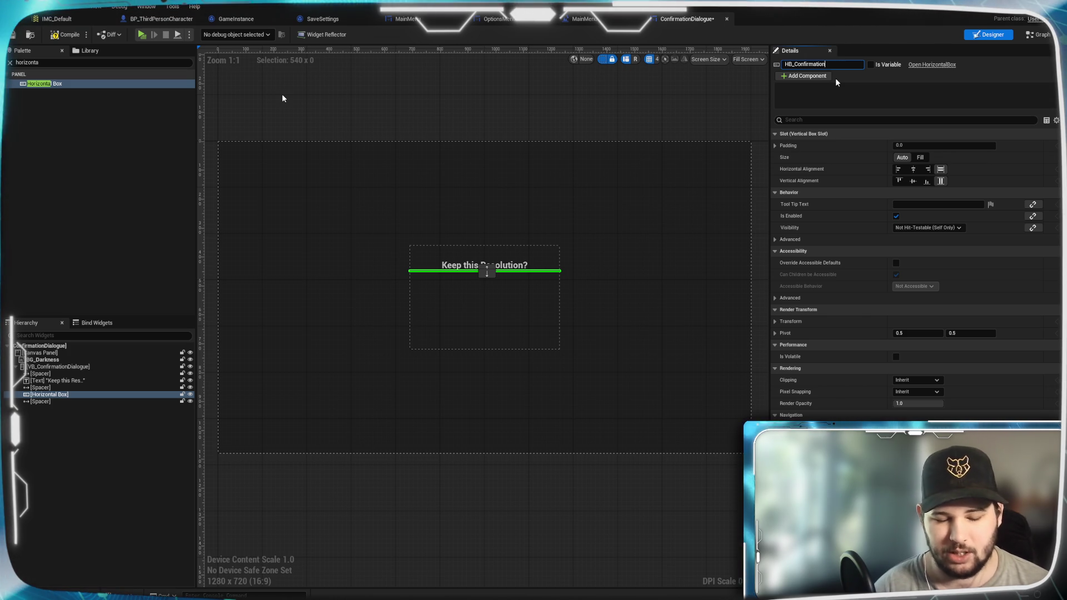
pyautogui.write('Buttons')
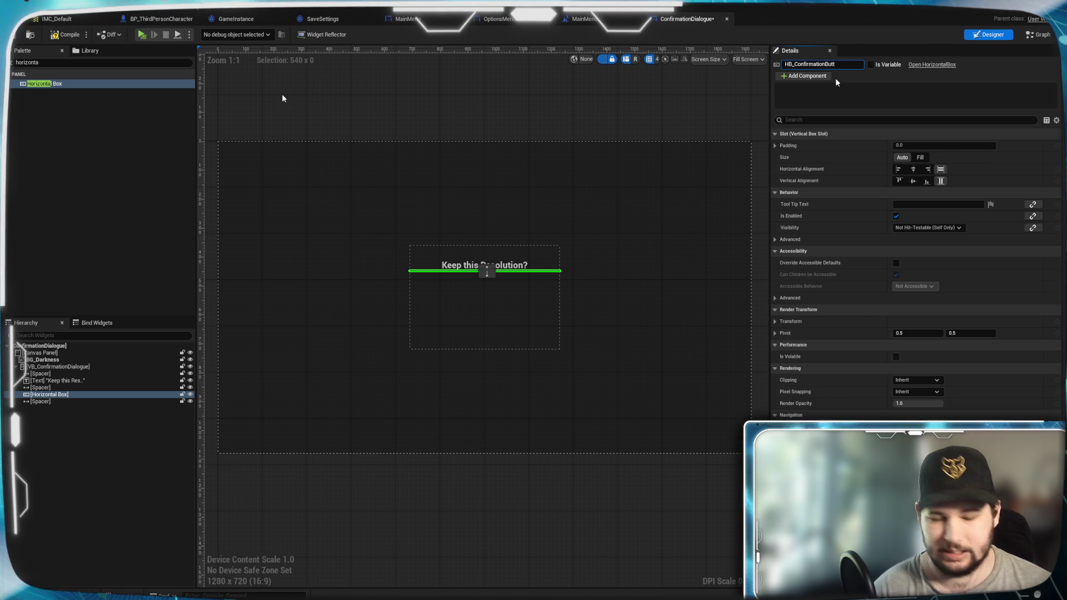
pyautogui.press('Return')
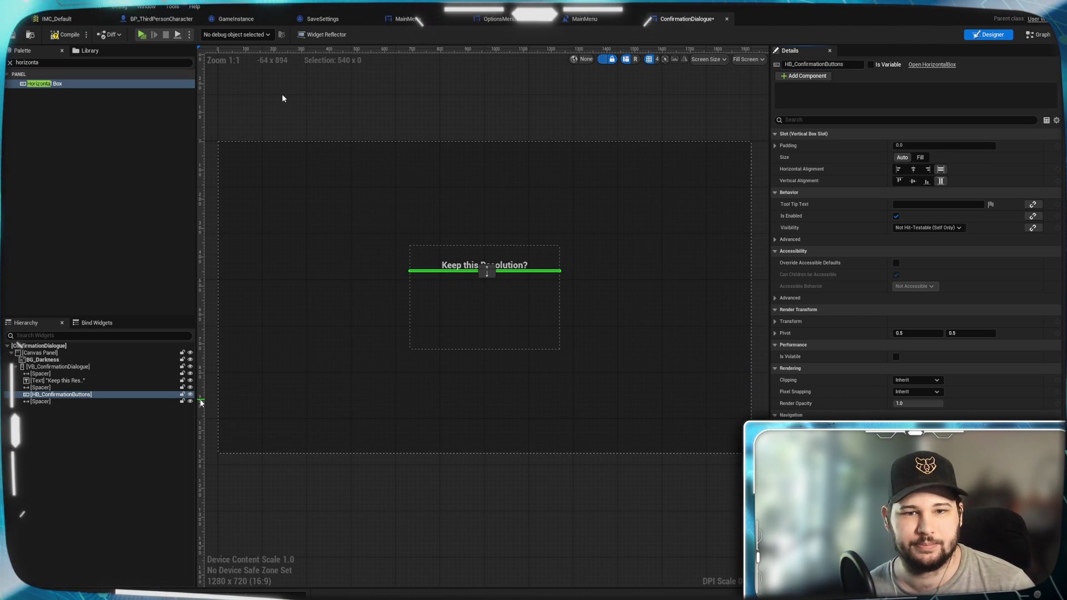
# Set the spacer above the horizontal box to Fill and the bottom spacer's height to 50
pyautogui.click(62, 388)
pyautogui.click(921, 158)
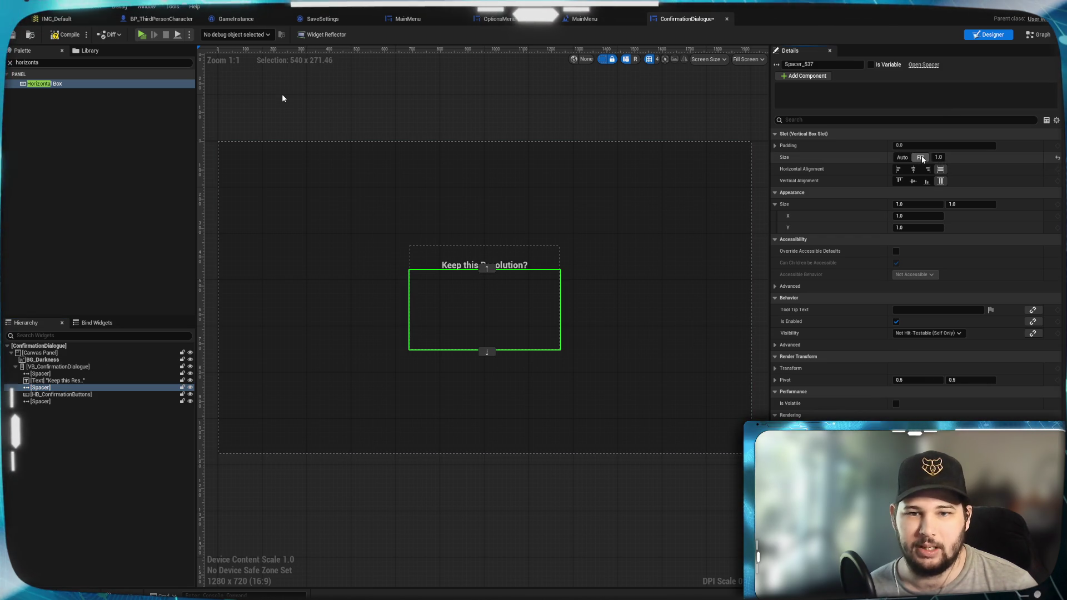
pyautogui.click(76, 401)
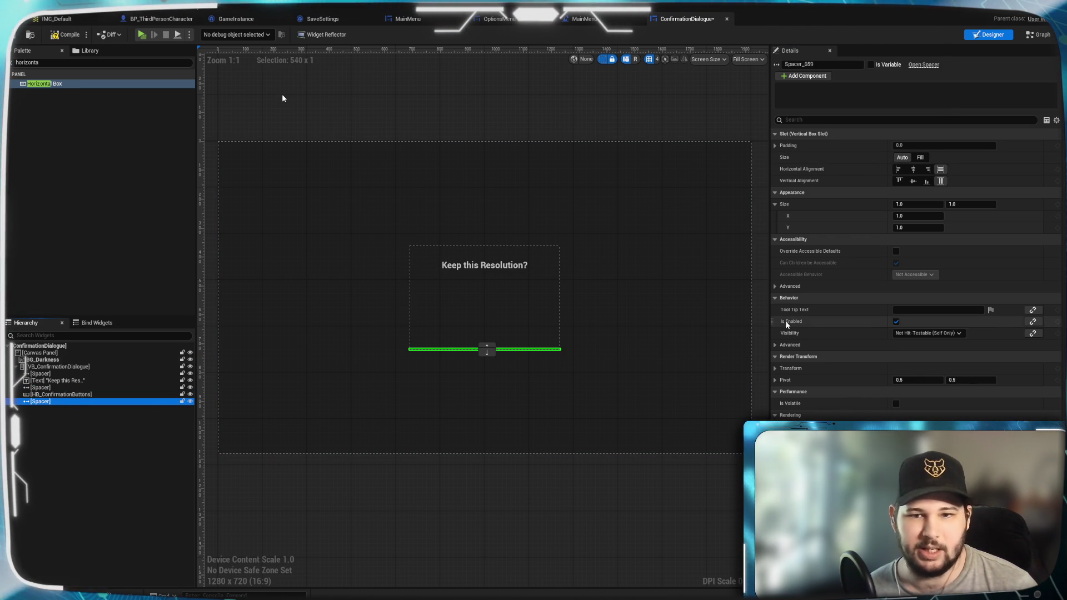
pyautogui.click(912, 226)
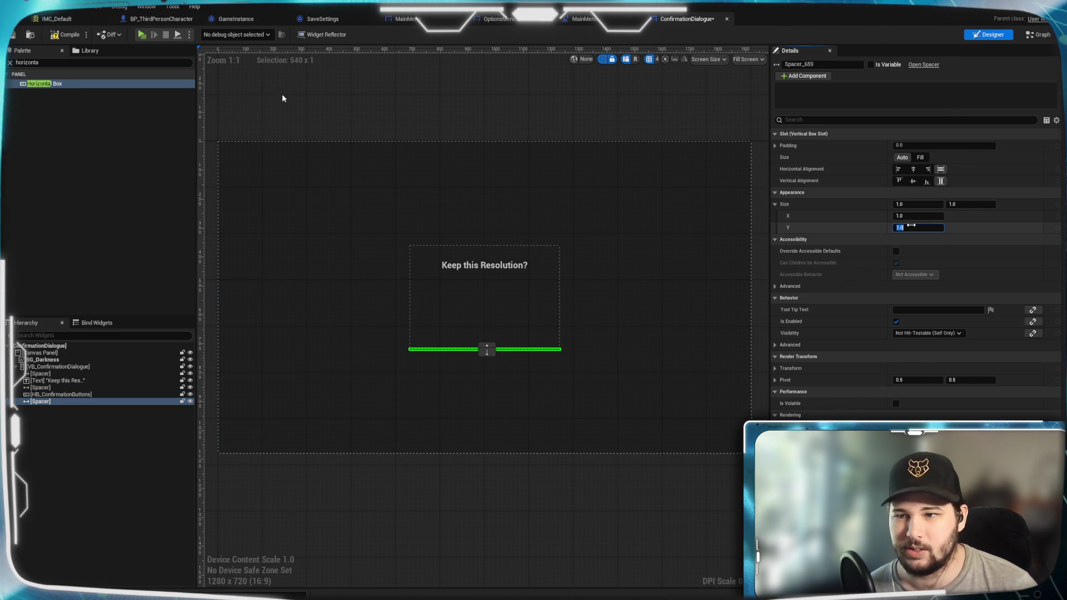
pyautogui.write('50')
pyautogui.press('Return')
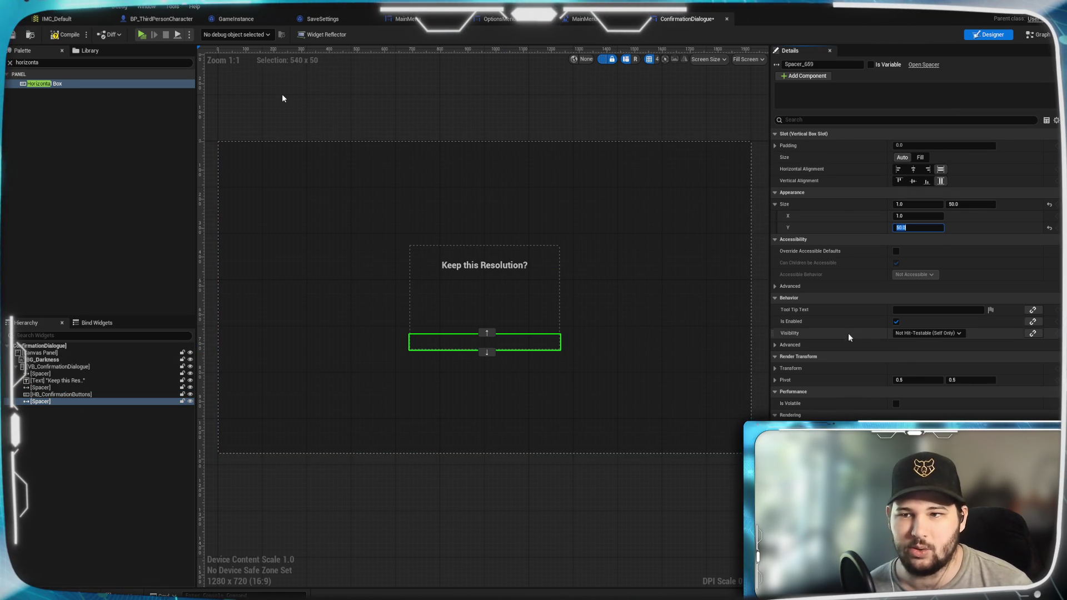
pyautogui.click(37, 394)
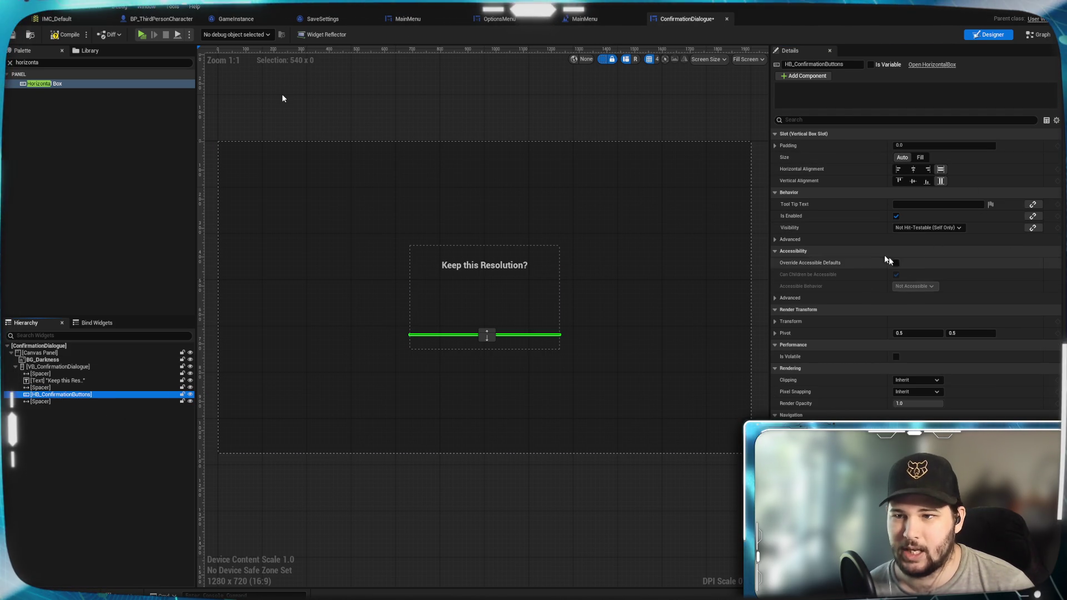
pyautogui.click(17, 62)
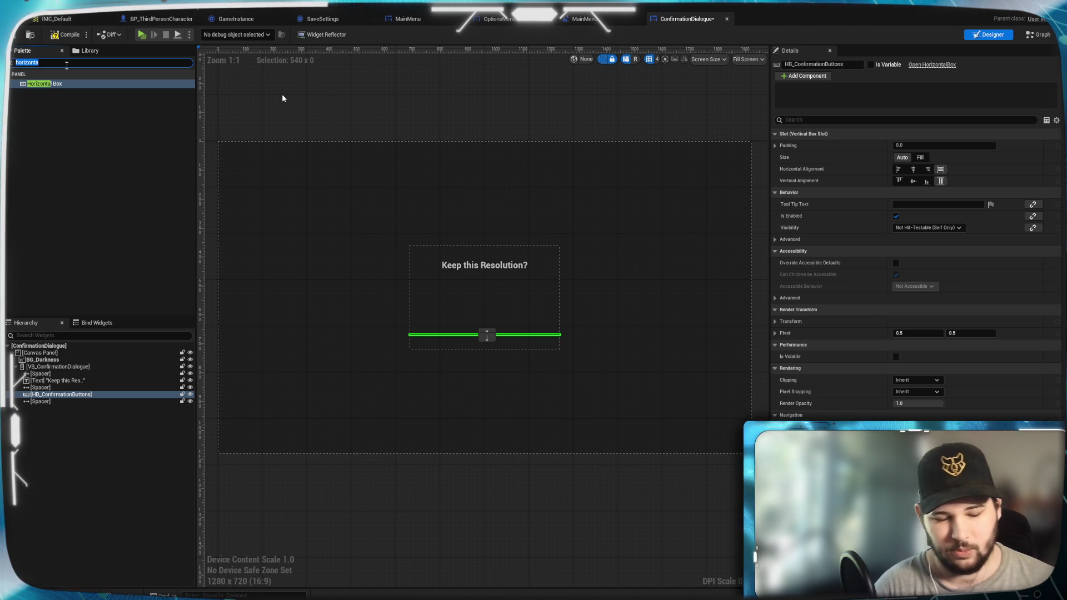
# Drop a Button widget, Button_84, into HB_ConfirmationButtons
pyautogui.write('buton')
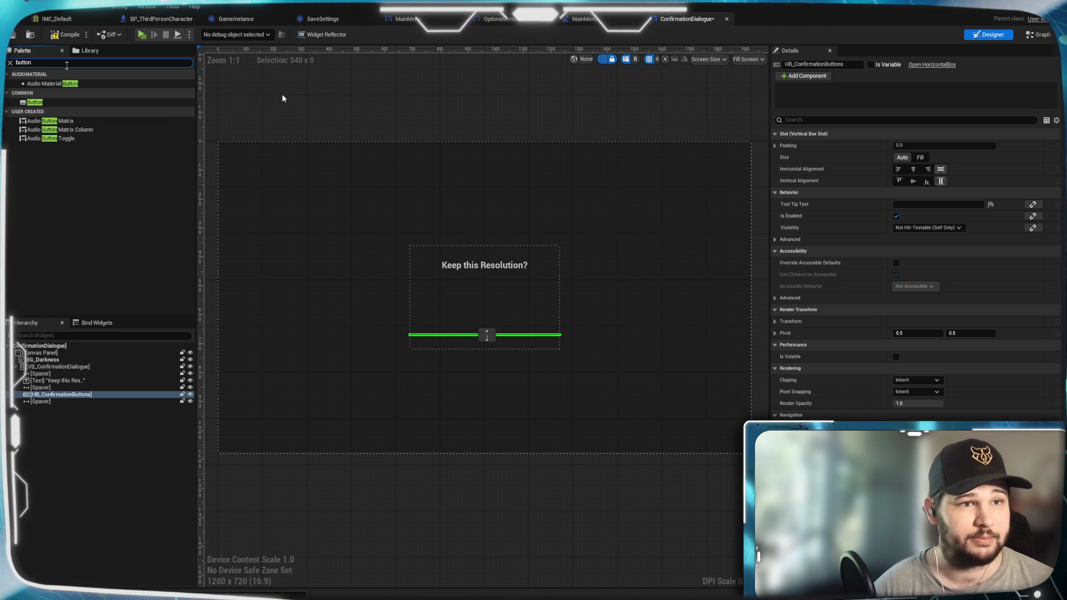
pyautogui.moveTo(45, 104); pyautogui.dragTo(69, 398)
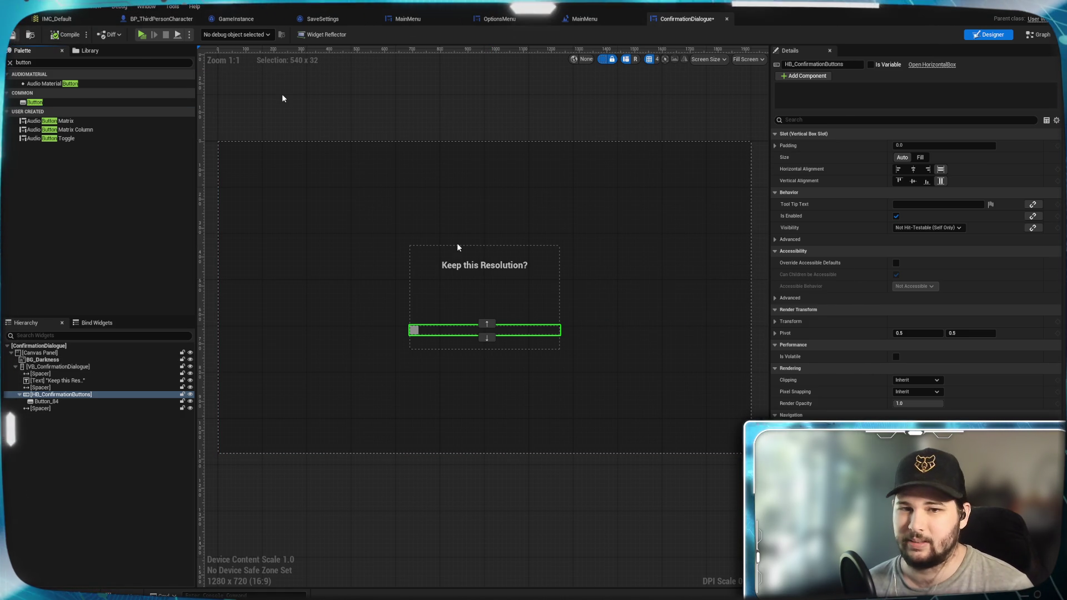
pyautogui.click(133, 457)
pyautogui.click(335, 375)
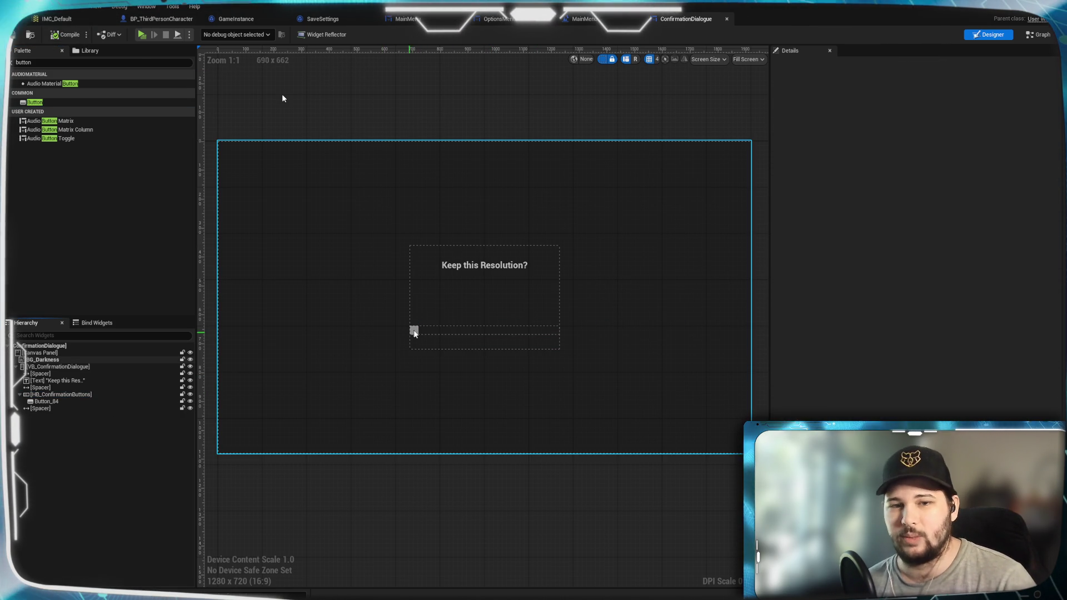
pyautogui.click(50, 425)
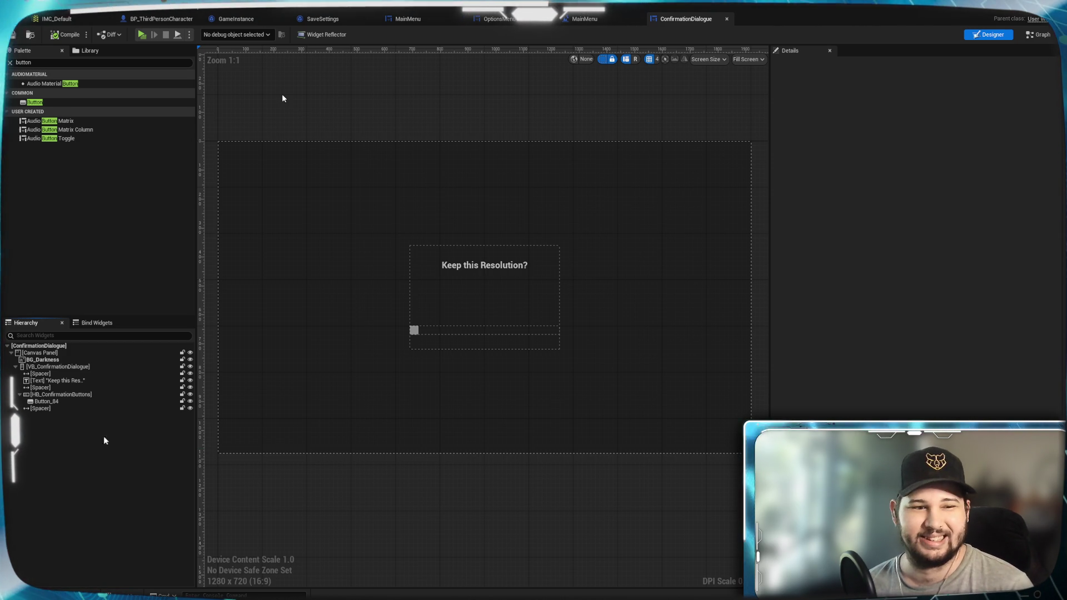
pyautogui.click(56, 401)
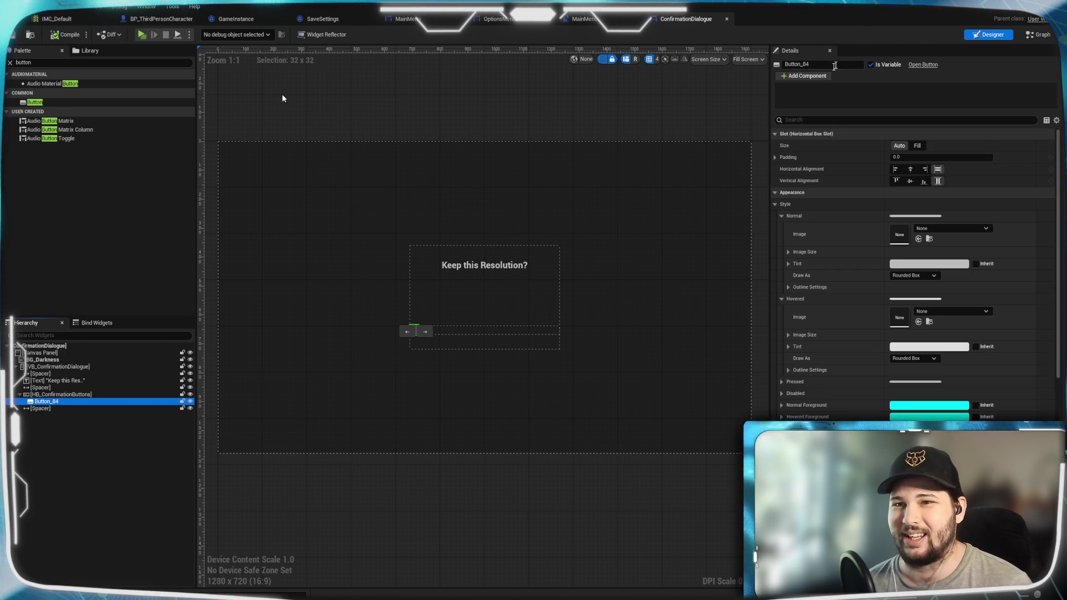
# Rename the first button to B_Confirm
pyautogui.click(811, 65)
pyautogui.write('B')
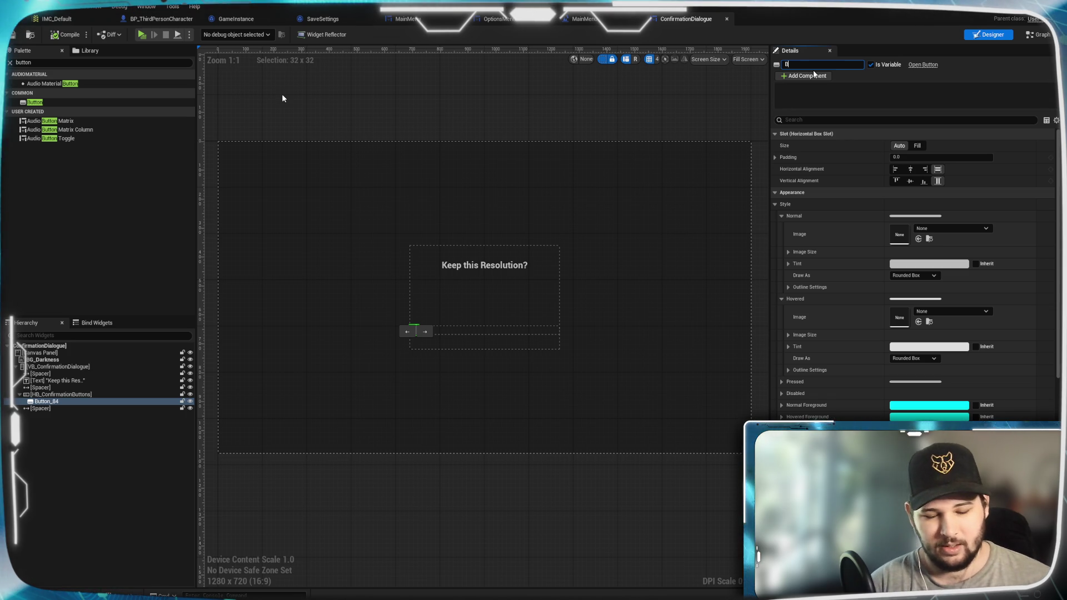
pyautogui.write('_C')
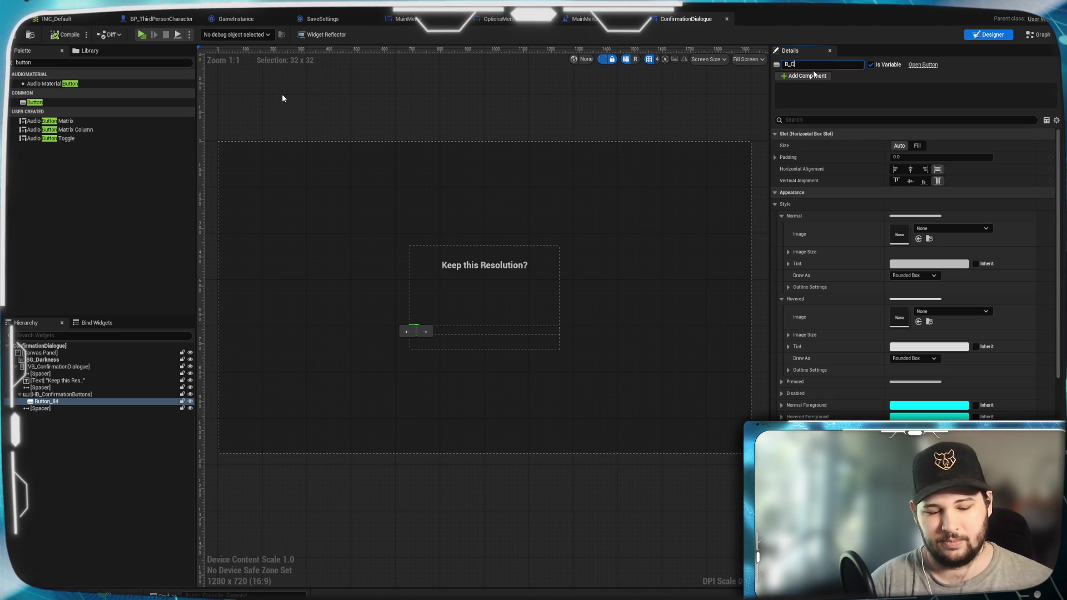
pyautogui.write('onfirm')
pyautogui.press('Return')
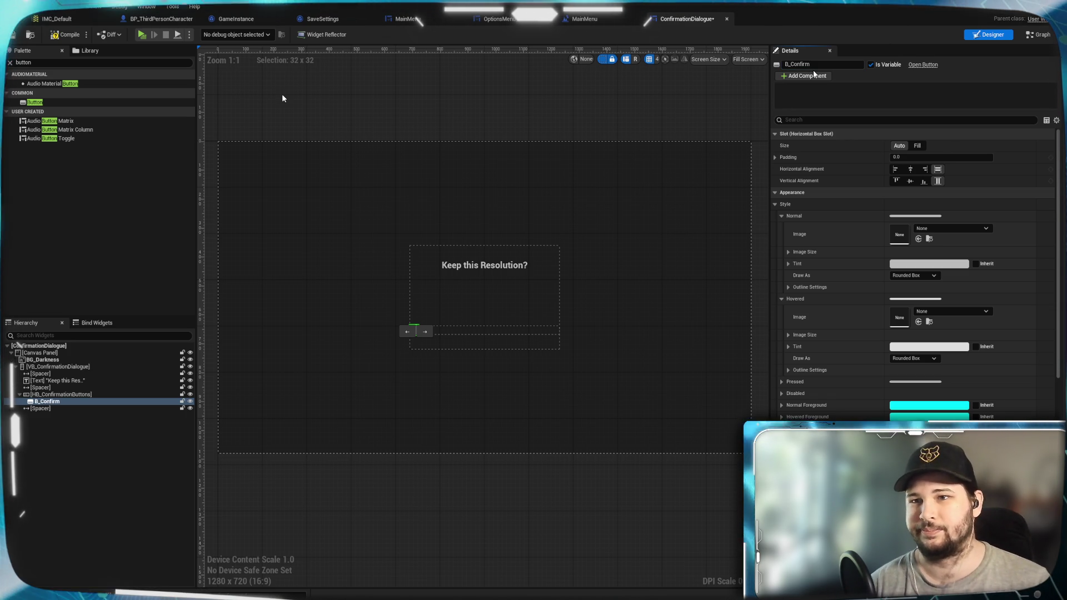
# Add a second button to HB_ConfirmationButtons and name it B_Cancel
pyautogui.moveTo(35, 102)
pyautogui.mouseDown()
pyautogui.moveTo(72, 395)
pyautogui.moveTo(57, 408)
pyautogui.mouseUp()
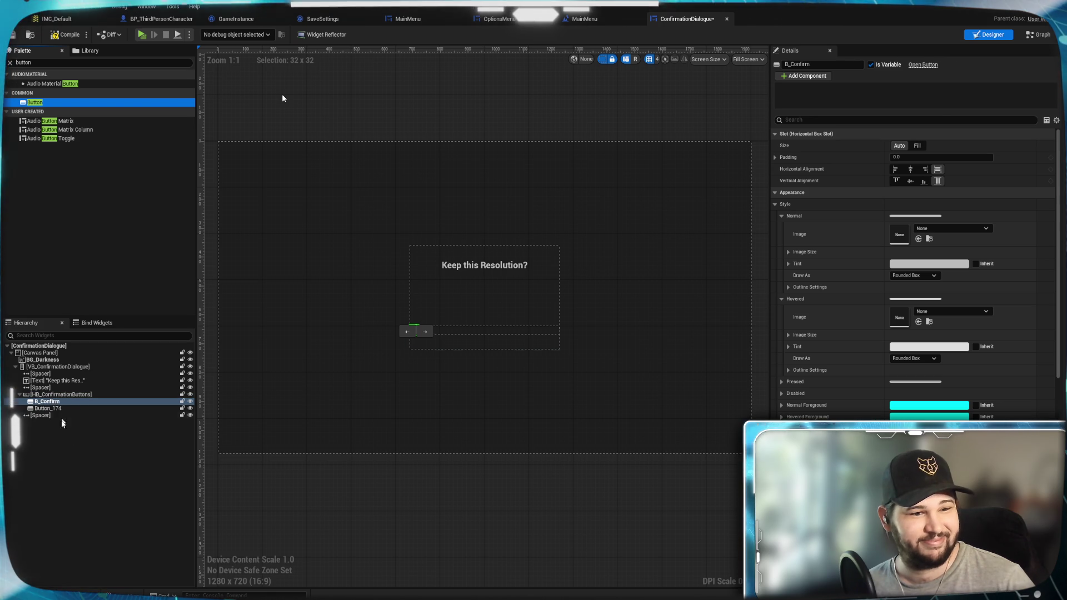
pyautogui.click(800, 64)
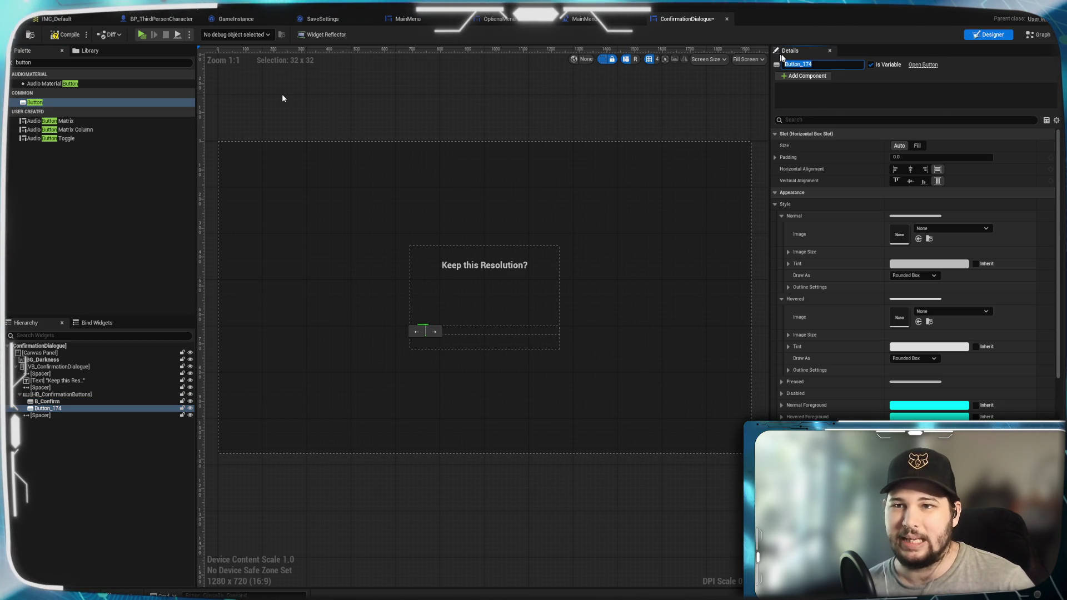
pyautogui.write('_')
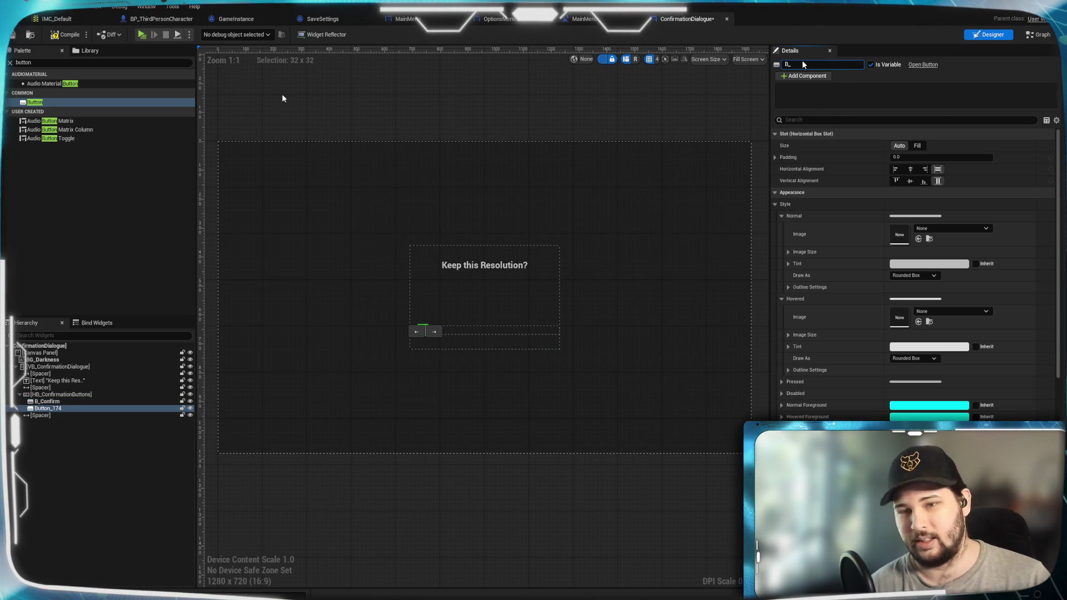
pyautogui.write('Cancel')
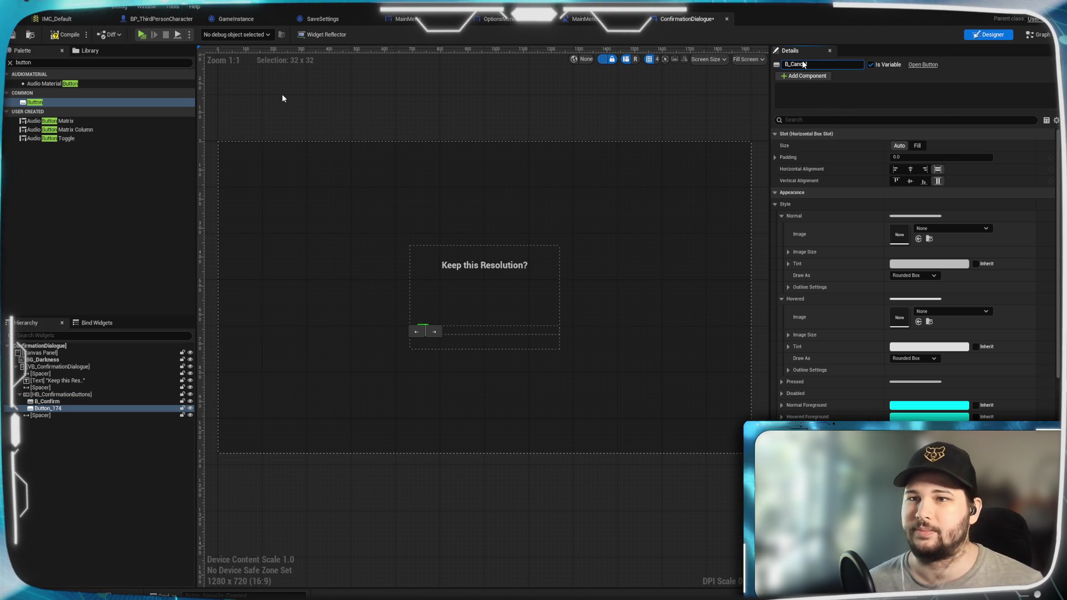
pyautogui.click(97, 485)
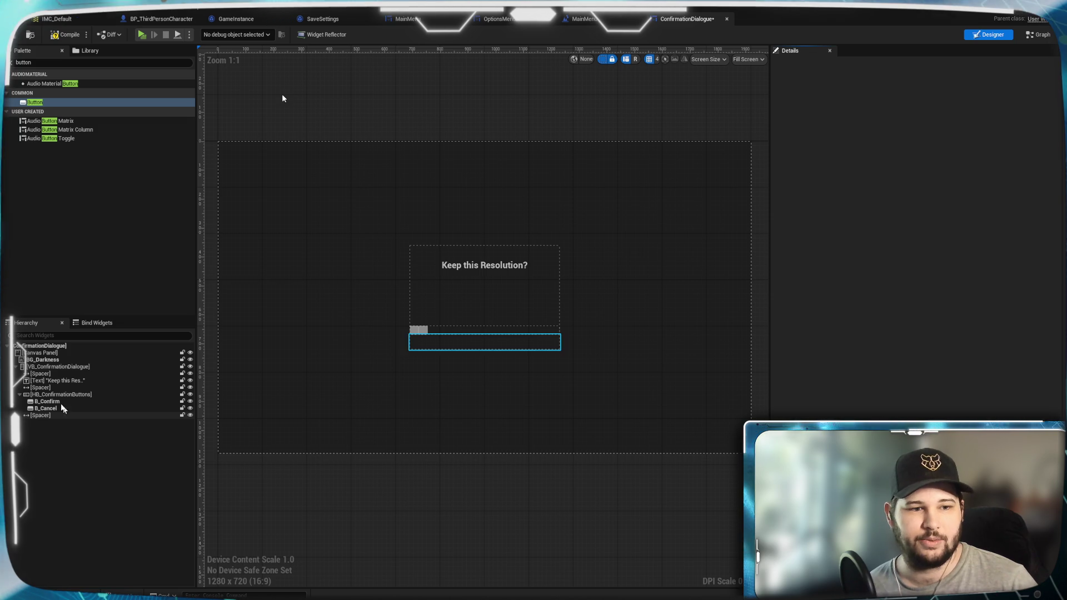
pyautogui.hotkey('ctrl', 'a')
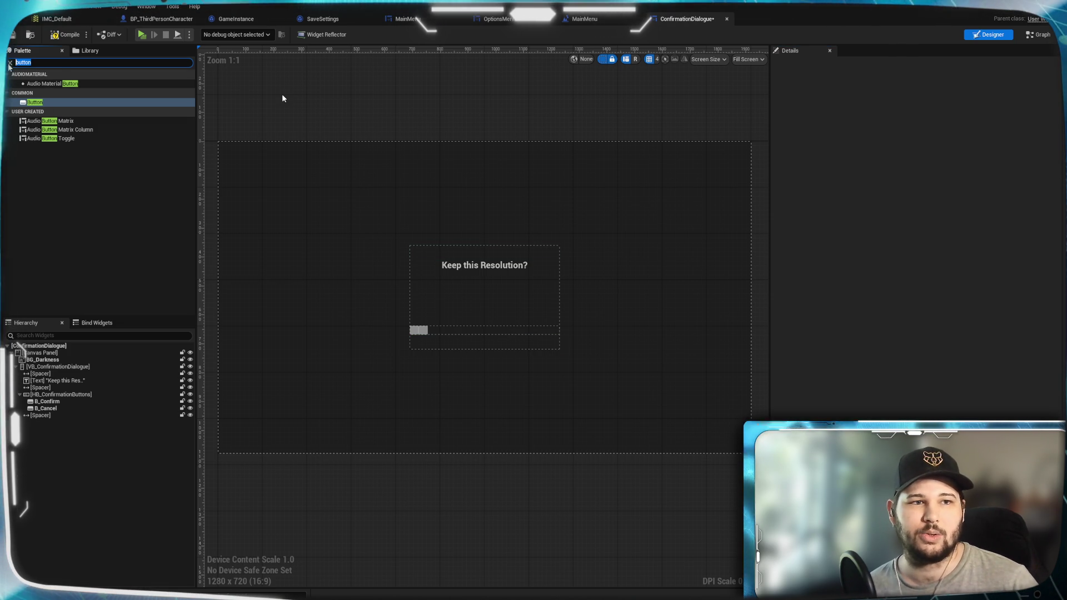
# Place a spacer between B_Confirm and B_Cancel with a width of 50
pyautogui.write('spacer')
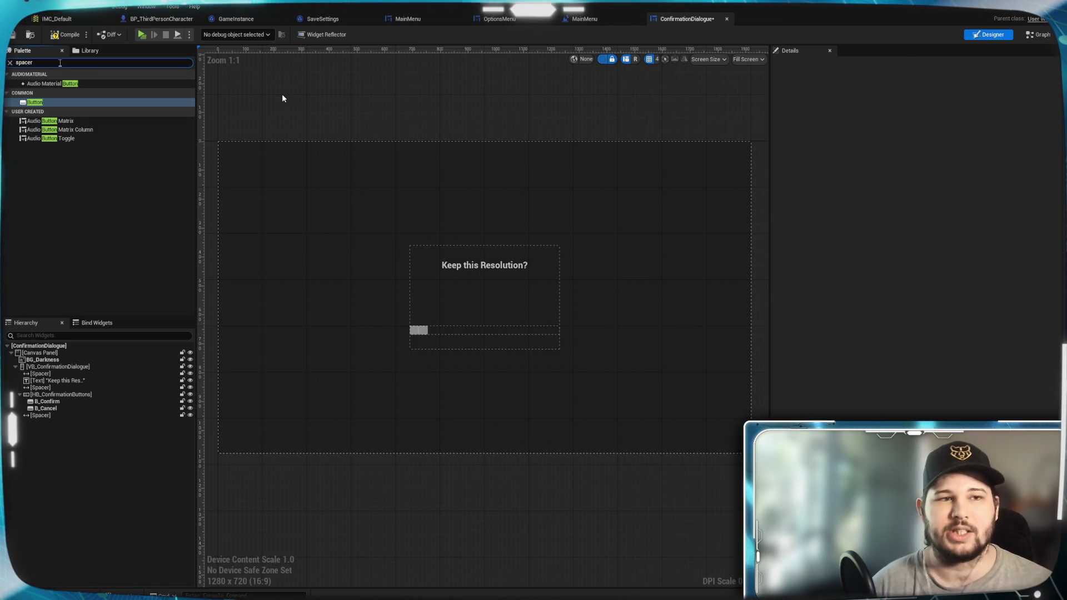
pyautogui.click(52, 87)
pyautogui.moveTo(51, 84)
pyautogui.mouseDown()
pyautogui.moveTo(56, 415)
pyautogui.moveTo(62, 409)
pyautogui.mouseUp()
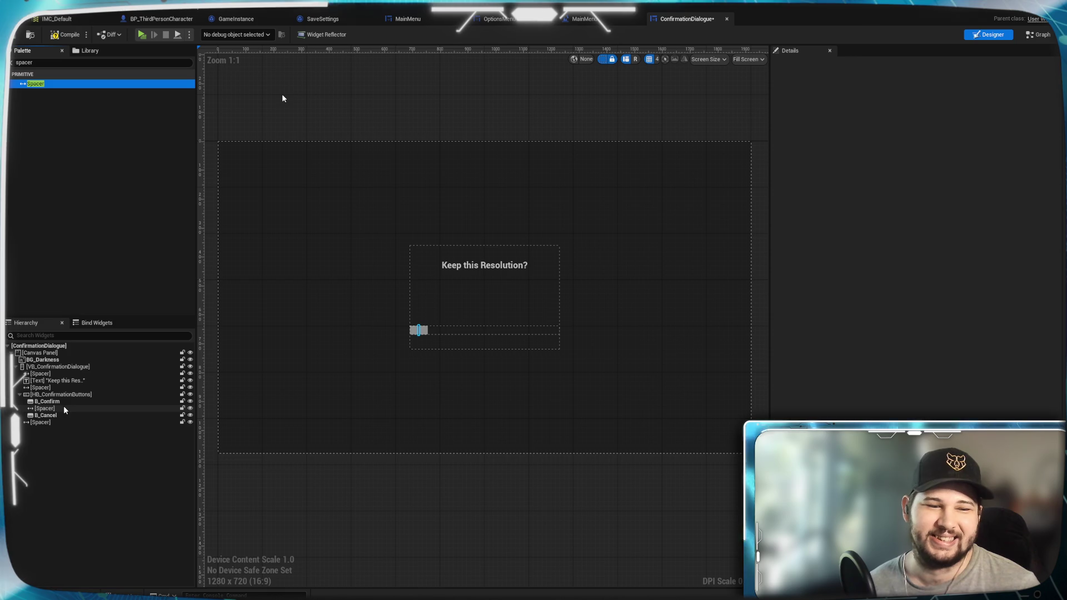
pyautogui.click(64, 409)
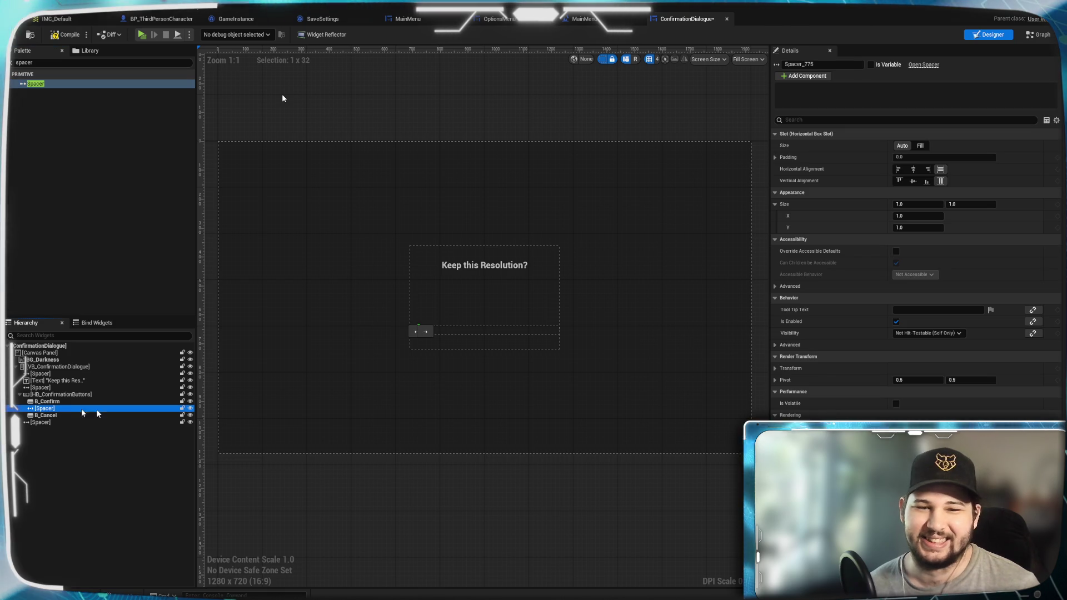
pyautogui.click(909, 217)
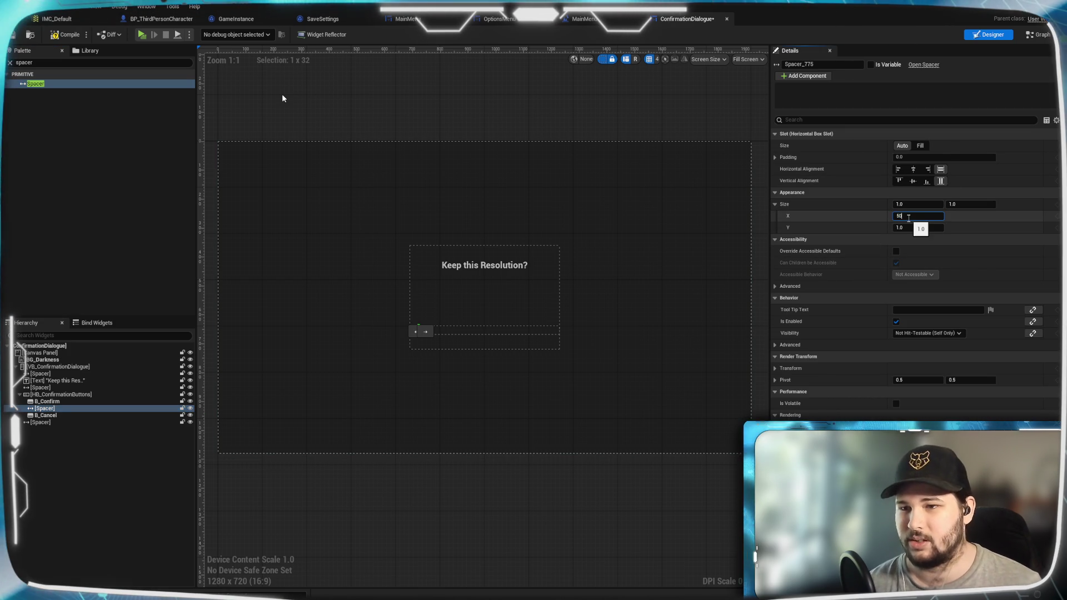
pyautogui.write('50')
pyautogui.press('Return')
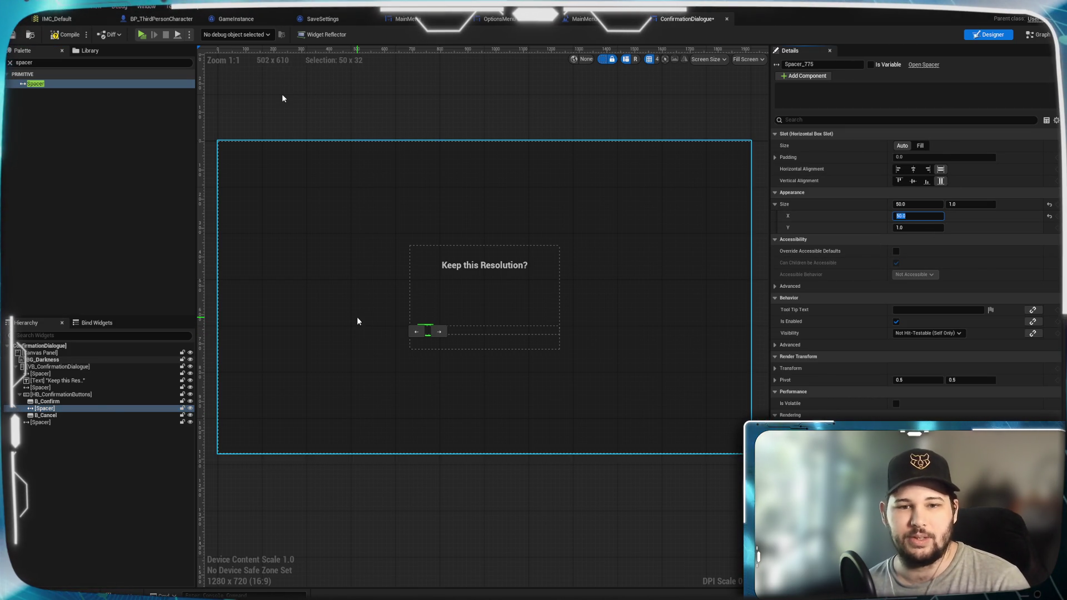
# Add a Text Block label inside B_Confirm and another inside B_Cancel
pyautogui.click(50, 402)
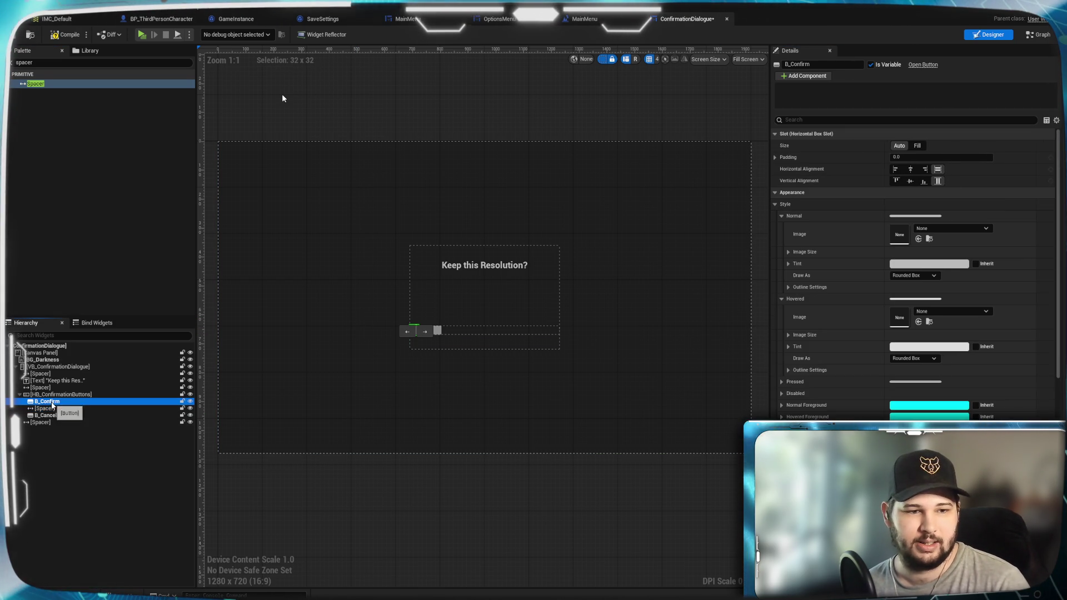
pyautogui.click(39, 63)
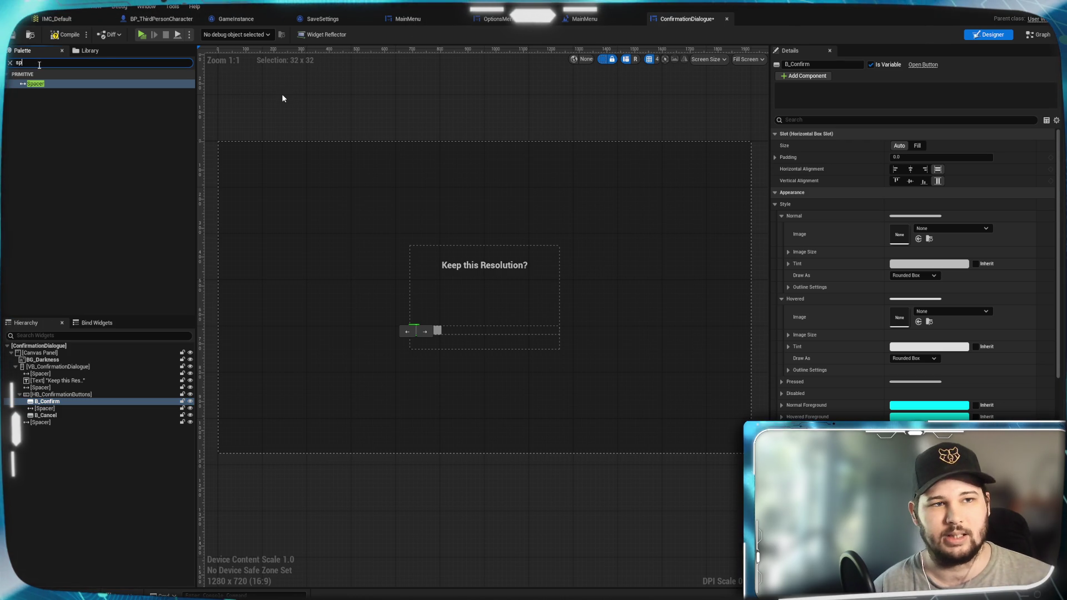
pyautogui.hotkey('ctrl', 'a')
pyautogui.write('Text')
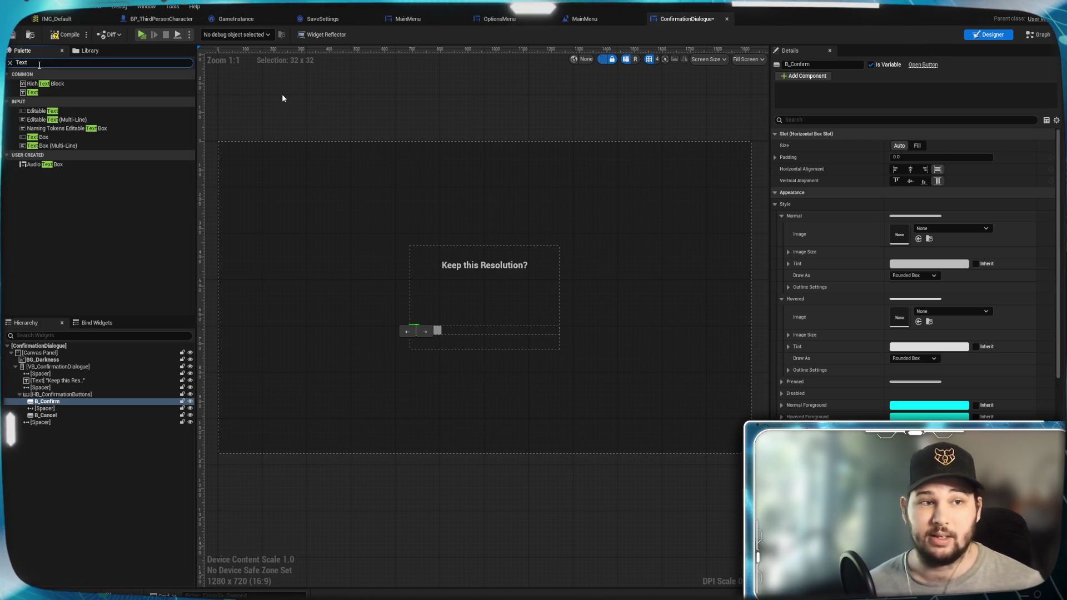
pyautogui.moveTo(37, 95); pyautogui.dragTo(37, 400)
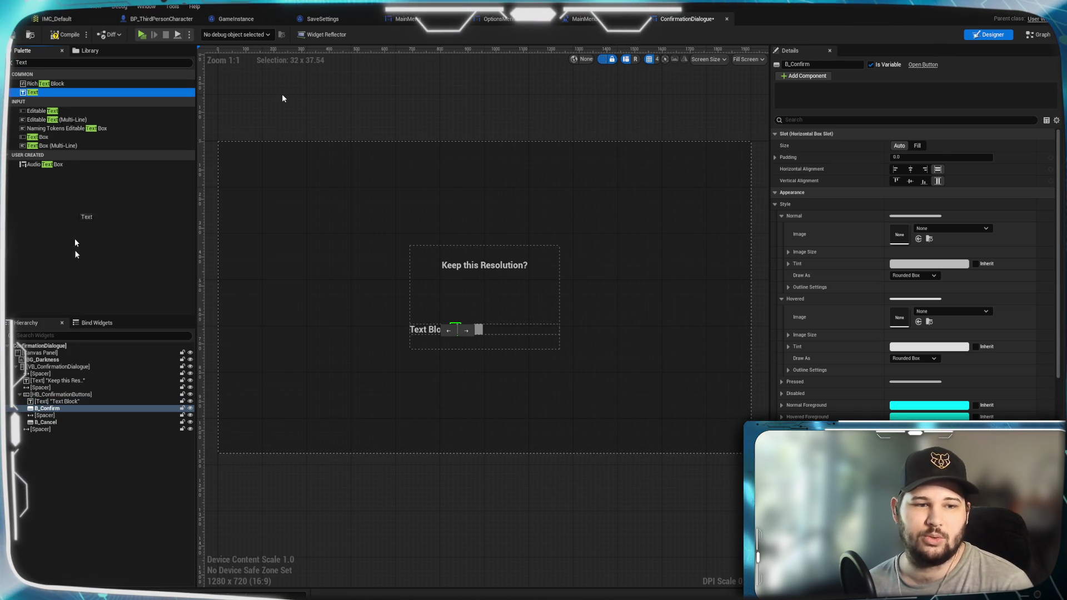
pyautogui.moveTo(48, 427); pyautogui.dragTo(62, 409)
pyautogui.click(66, 403)
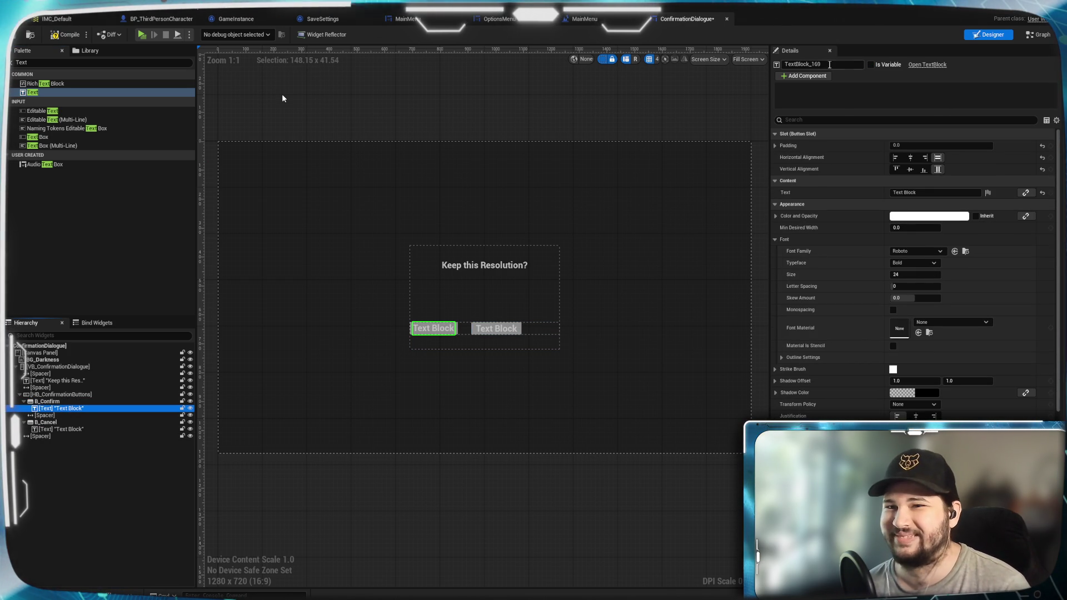
# Rename the Confirm button's label to T_Confirm and make it read 'Confirm'
pyautogui.click(800, 65)
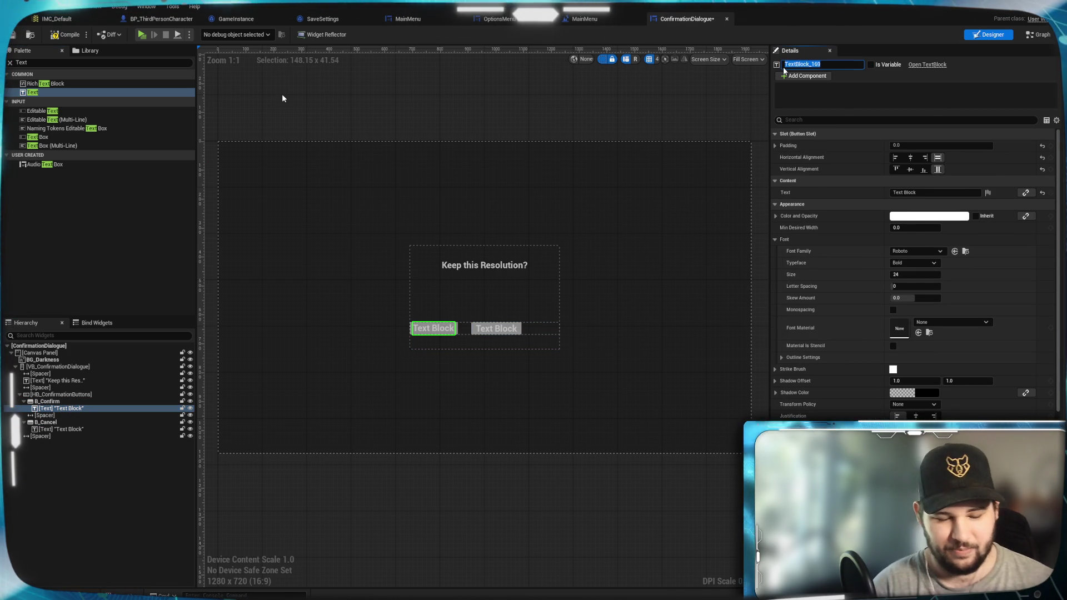
pyautogui.write('T_Confi')
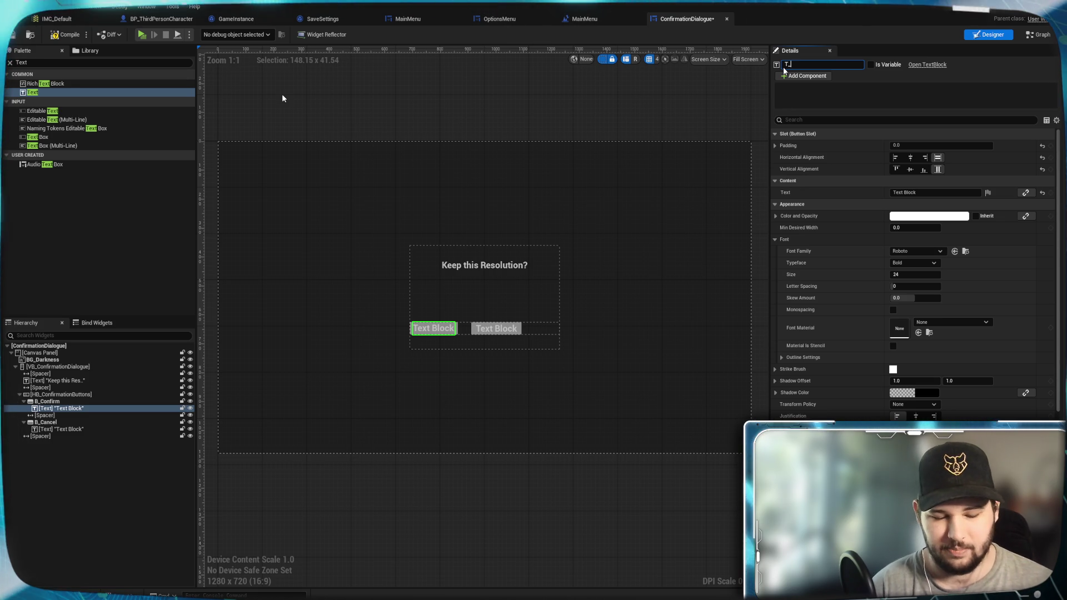
pyautogui.write('rm')
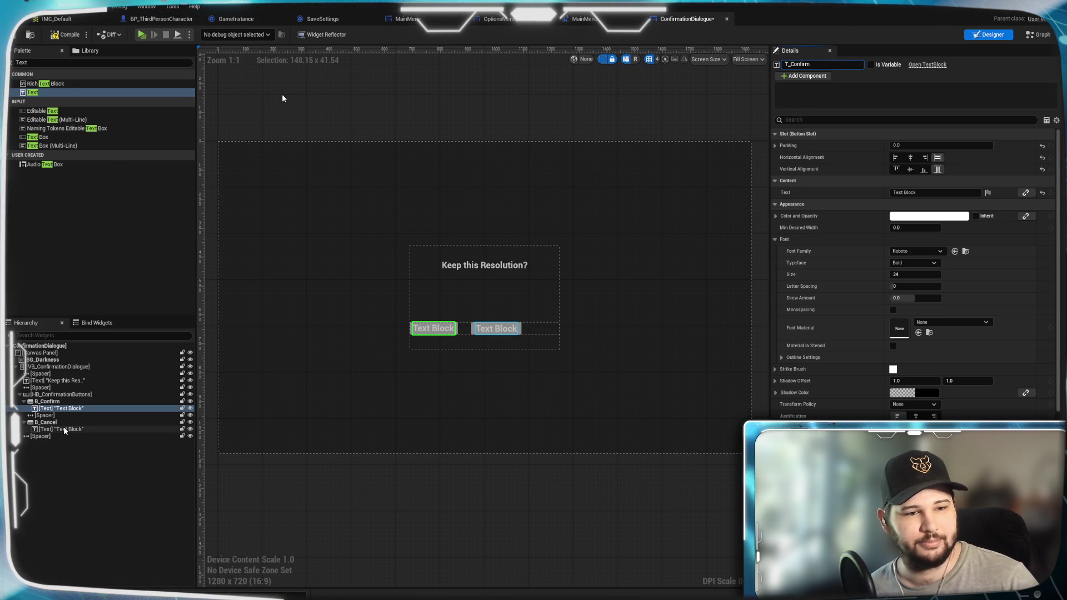
pyautogui.click(885, 194)
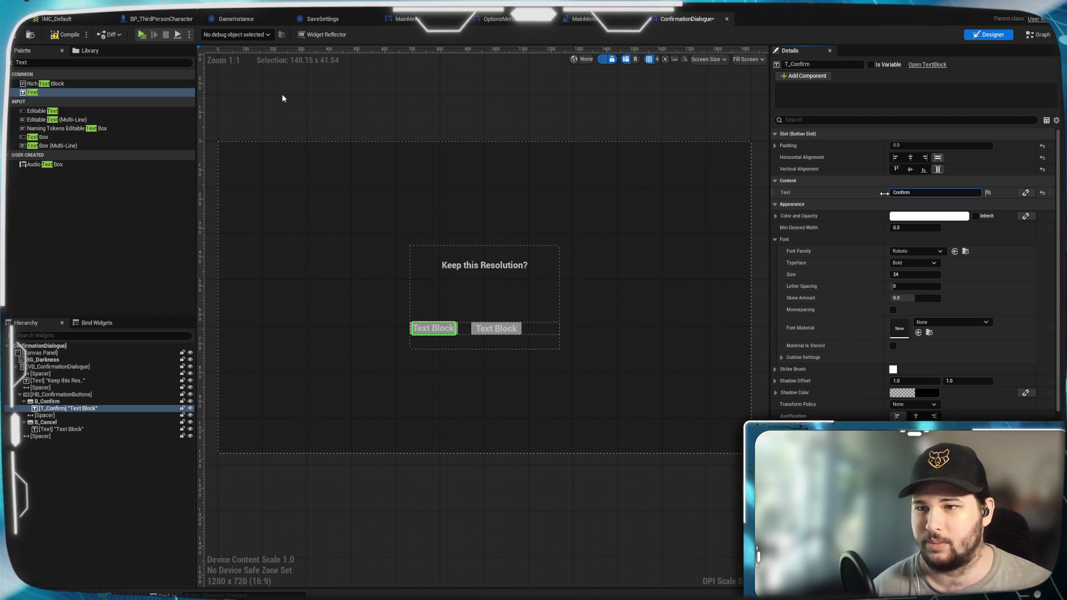
# Set the Cancel button's label to read 'Cancel'
pyautogui.click(58, 430)
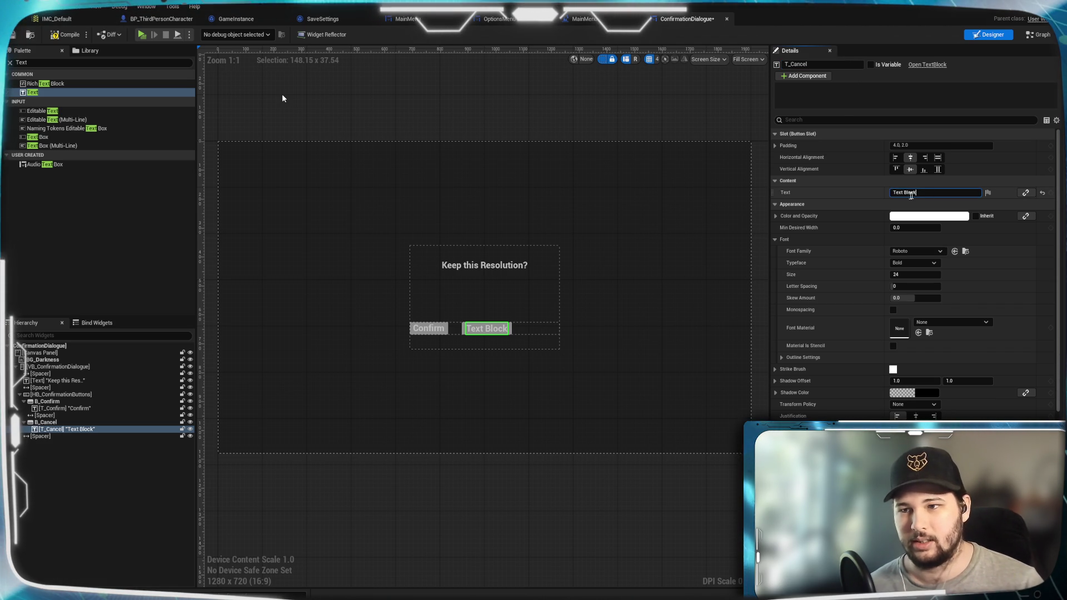
pyautogui.write('Cancel')
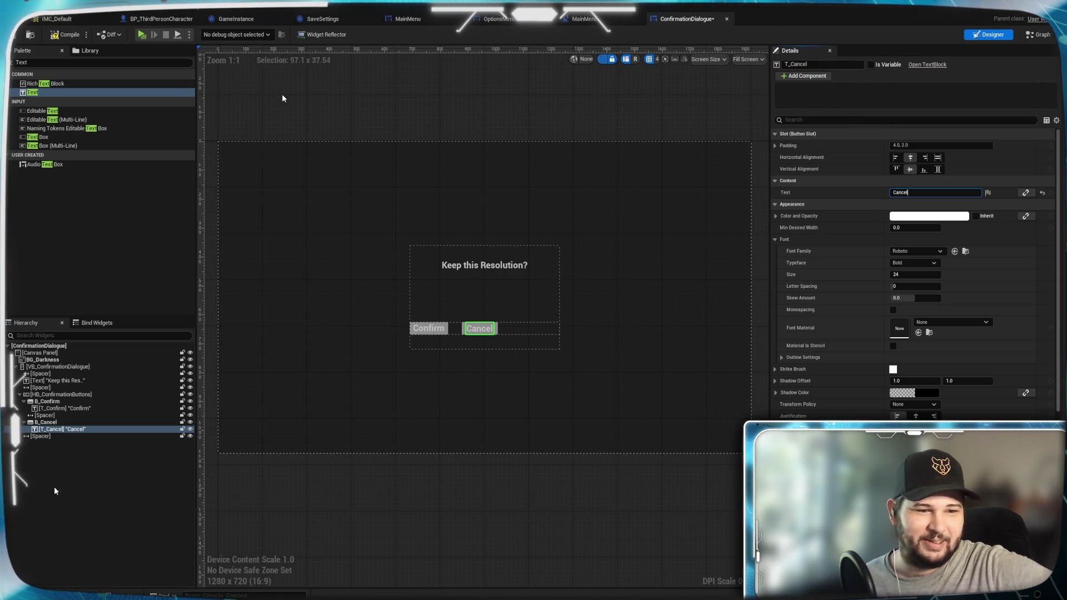
pyautogui.keyDown('ctrl'); pyautogui.click(59, 427); pyautogui.keyUp('ctrl')
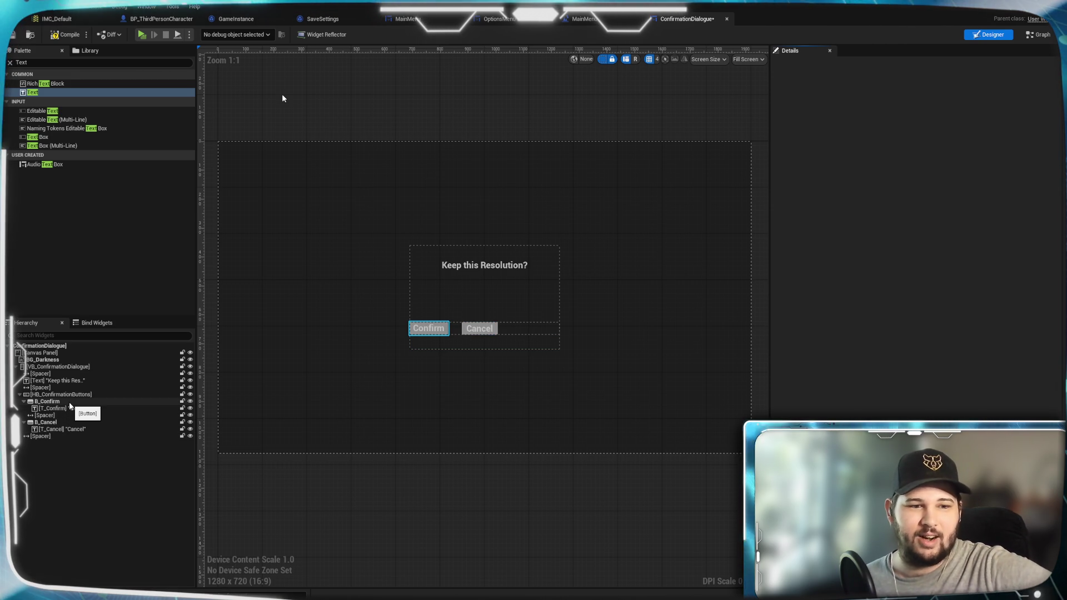
# Centre the middle spacer horizontally and set B_Cancel to Fill sizing
pyautogui.click(69, 402)
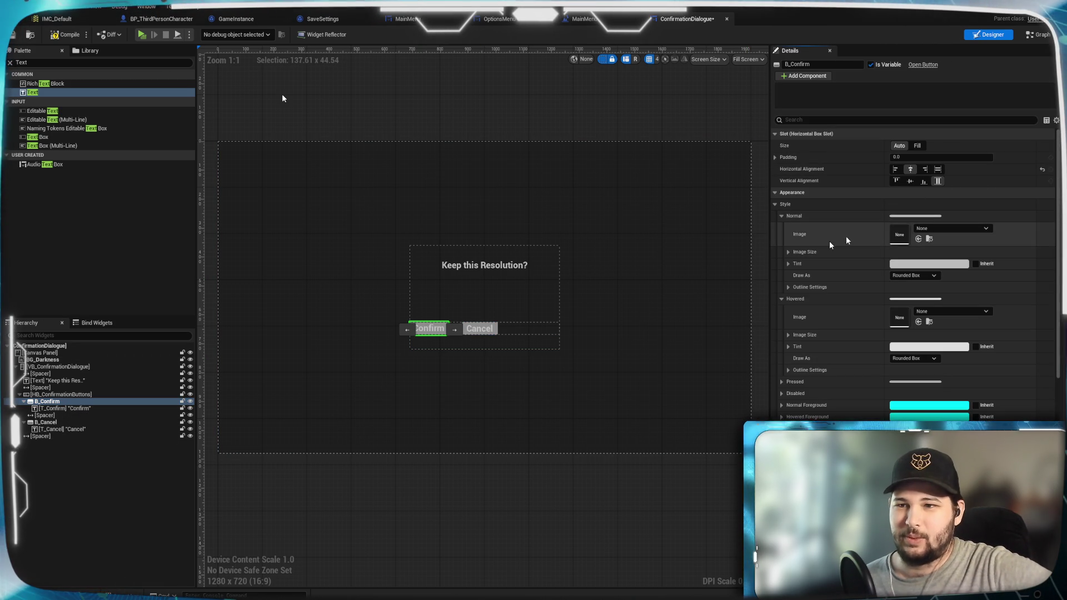
pyautogui.click(47, 415)
pyautogui.click(913, 169)
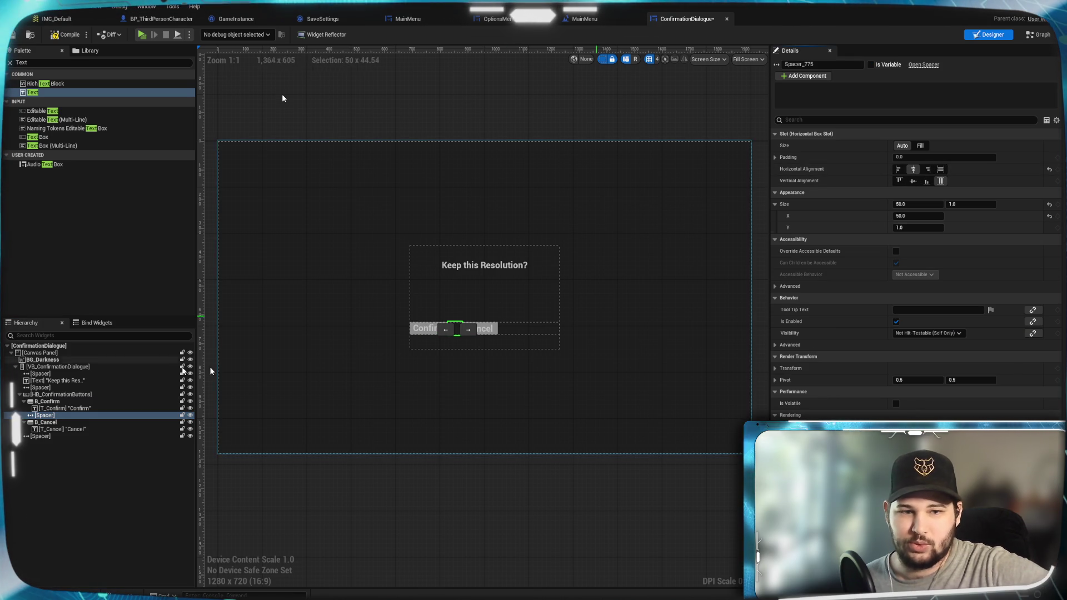
pyautogui.click(47, 423)
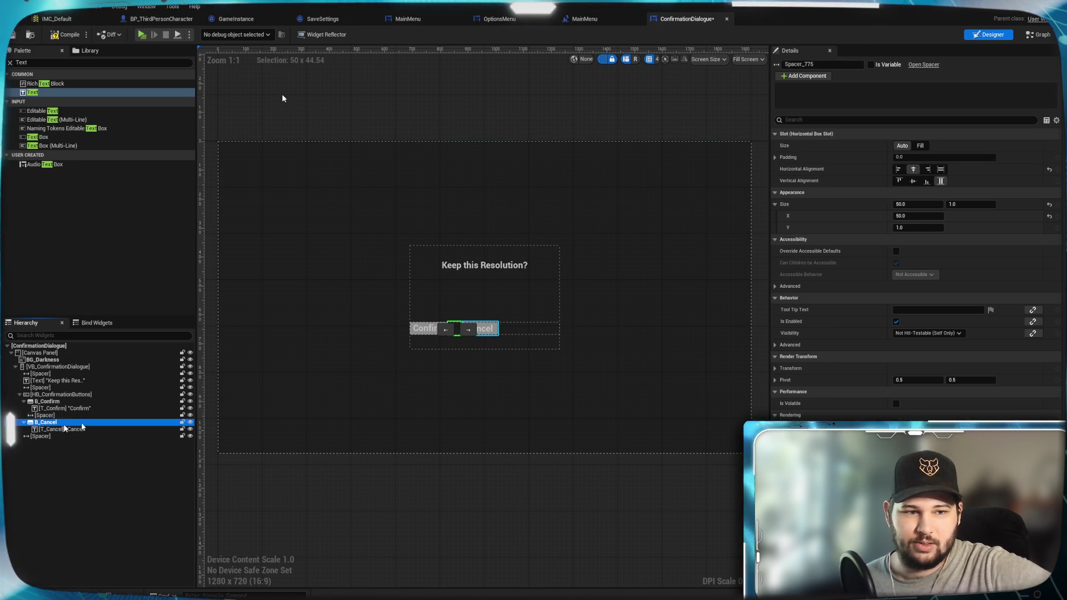
pyautogui.click(911, 169)
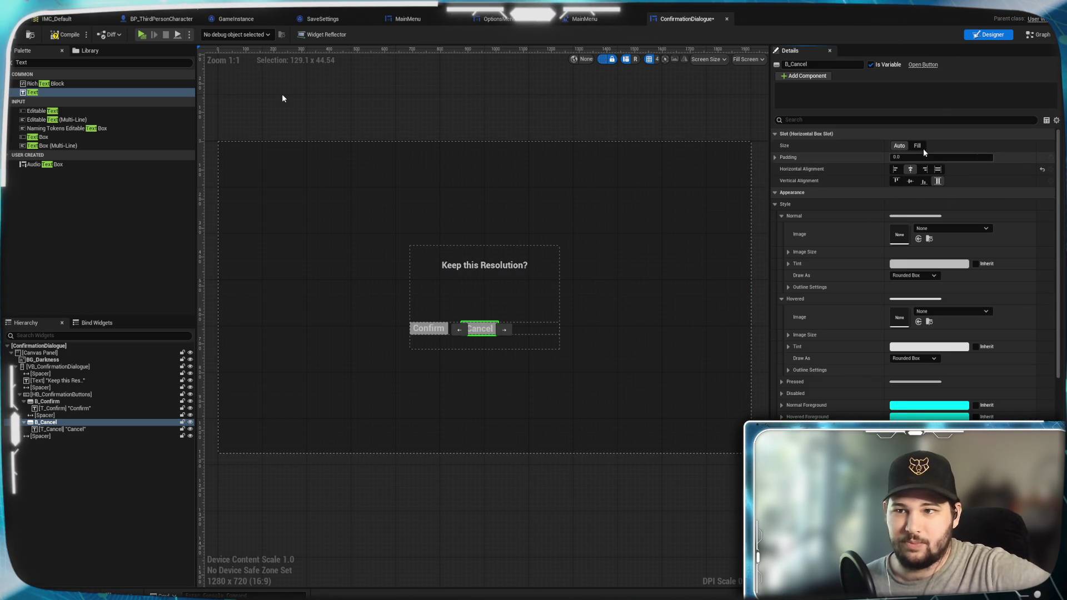
pyautogui.click(918, 146)
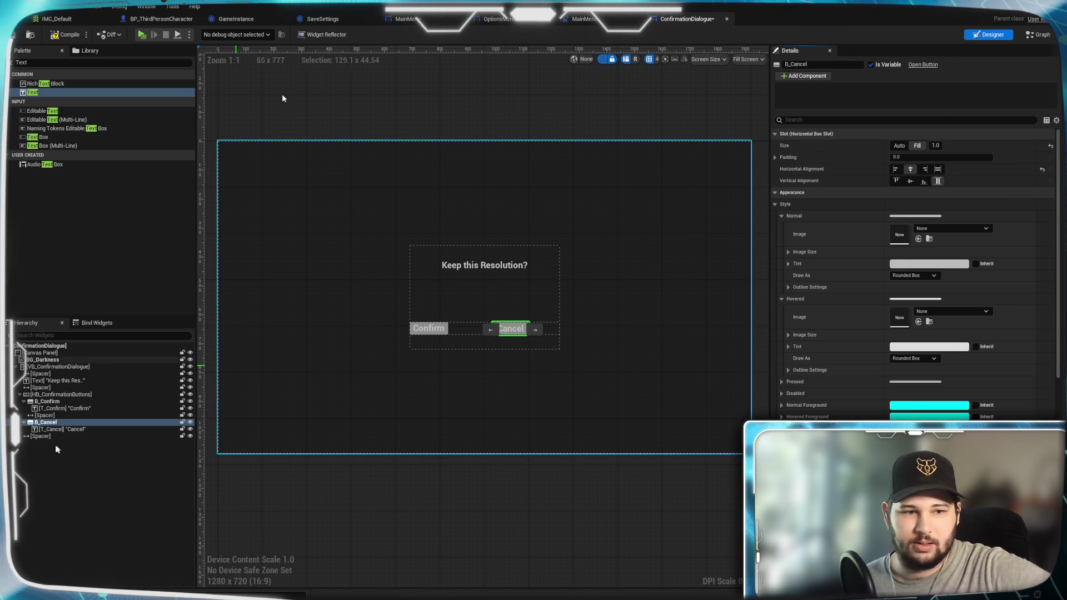
# Switch the middle spacer from Fill to Auto sizing with a width of 10
pyautogui.click(44, 416)
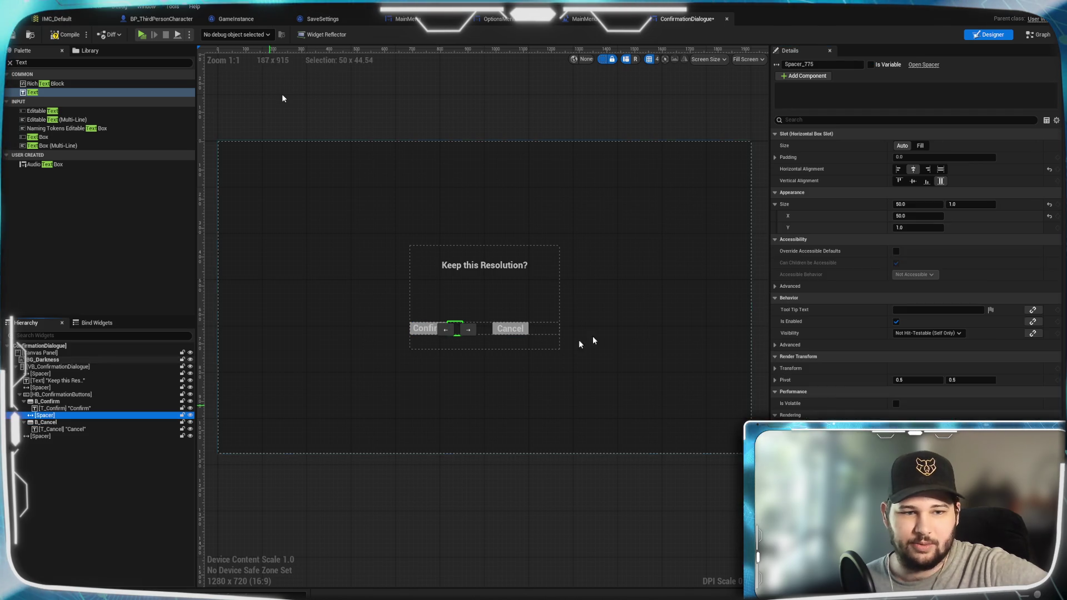
pyautogui.click(921, 145)
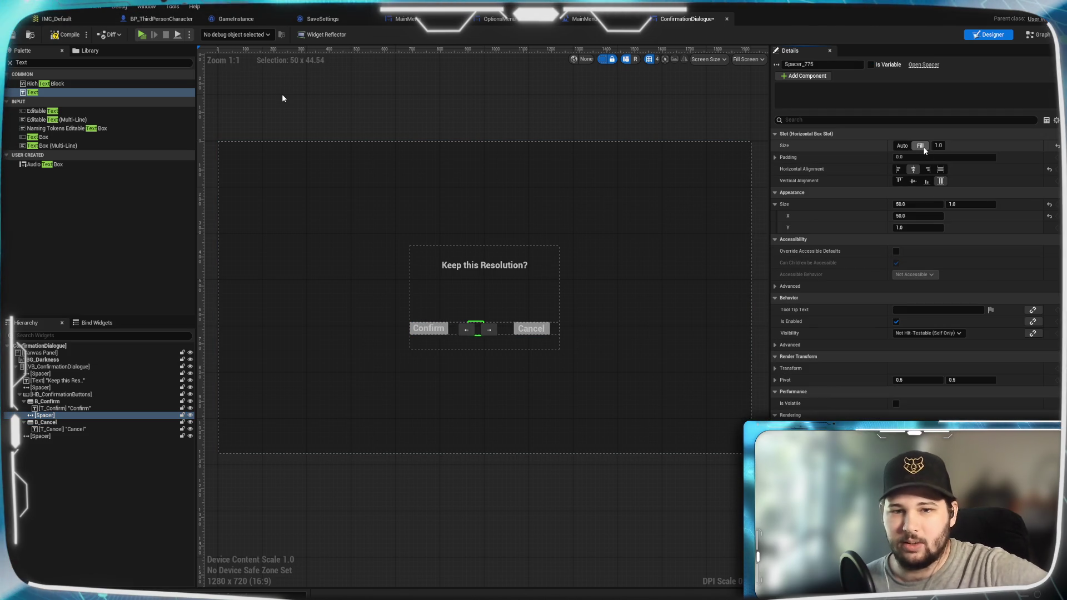
pyautogui.click(48, 402)
pyautogui.click(918, 146)
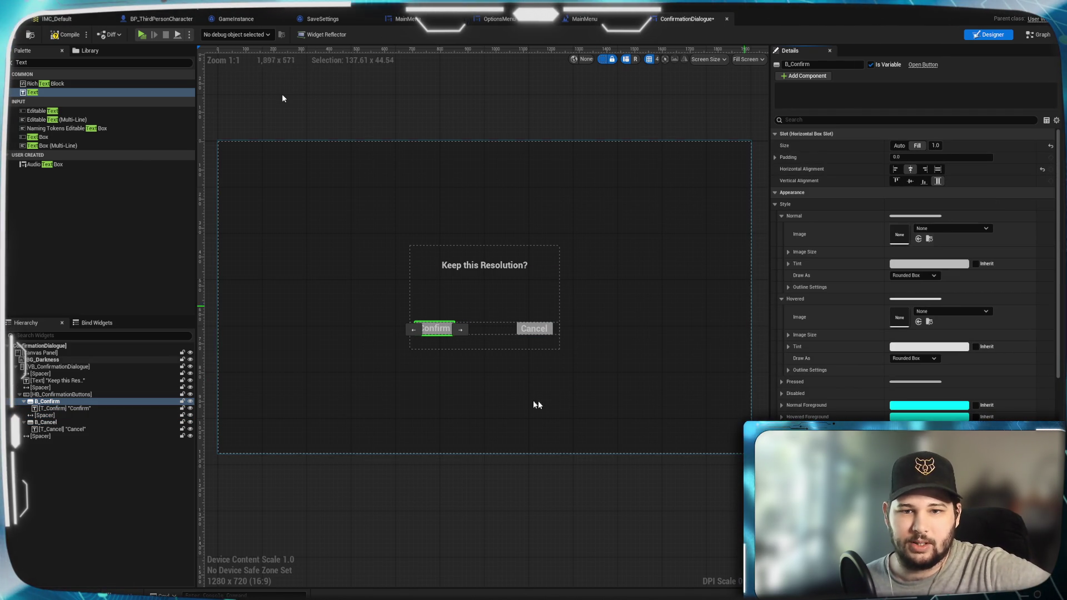
pyautogui.click(400, 379)
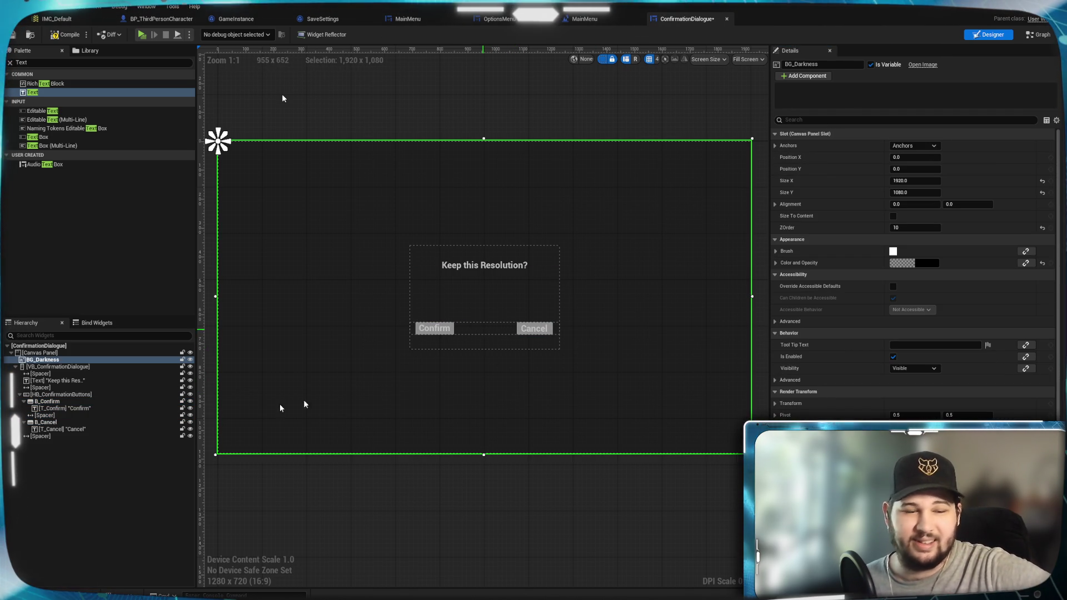
pyautogui.click(54, 416)
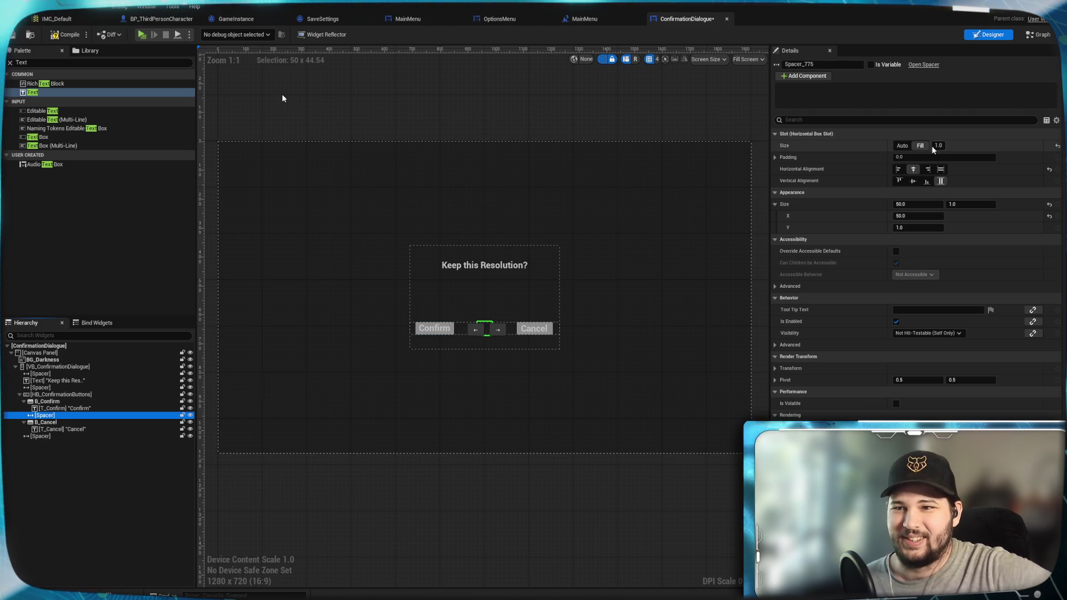
pyautogui.click(908, 146)
pyautogui.write('10')
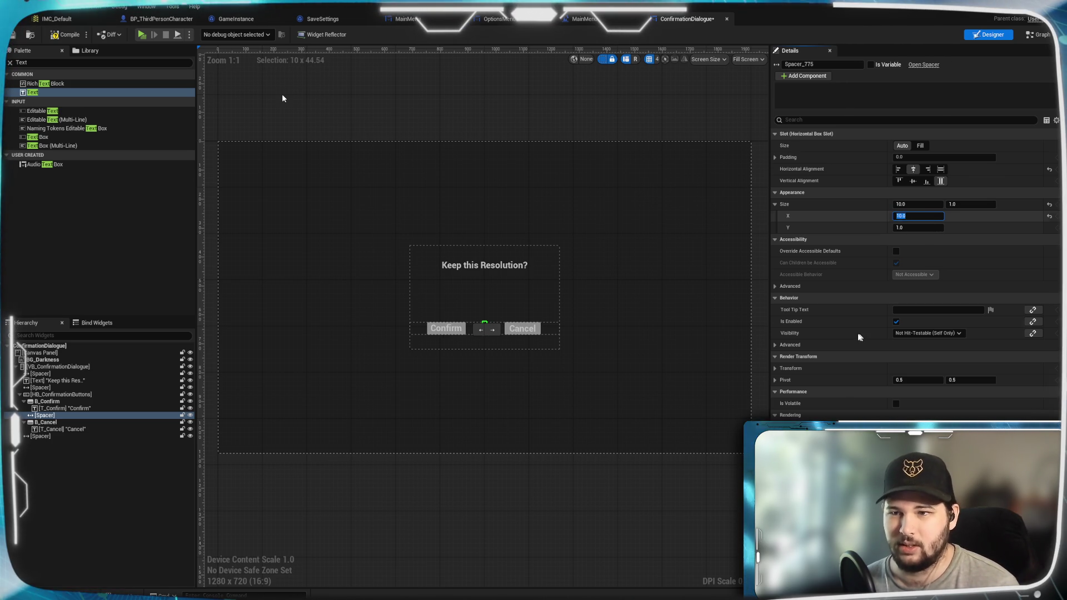
pyautogui.click(45, 416)
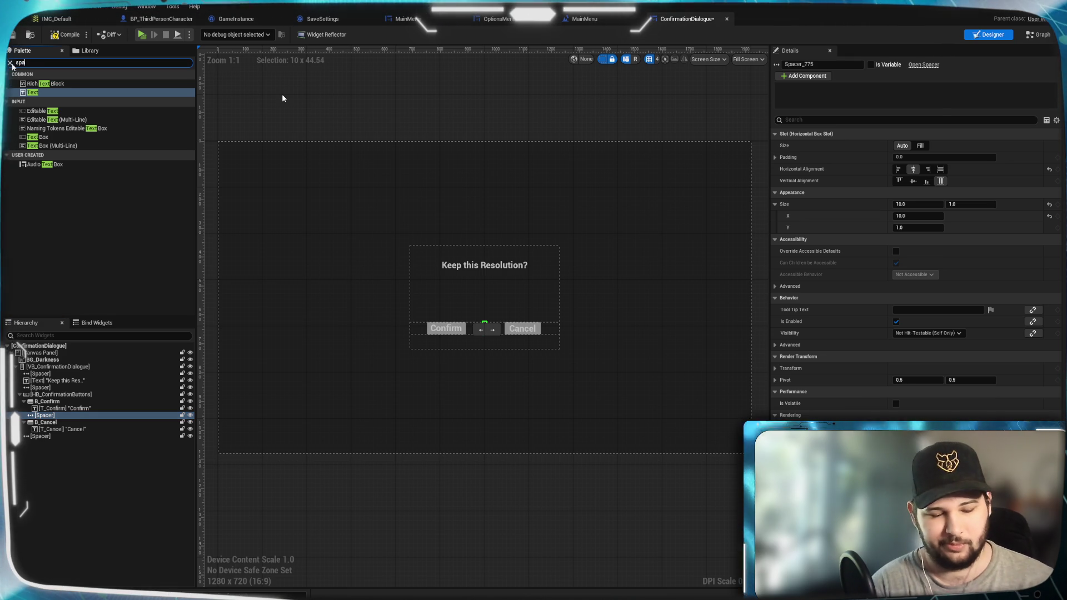
# Add a 50-wide, left-aligned spacer before B_Confirm
pyautogui.write('cer')
pyautogui.moveTo(68, 117); pyautogui.dragTo(63, 401)
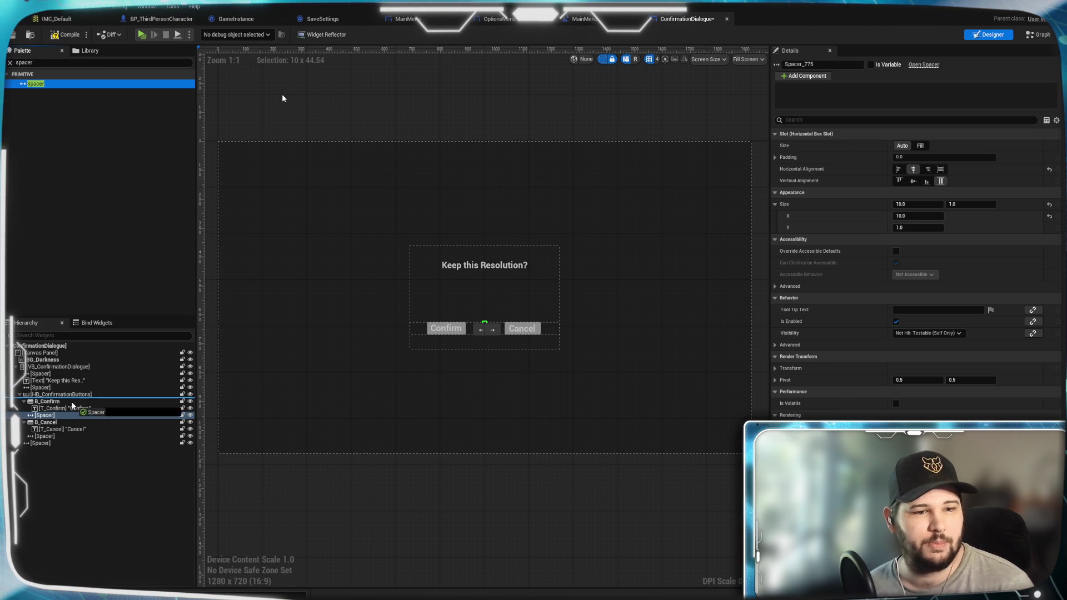
pyautogui.moveTo(55, 398); pyautogui.dragTo(59, 400)
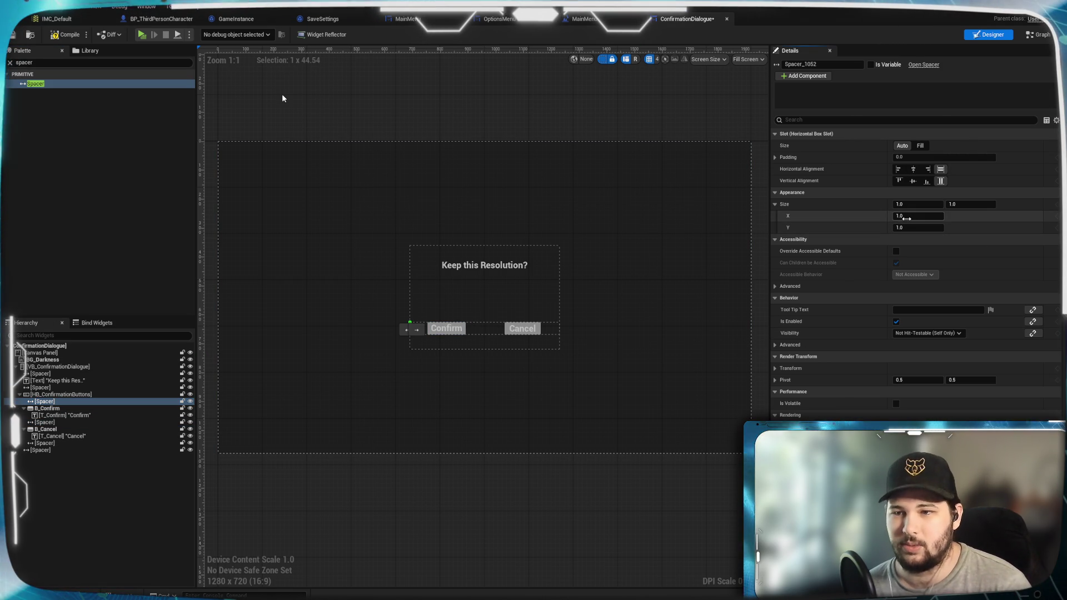
pyautogui.click(913, 218)
pyautogui.write('50')
pyautogui.press('Return')
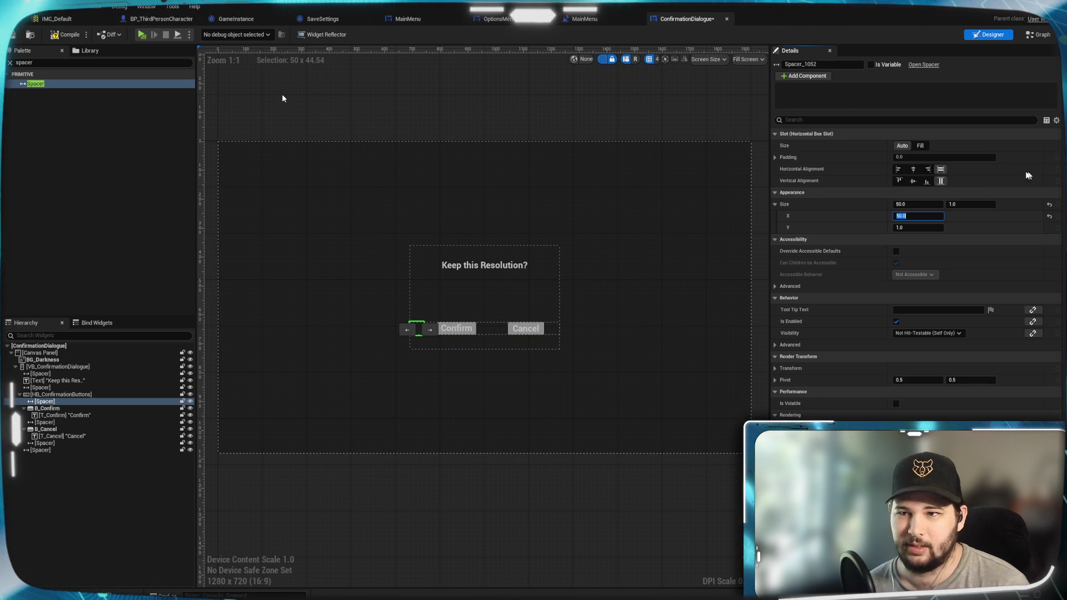
pyautogui.click(899, 170)
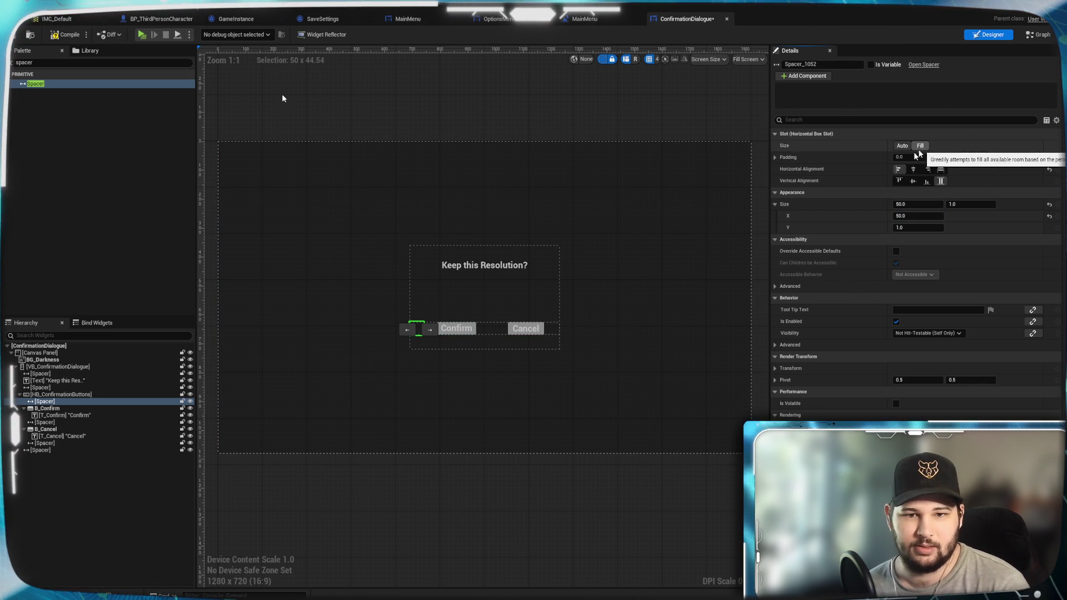
# Make the spacer after B_Cancel 50 wide and right-aligned
pyautogui.click(62, 445)
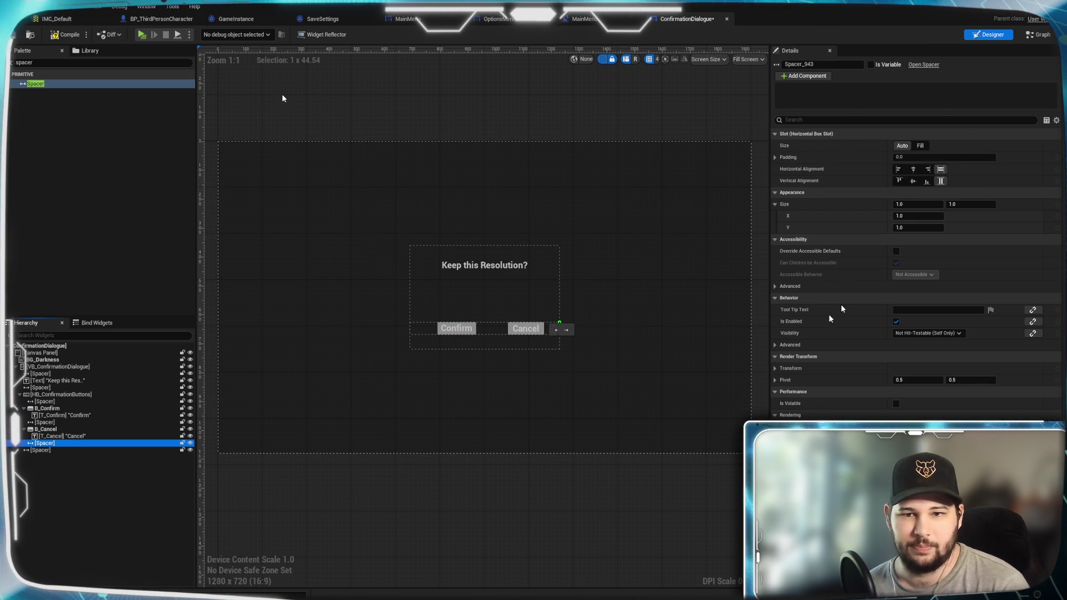
pyautogui.click(912, 215)
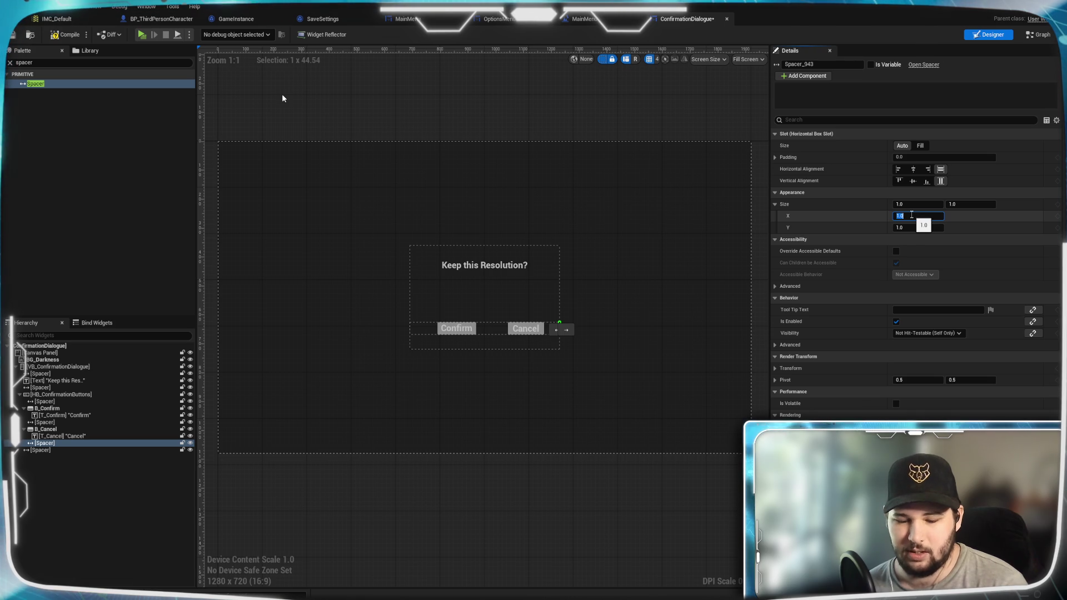
pyautogui.write('50')
pyautogui.press('Return')
pyautogui.click(927, 169)
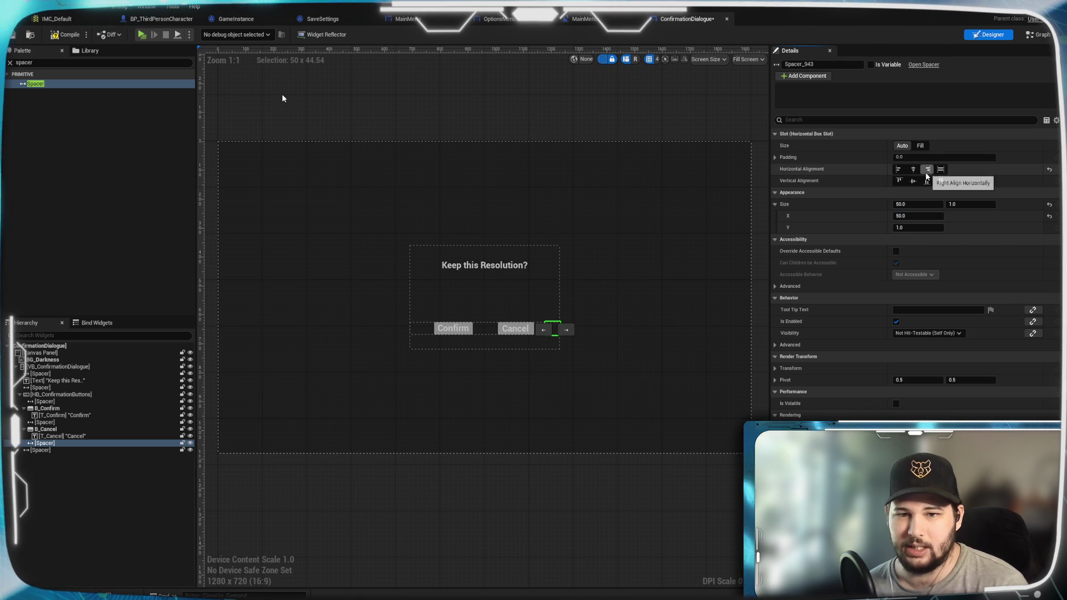
# Set B_Cancel's slot size to Fill
pyautogui.click(46, 429)
pyautogui.click(902, 147)
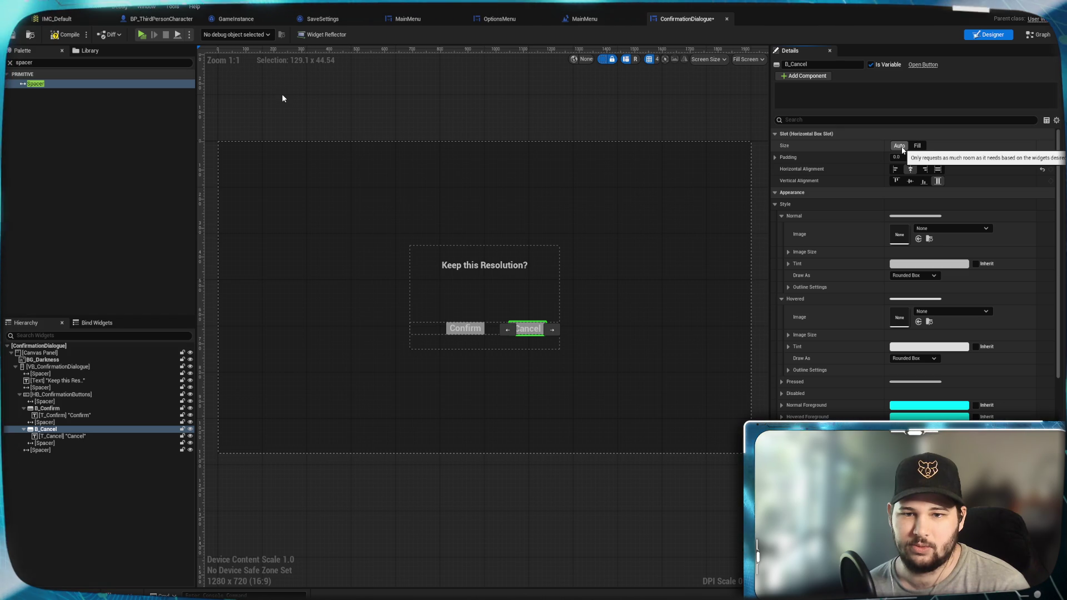
pyautogui.click(917, 146)
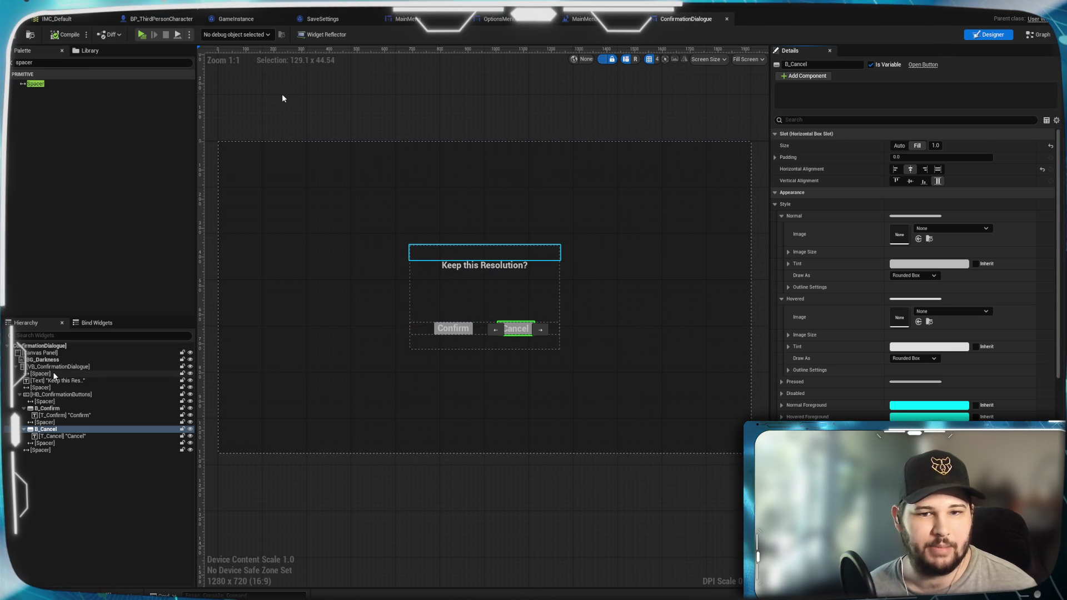
# Adjust the font size of the Confirm button's label text
pyautogui.click(62, 416)
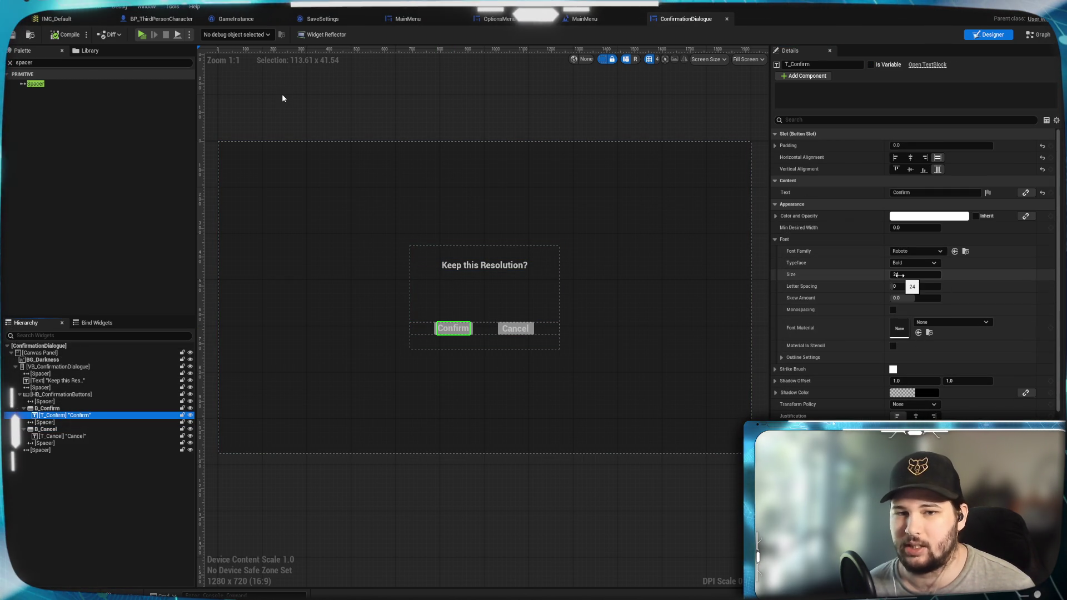
pyautogui.click(900, 275)
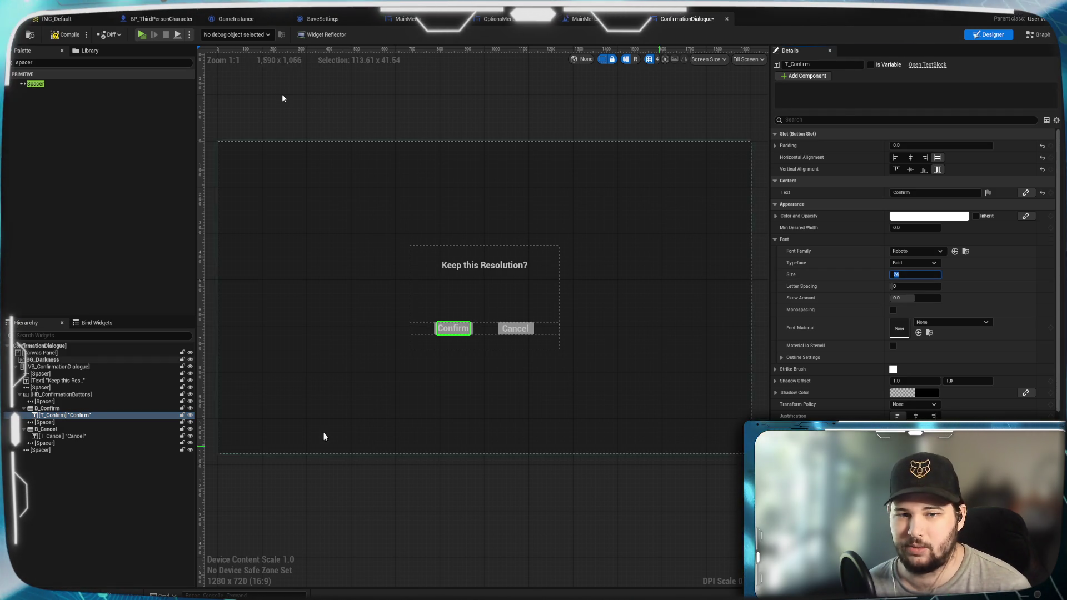
pyautogui.click(448, 495)
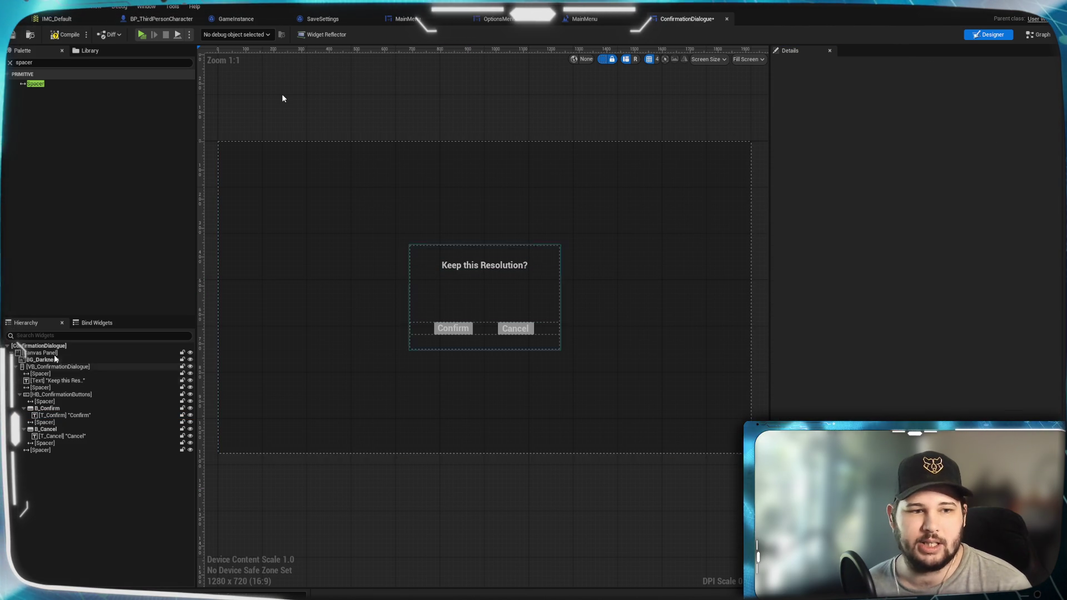
# Make the spacer above 'Keep this Resolution?' 100 units tall
pyautogui.click(40, 373)
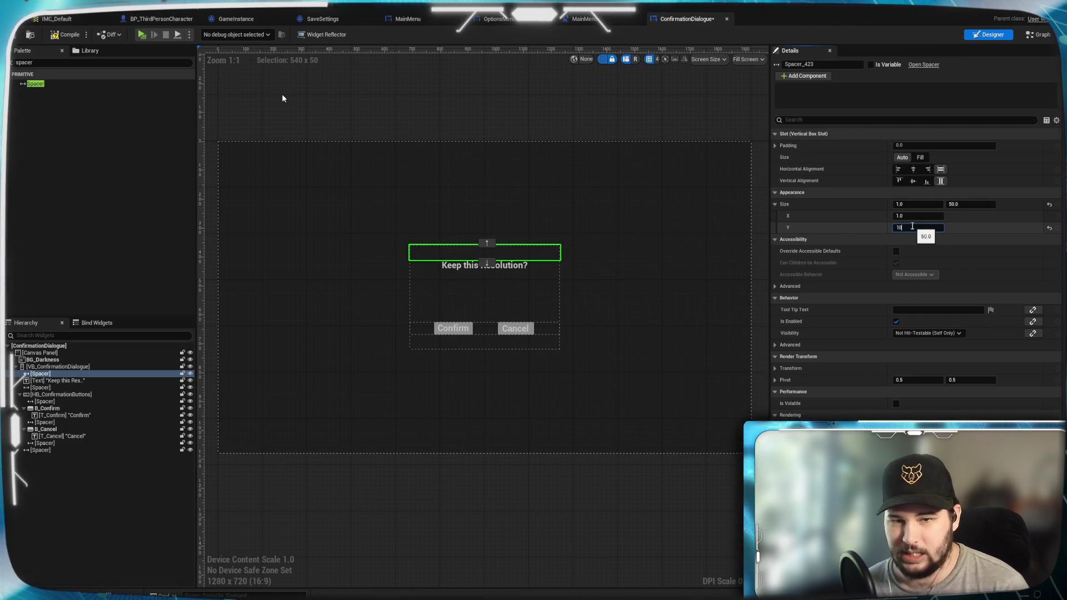
pyautogui.write('0')
pyautogui.press('Return')
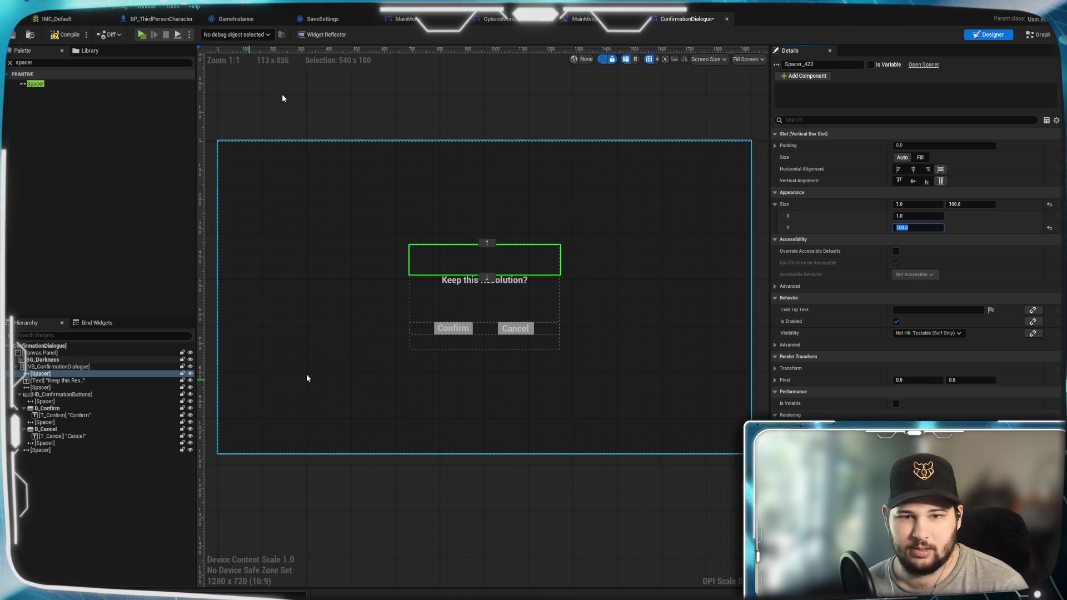
# Make the spacer below the Confirm and Cancel buttons 80 units tall, then preview the layout
pyautogui.click(44, 443)
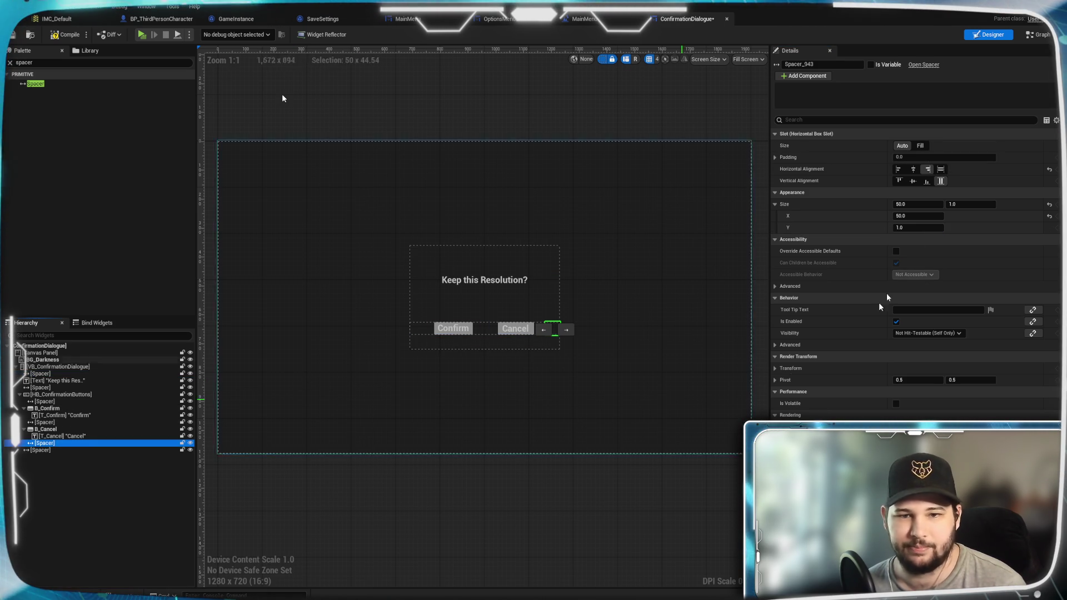
pyautogui.click(40, 450)
pyautogui.click(916, 229)
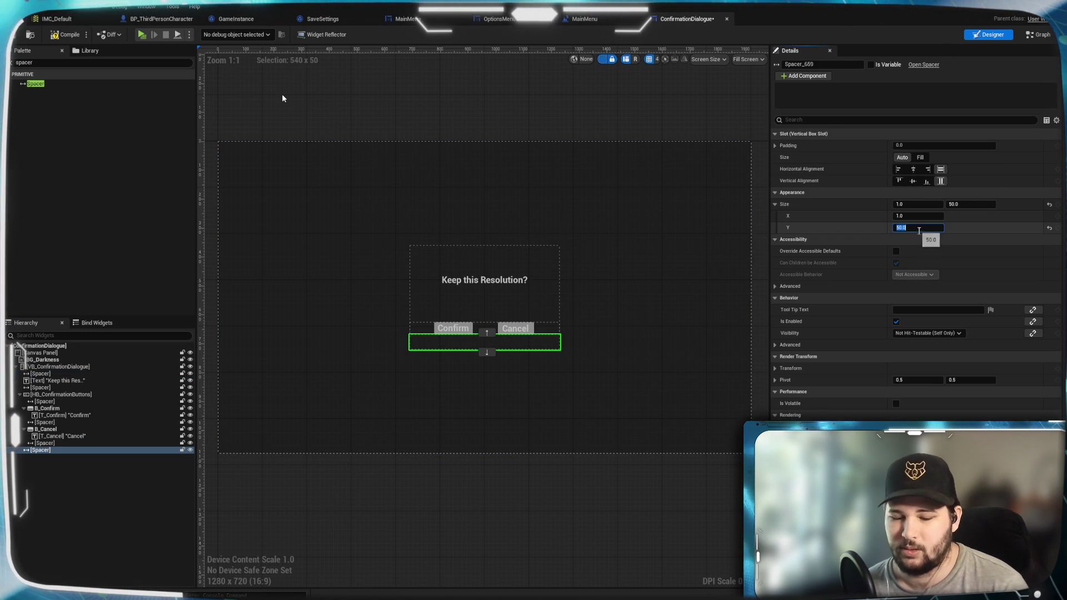
pyautogui.write('80')
pyautogui.press('Return')
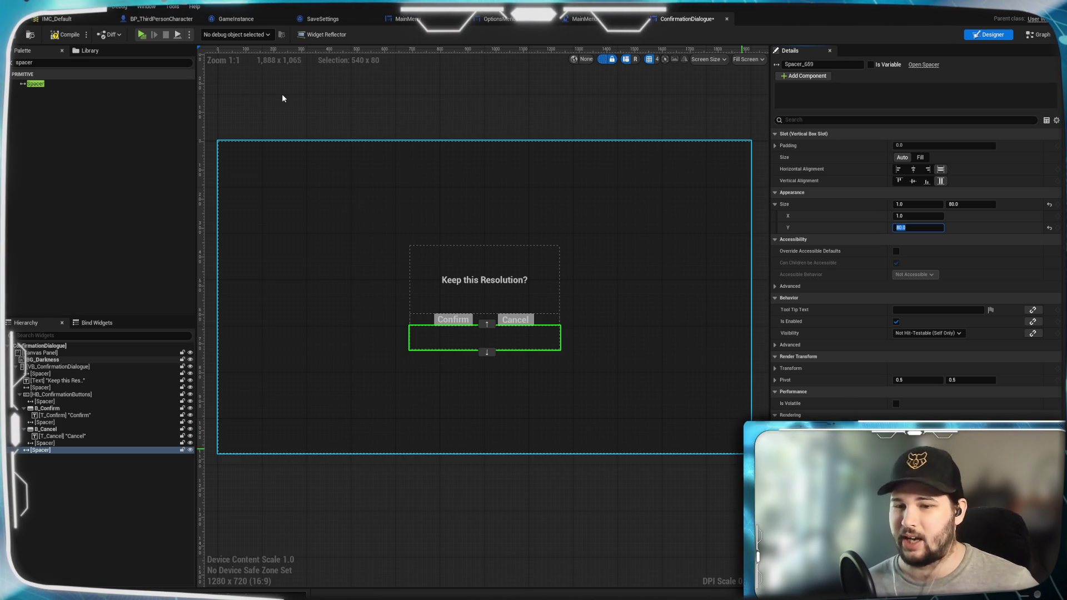
pyautogui.click(398, 402)
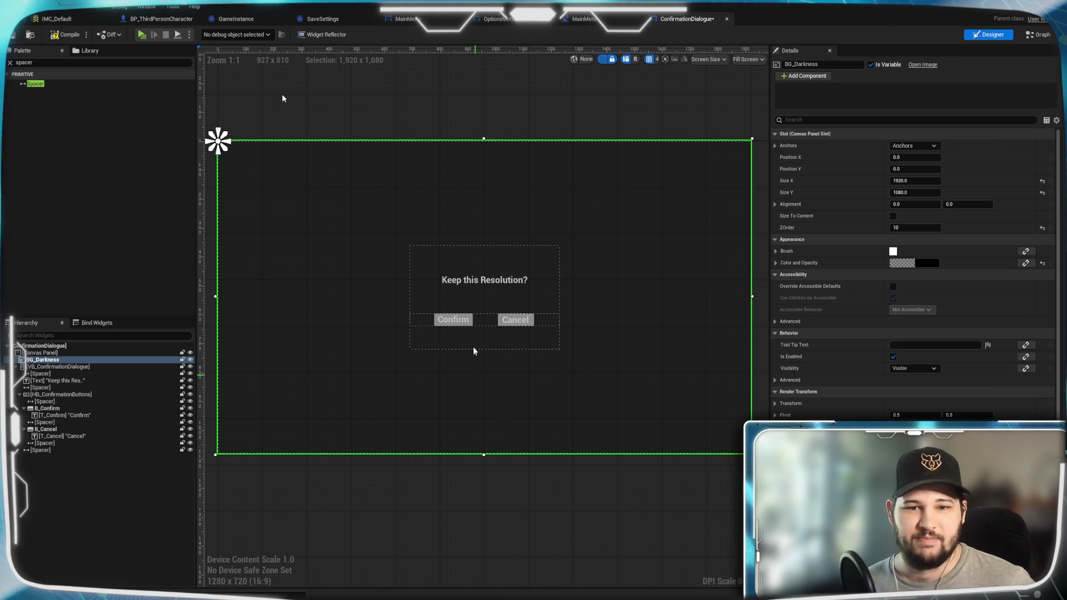
pyautogui.click(49, 466)
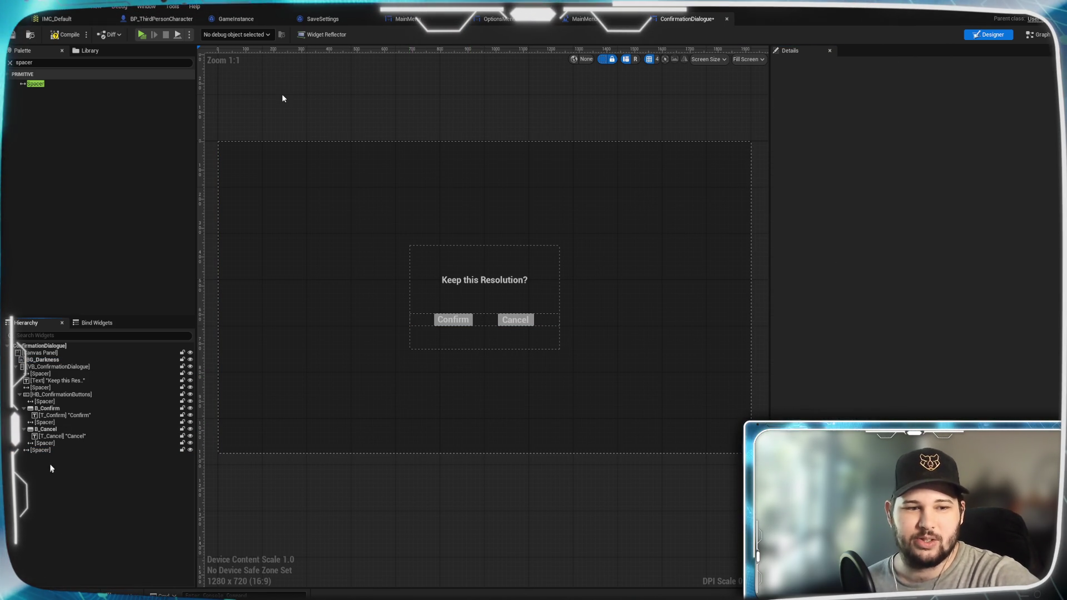
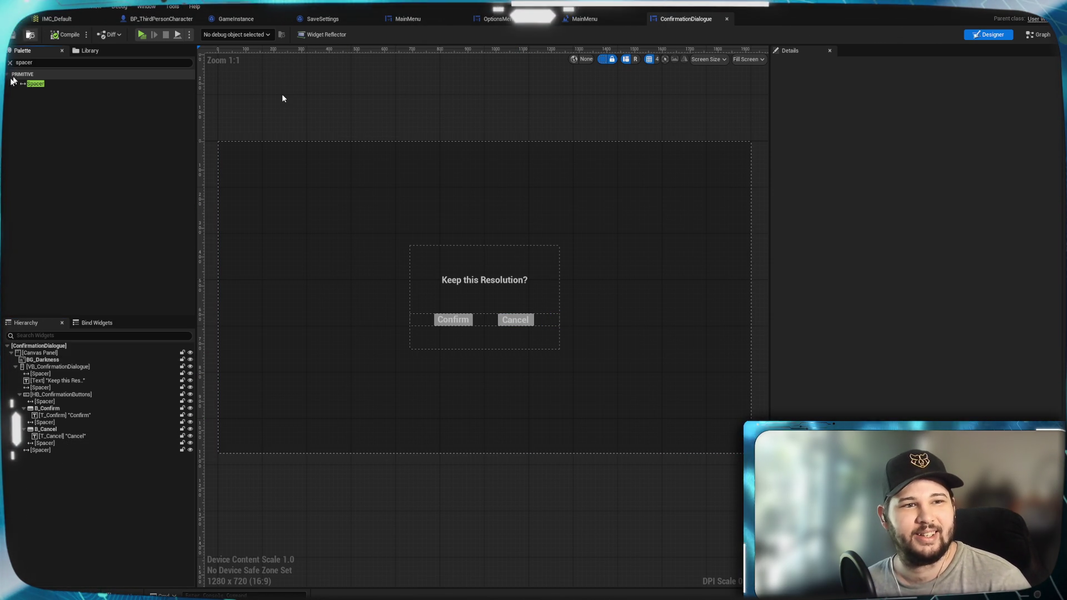
# Clear the Palette search, select the 'Keep this Resolution?' text block and open its Text binding options
pyautogui.click(10, 62)
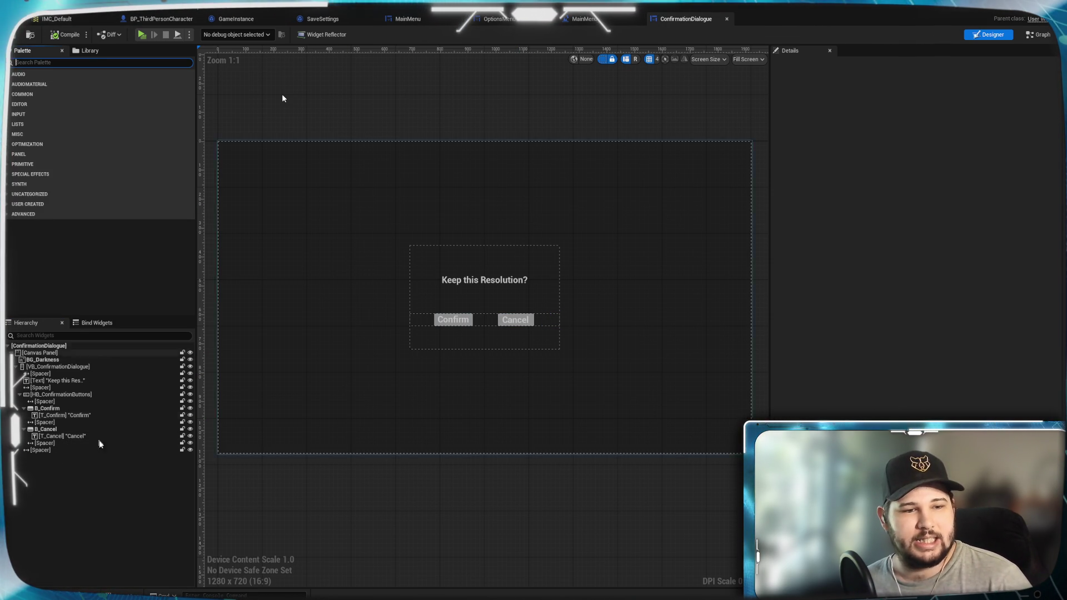
pyautogui.click(61, 409)
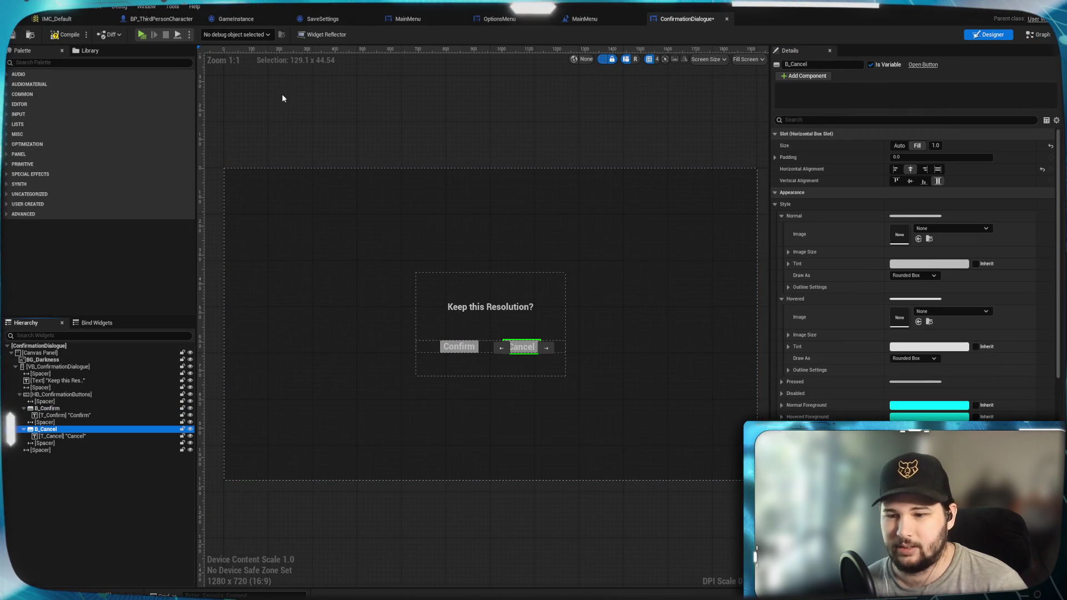
pyautogui.scroll(-10, 915, 278)
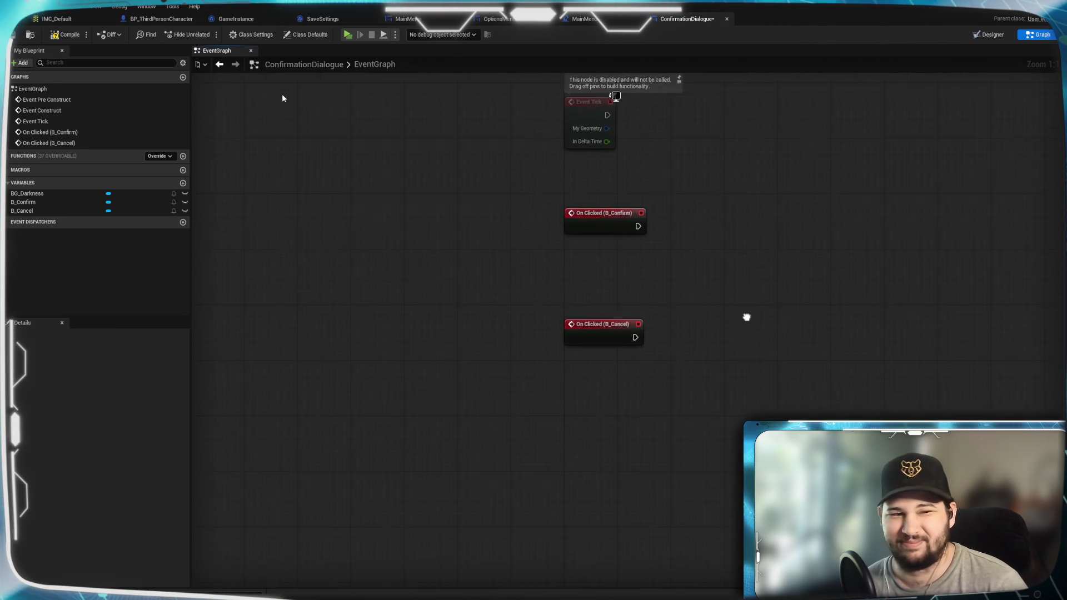
pyautogui.click(989, 34)
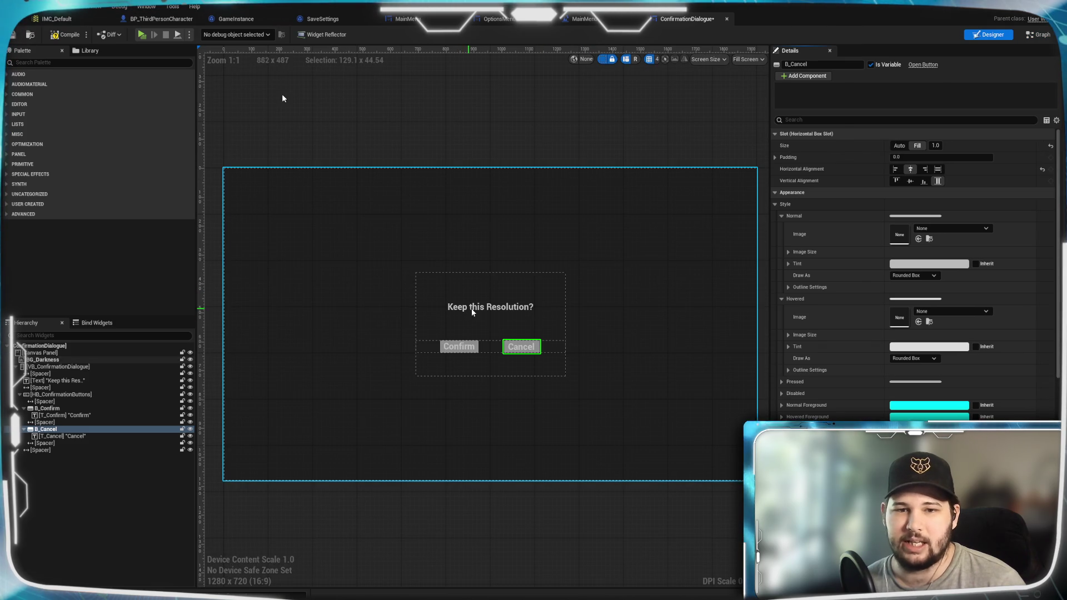
pyautogui.click(468, 308)
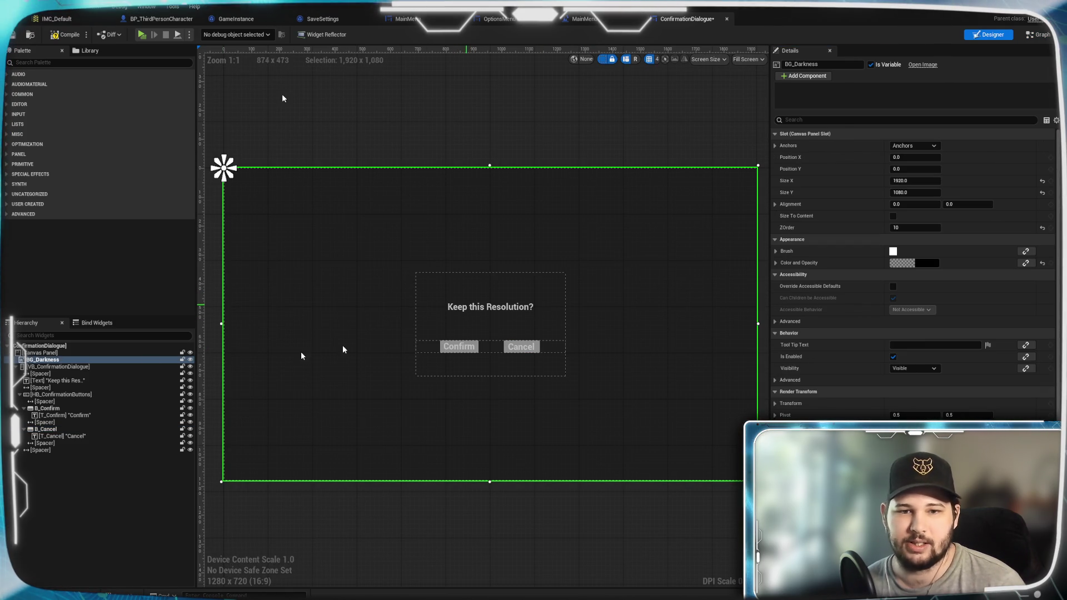
pyautogui.click(72, 381)
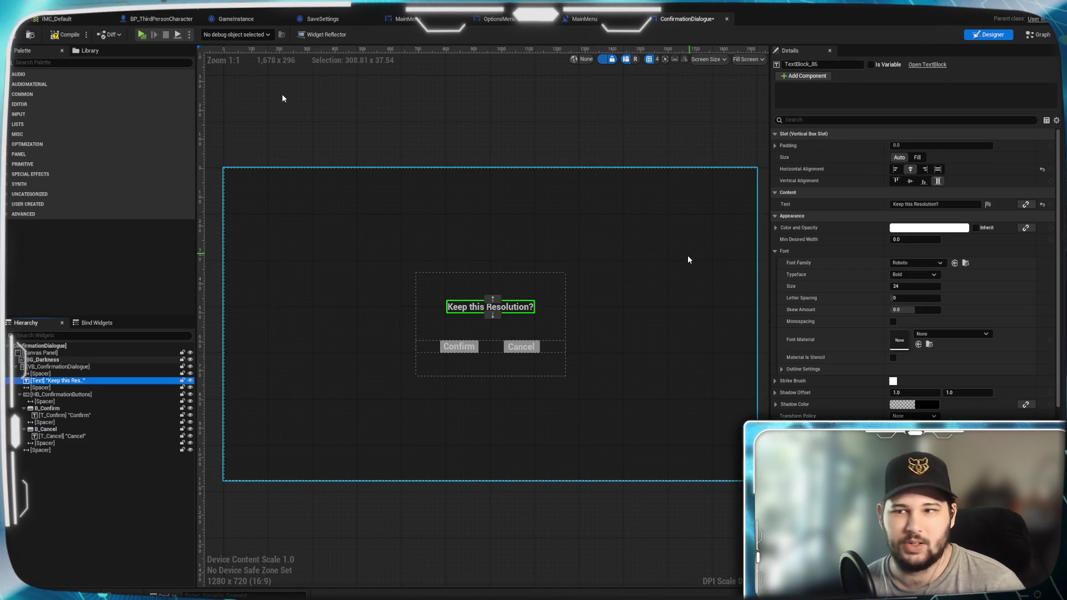
pyautogui.click(1024, 207)
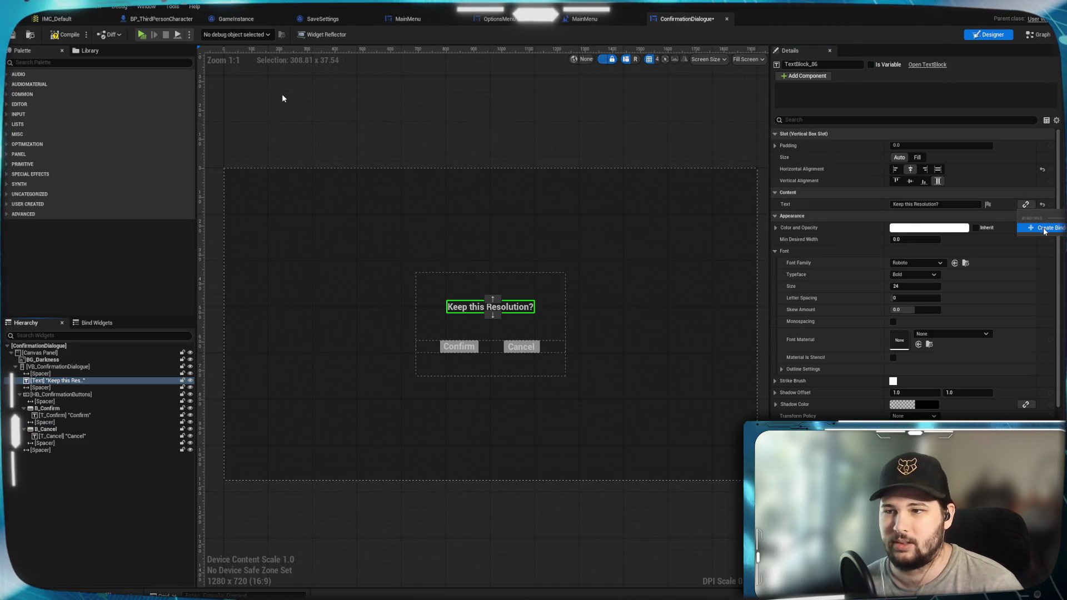
# Create a GetText binding for the prompt text and move its Return Node further right
pyautogui.press('Return')
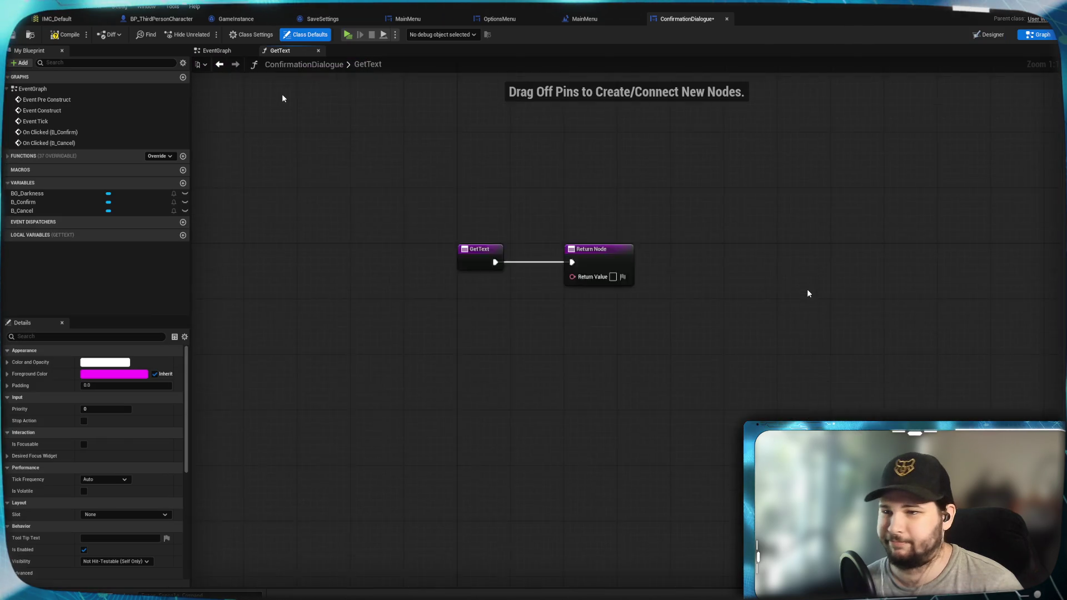
pyautogui.moveTo(570, 426)
pyautogui.mouseDown()
pyautogui.moveTo(572, 441)
pyautogui.moveTo(588, 343)
pyautogui.mouseUp()
pyautogui.moveTo(533, 253); pyautogui.dragTo(746, 253)
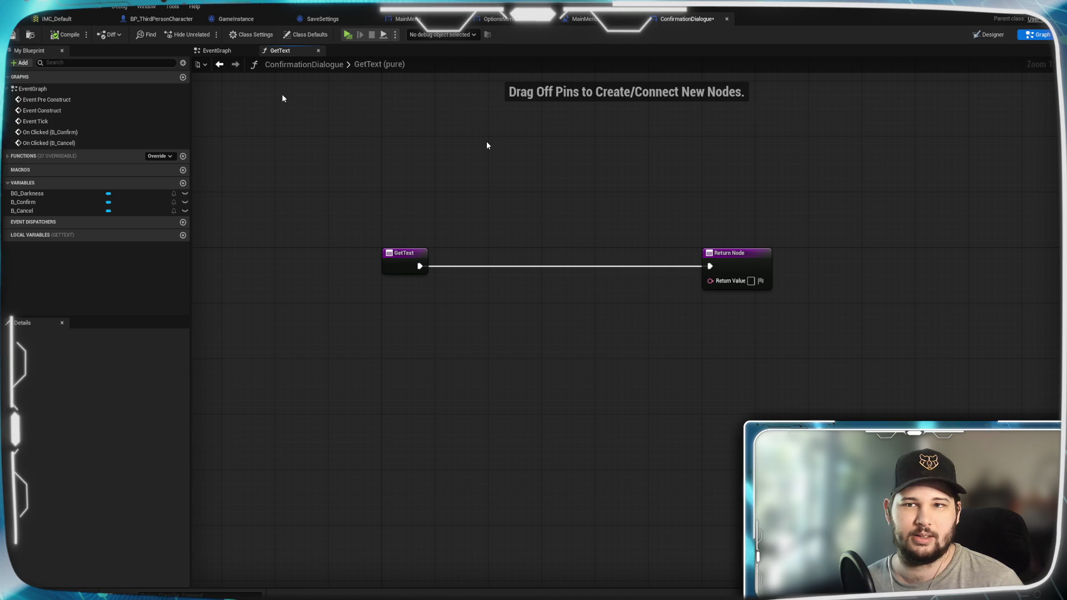
pyautogui.moveTo(453, 167)
pyautogui.mouseDown()
pyautogui.moveTo(481, 193)
pyautogui.moveTo(544, 111)
pyautogui.mouseUp()
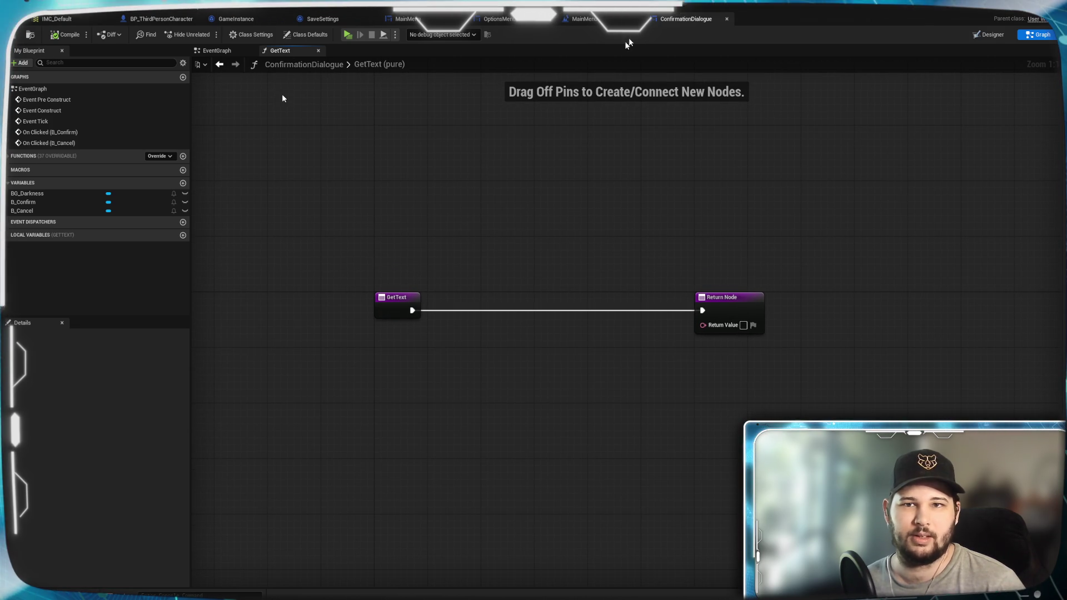
# Check the layout, reframe the GetText graph, then go to the MainMenu blueprint
pyautogui.click(993, 36)
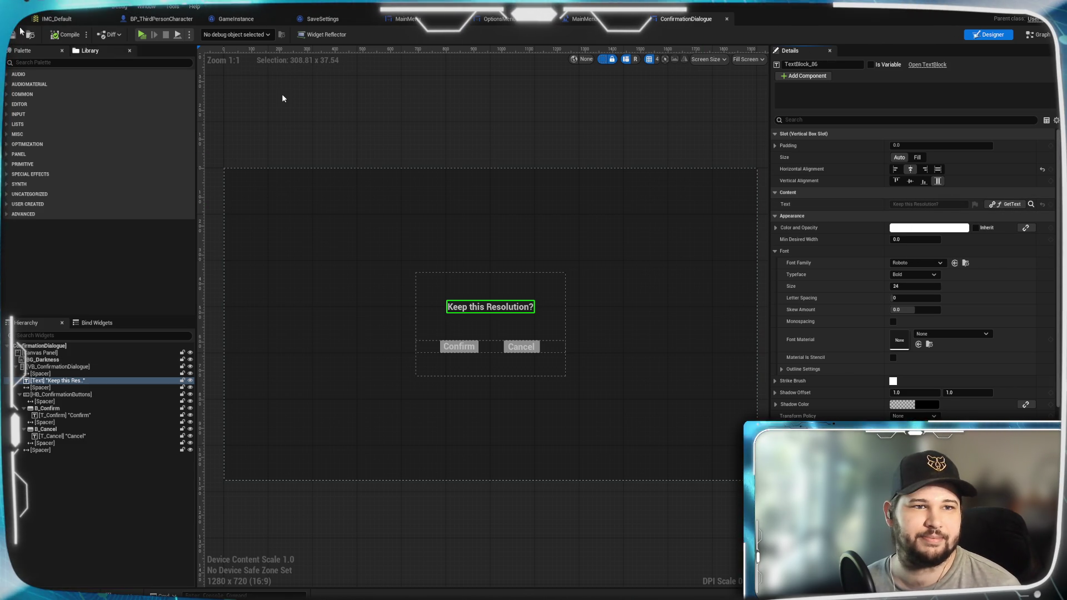
pyautogui.click(1048, 36)
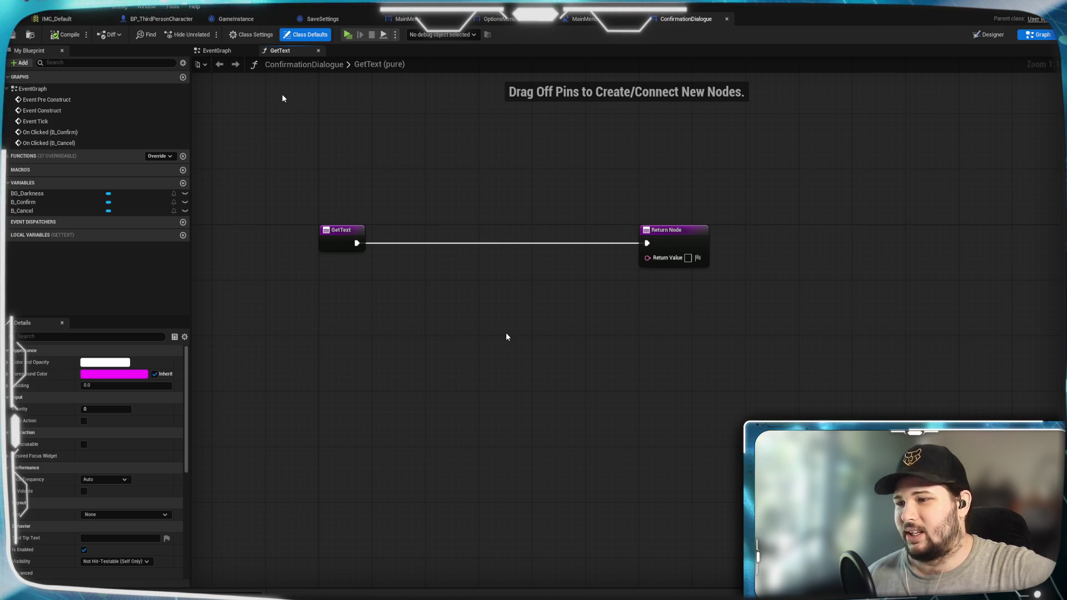
pyautogui.moveTo(505, 336)
pyautogui.mouseDown()
pyautogui.moveTo(553, 334)
pyautogui.moveTo(528, 322)
pyautogui.moveTo(552, 319)
pyautogui.mouseUp()
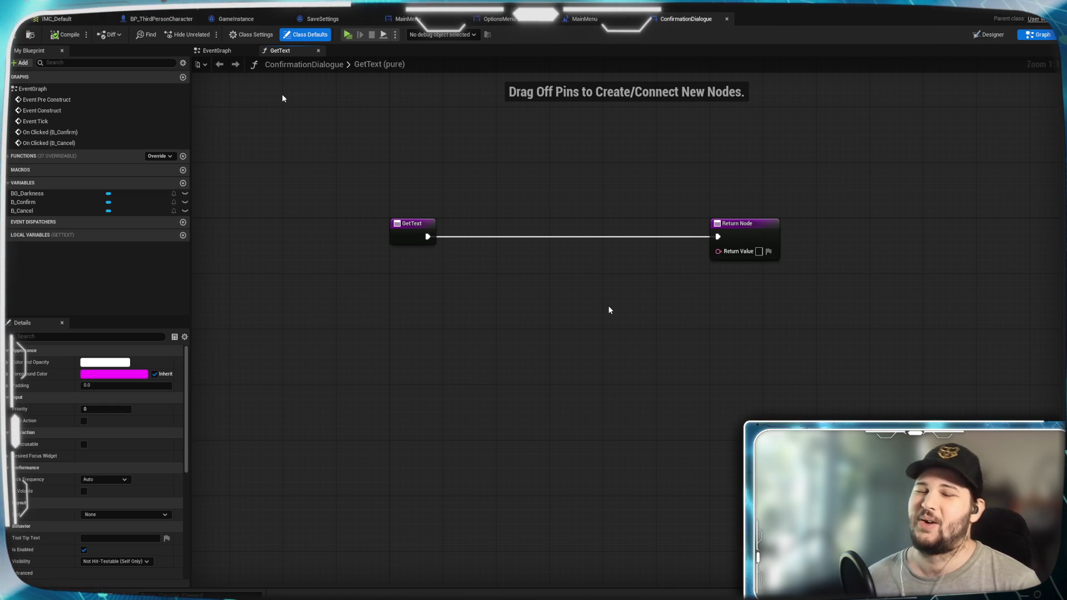
pyautogui.moveTo(590, 318)
pyautogui.mouseDown()
pyautogui.moveTo(569, 307)
pyautogui.moveTo(569, 322)
pyautogui.mouseUp()
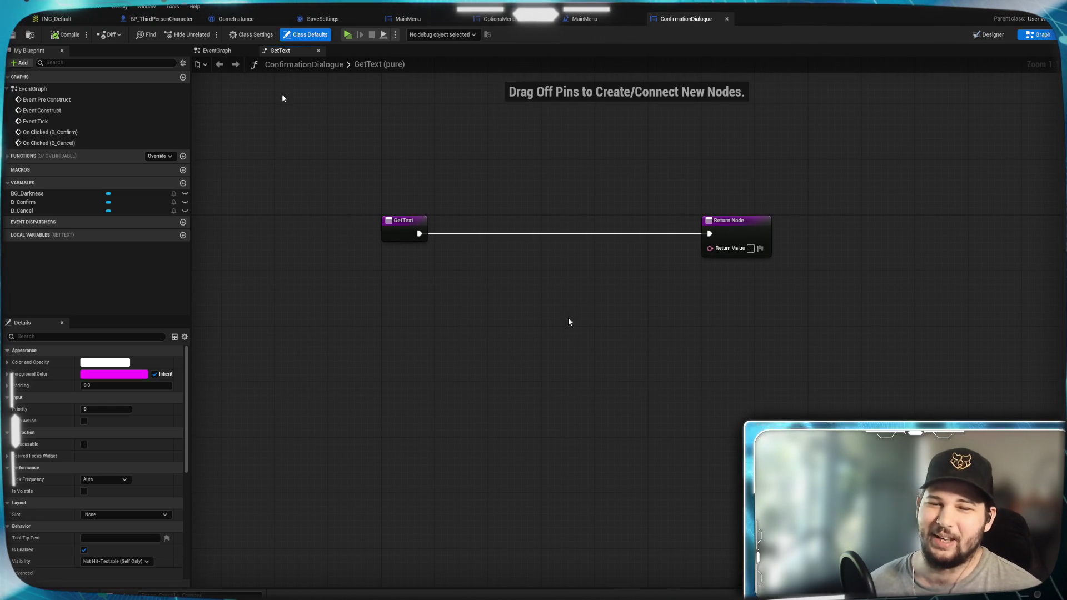
pyautogui.click(585, 20)
pyautogui.click(483, 19)
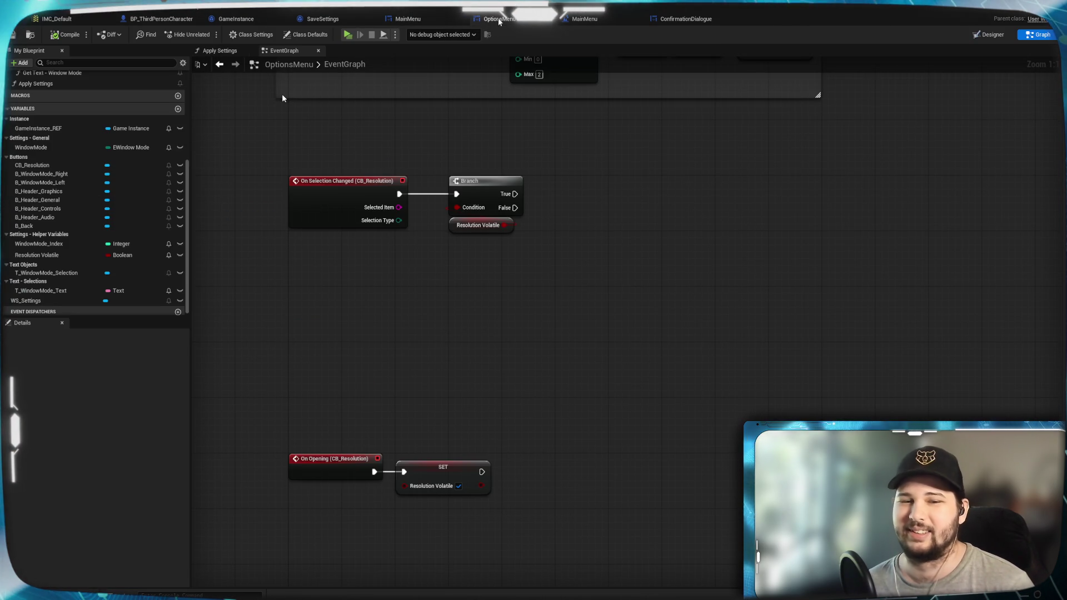
pyautogui.moveTo(563, 401)
pyautogui.mouseDown()
pyautogui.moveTo(590, 353)
pyautogui.moveTo(445, 364)
pyautogui.mouseUp()
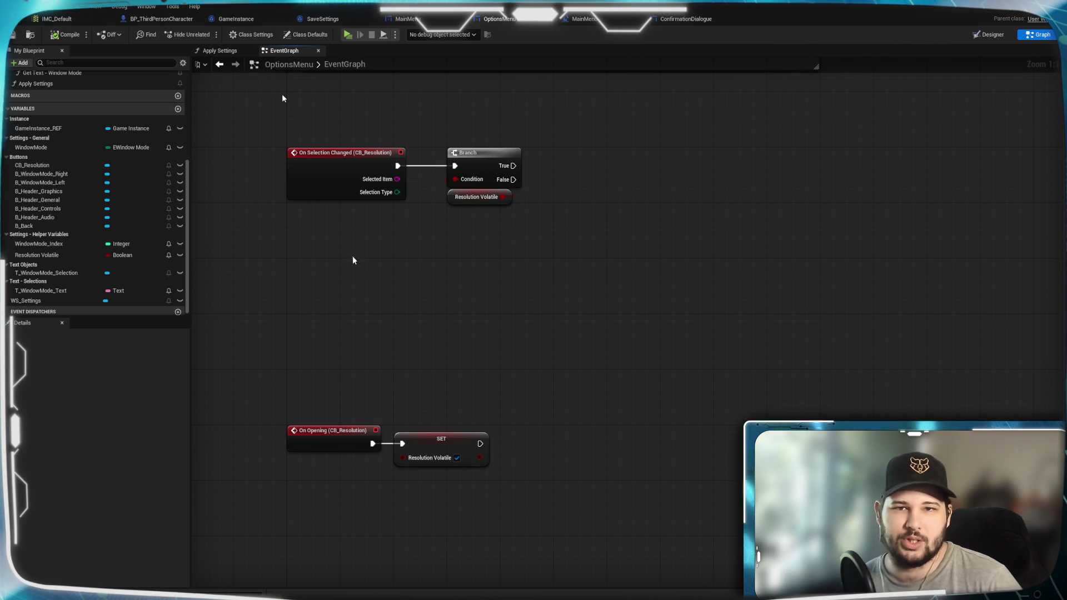
pyautogui.click(689, 20)
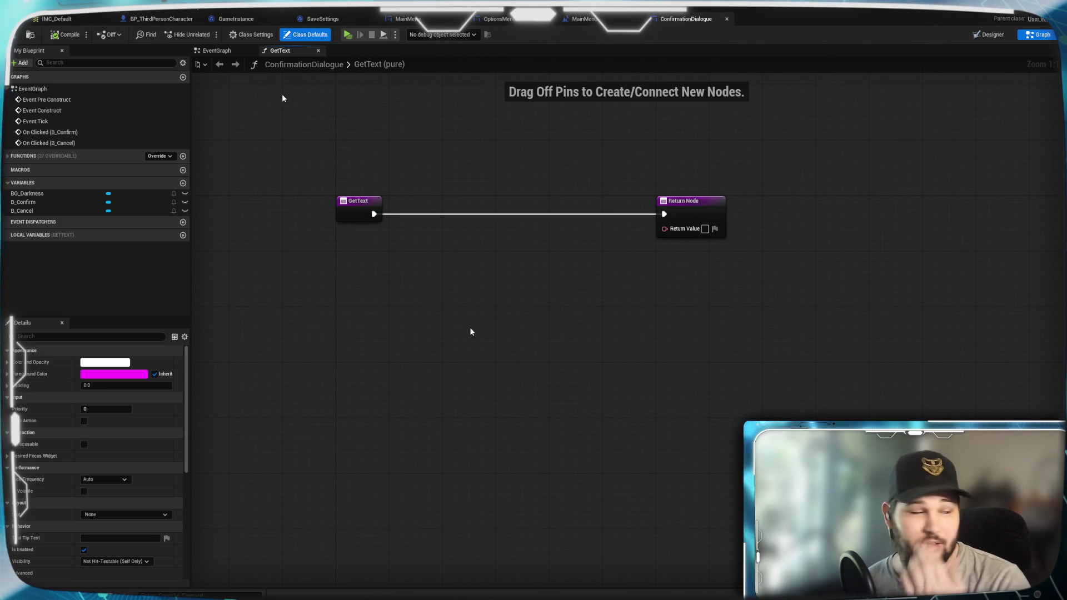
# Show the ConfirmationDialogue Designer with nothing selected and focus the Palette search field
pyautogui.moveTo(478, 330)
pyautogui.mouseDown()
pyautogui.moveTo(490, 321)
pyautogui.moveTo(460, 352)
pyautogui.moveTo(501, 352)
pyautogui.moveTo(829, 216)
pyautogui.moveTo(815, 227)
pyautogui.mouseUp()
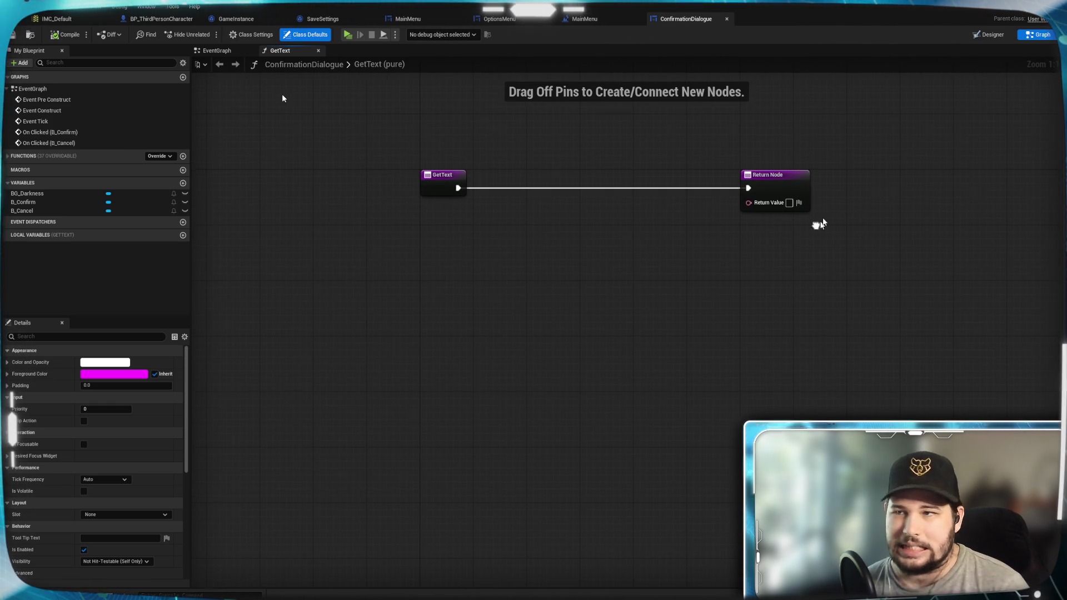
pyautogui.click(993, 34)
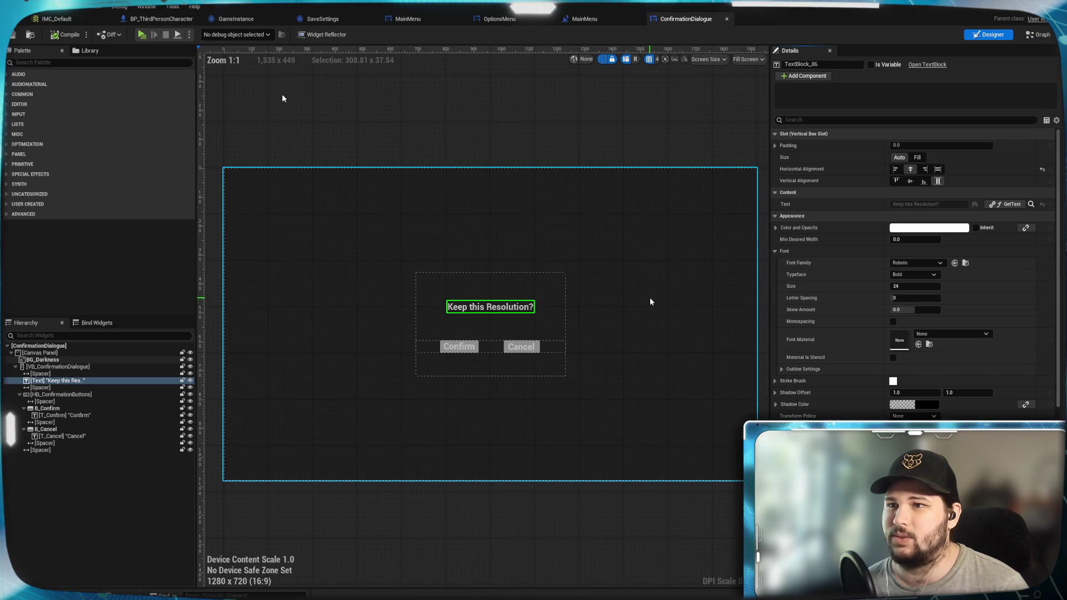
pyautogui.click(529, 276)
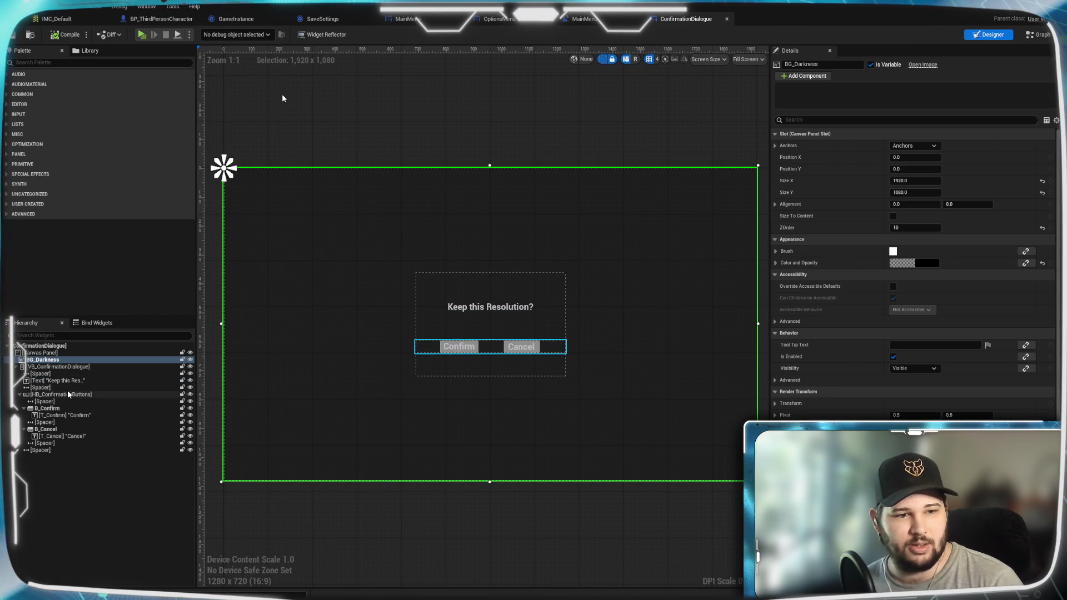
pyautogui.click(86, 572)
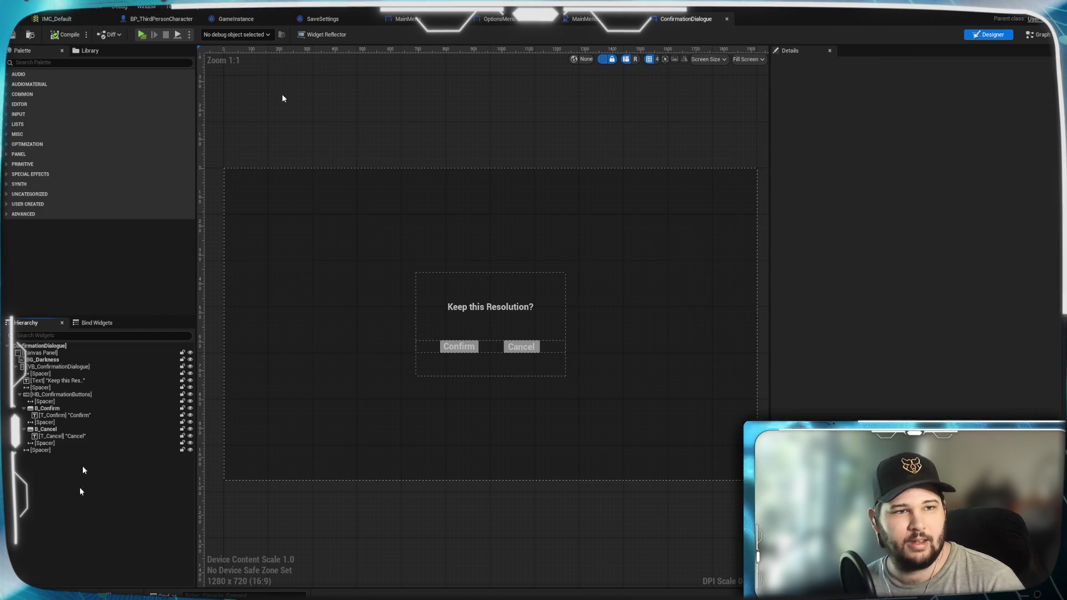
pyautogui.click(45, 62)
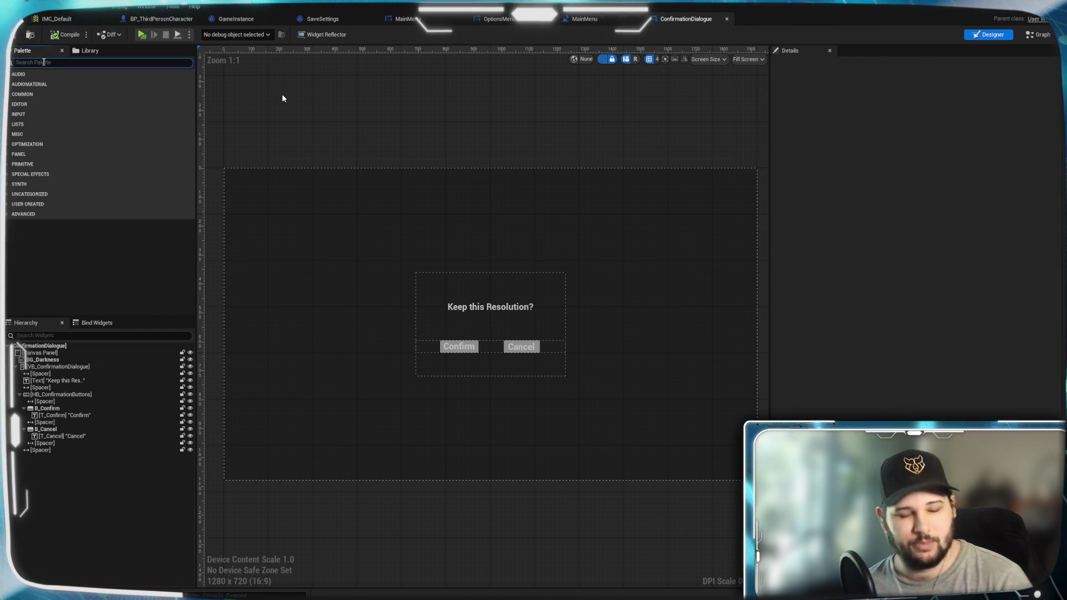
# Add an Image widget, Image_239, from the Palette into the canvas hierarchy
pyautogui.write('Image')
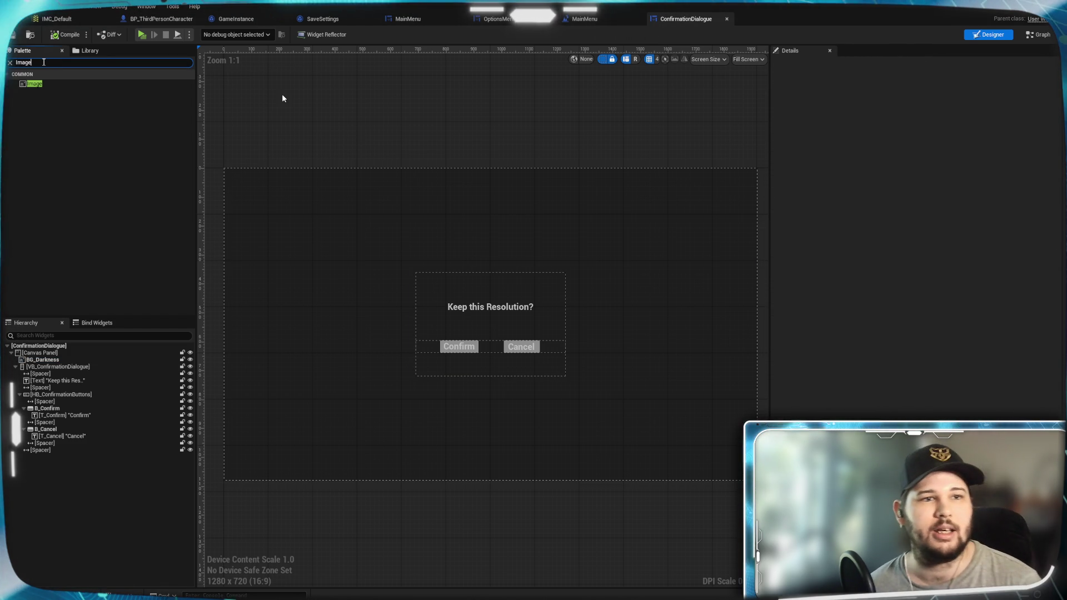
pyautogui.moveTo(49, 81)
pyautogui.mouseDown()
pyautogui.moveTo(114, 399)
pyautogui.moveTo(96, 359)
pyautogui.moveTo(74, 365)
pyautogui.mouseUp()
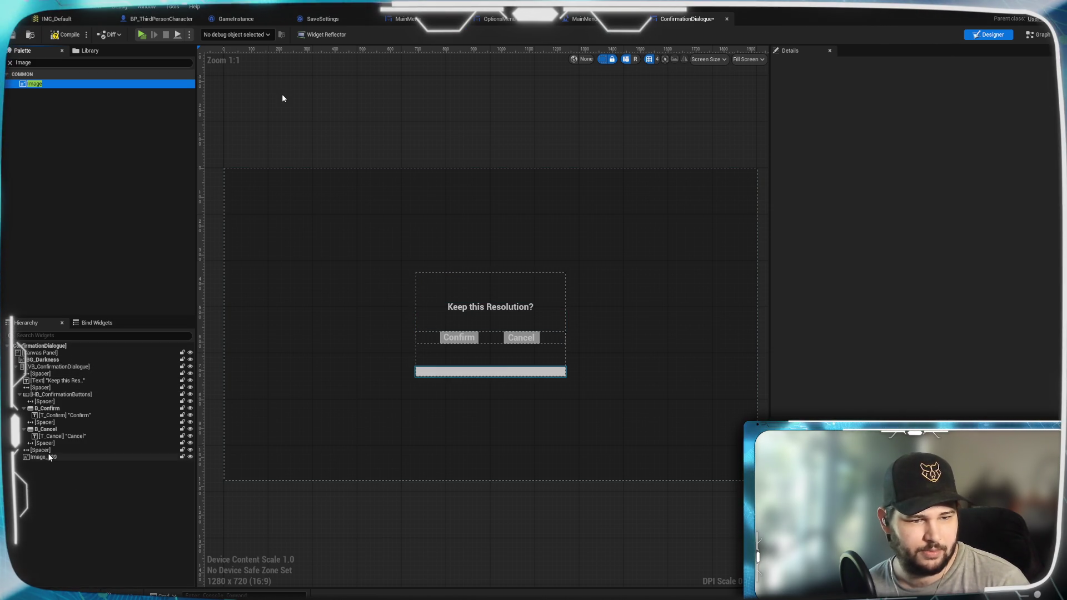
pyautogui.moveTo(48, 457); pyautogui.dragTo(42, 354)
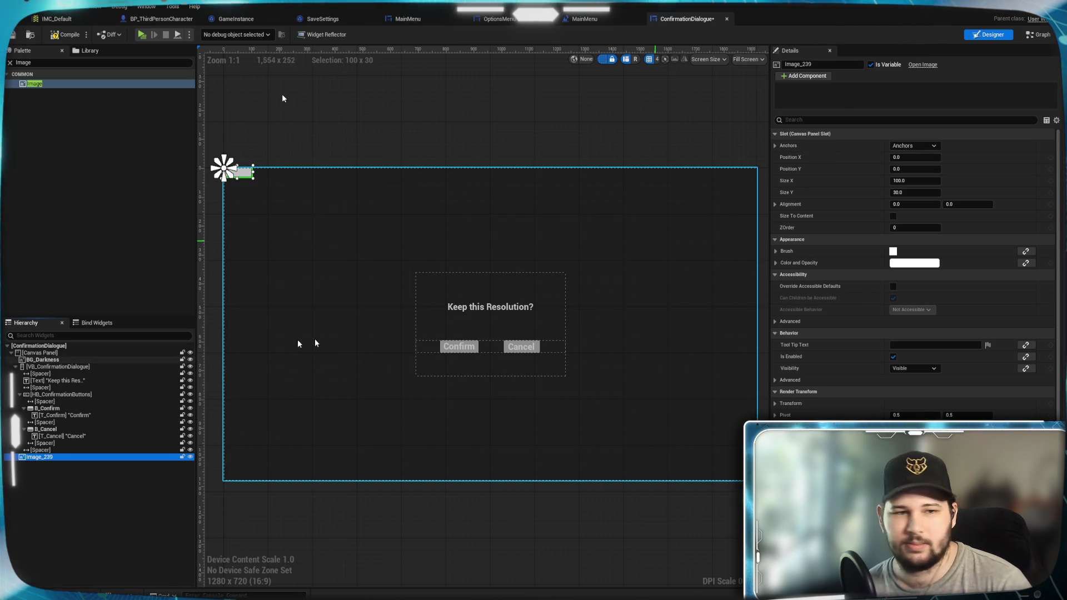
pyautogui.click(82, 366)
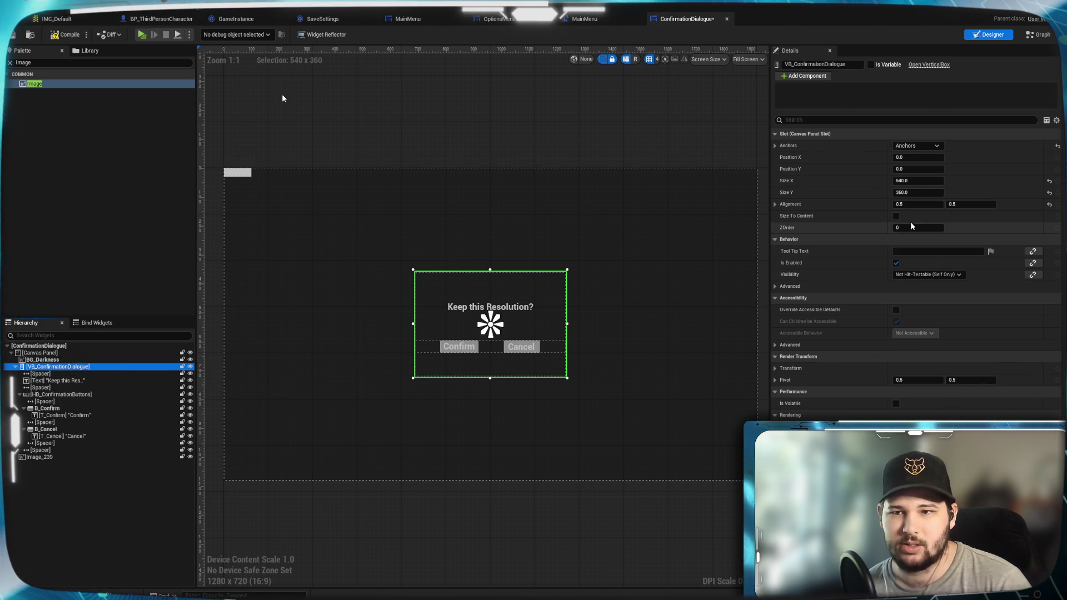
# Give Image_239 ZOrder 12 and anchor it at the canvas centre
pyautogui.moveTo(907, 224); pyautogui.dragTo(908, 225)
pyautogui.click(38, 457)
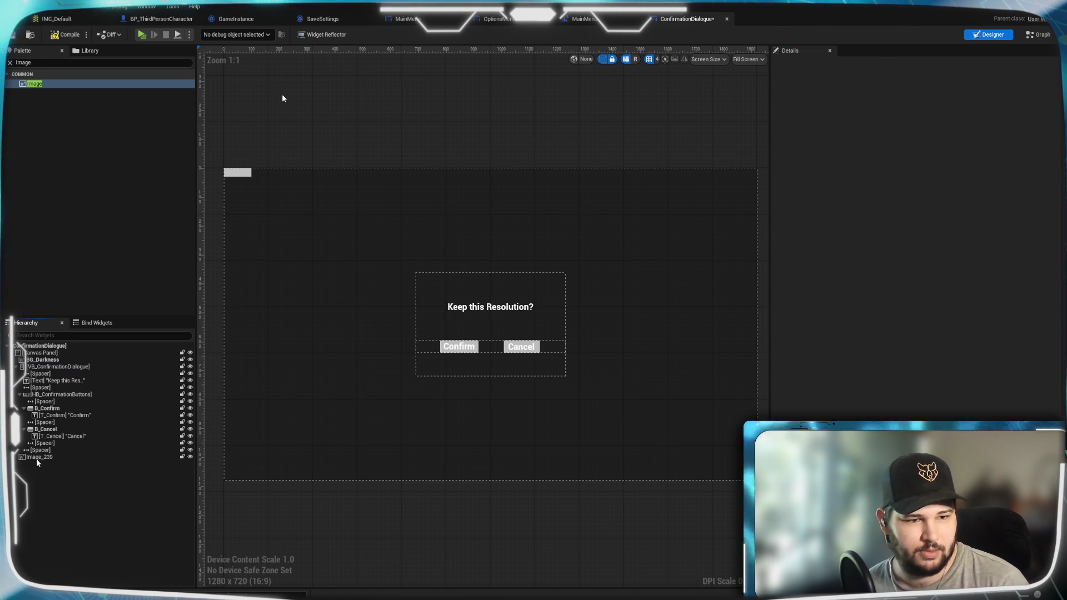
pyautogui.click(911, 229)
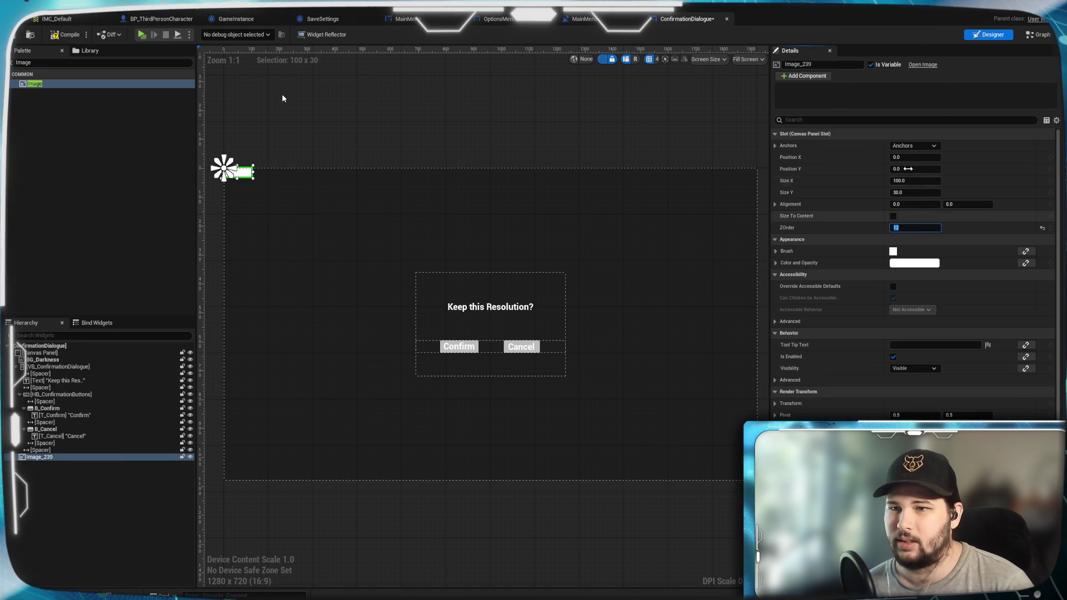
pyautogui.click(914, 146)
pyautogui.click(941, 198)
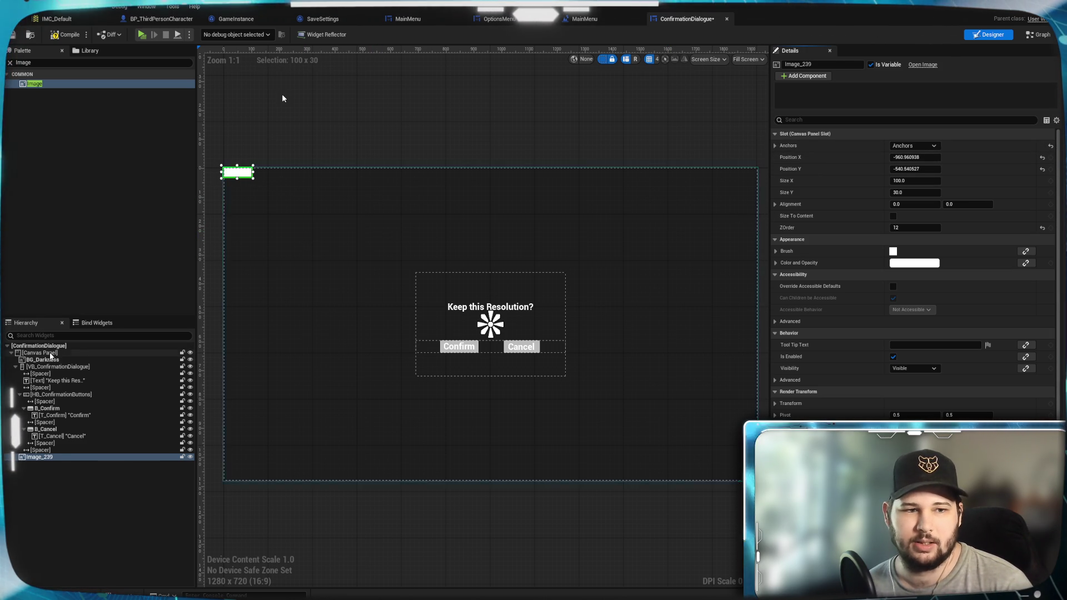
pyautogui.click(84, 360)
# Anchor BG_Darkness at the canvas centre with alignment 0.5, 0.5
pyautogui.click(931, 146)
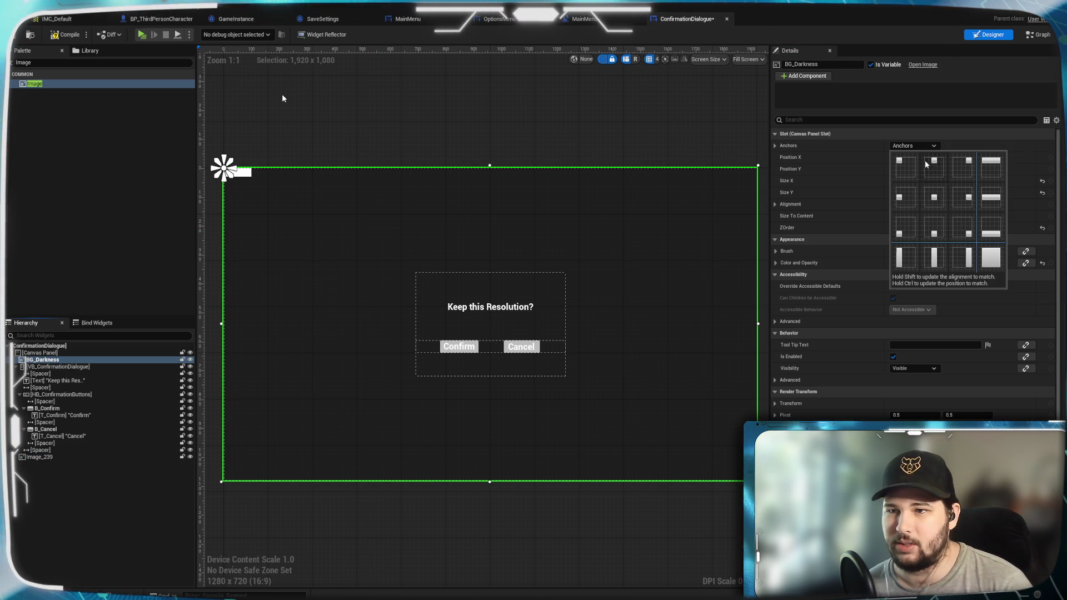
pyautogui.click(929, 196)
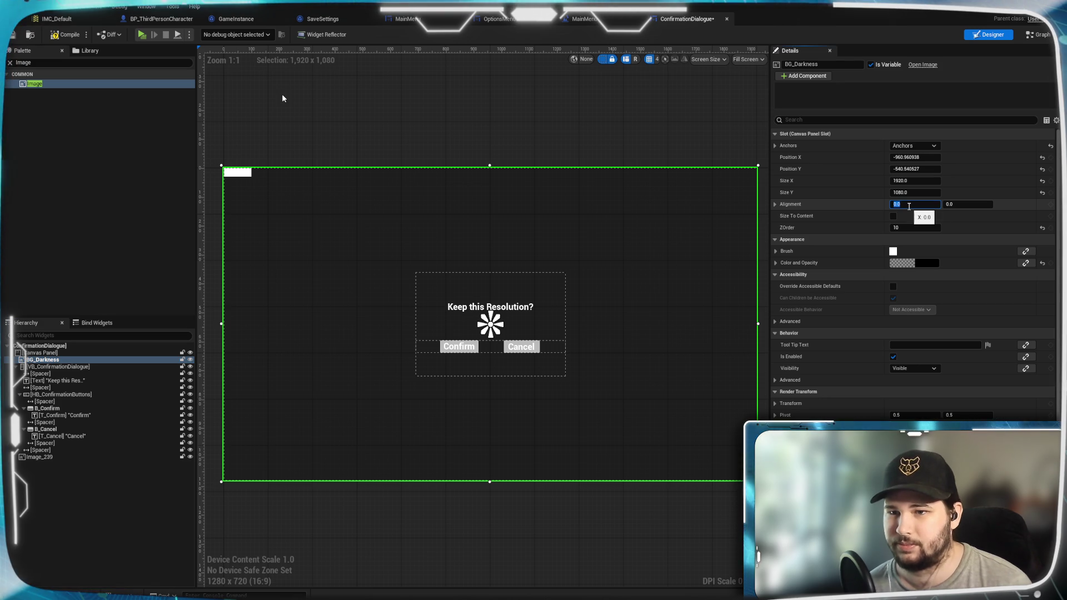
pyautogui.press('Return')
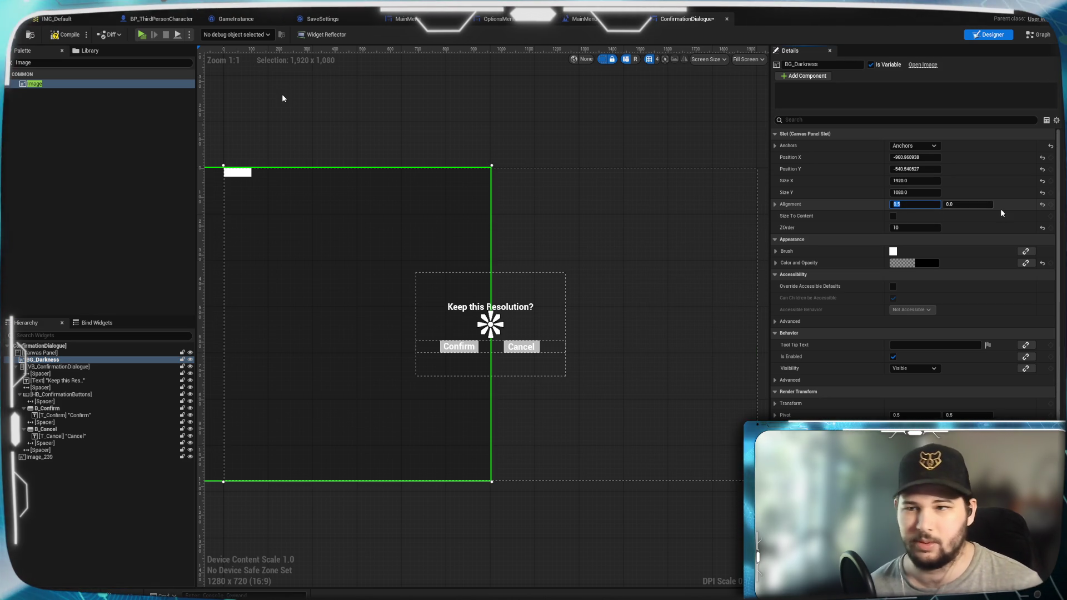
pyautogui.write('.5')
pyautogui.press('Return')
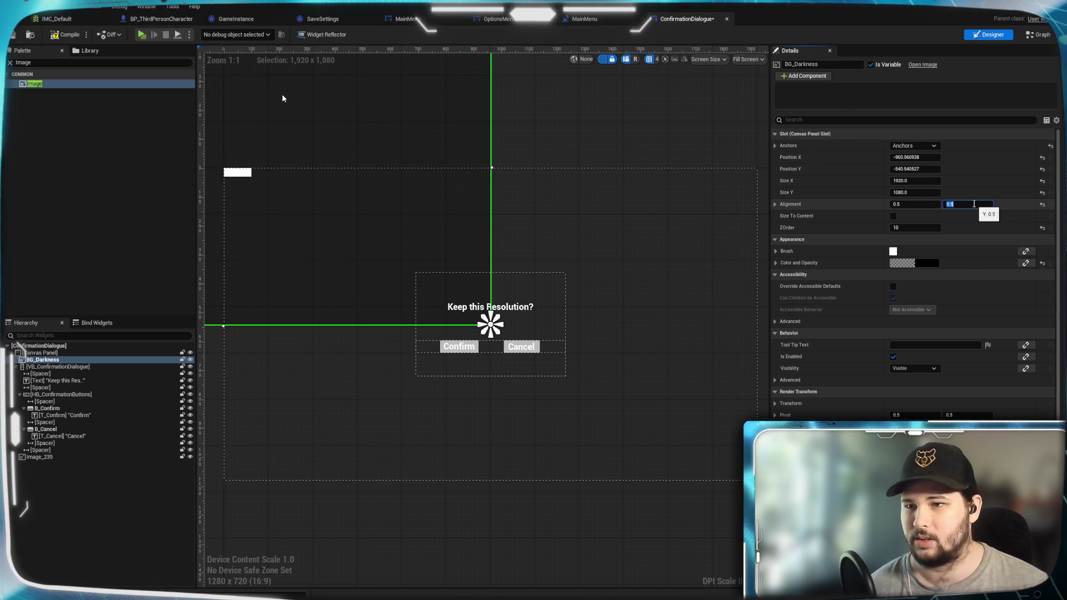
# Set BG_Darkness position X and Y both to 0 so it fills the canvas
pyautogui.click(916, 158)
pyautogui.write('0')
pyautogui.press('Return')
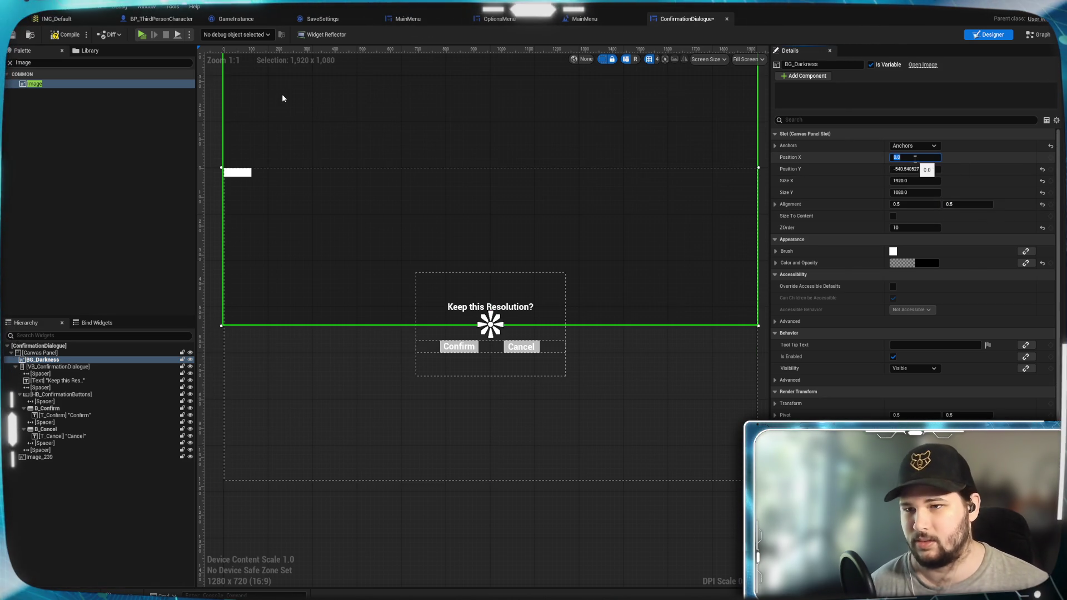
pyautogui.click(908, 169)
pyautogui.write('0')
pyautogui.press('Return')
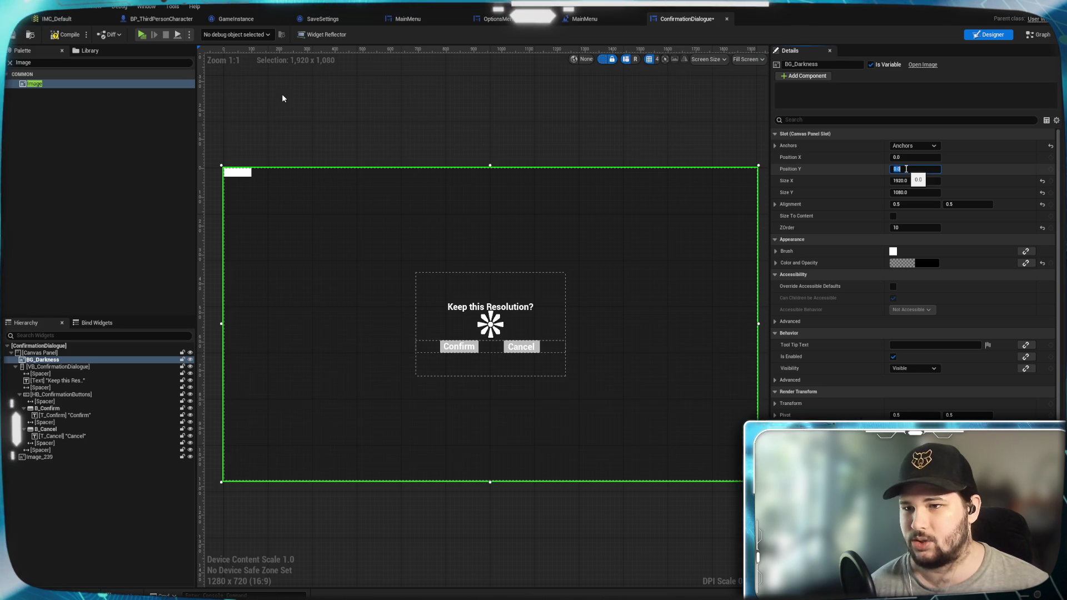
pyautogui.click(61, 457)
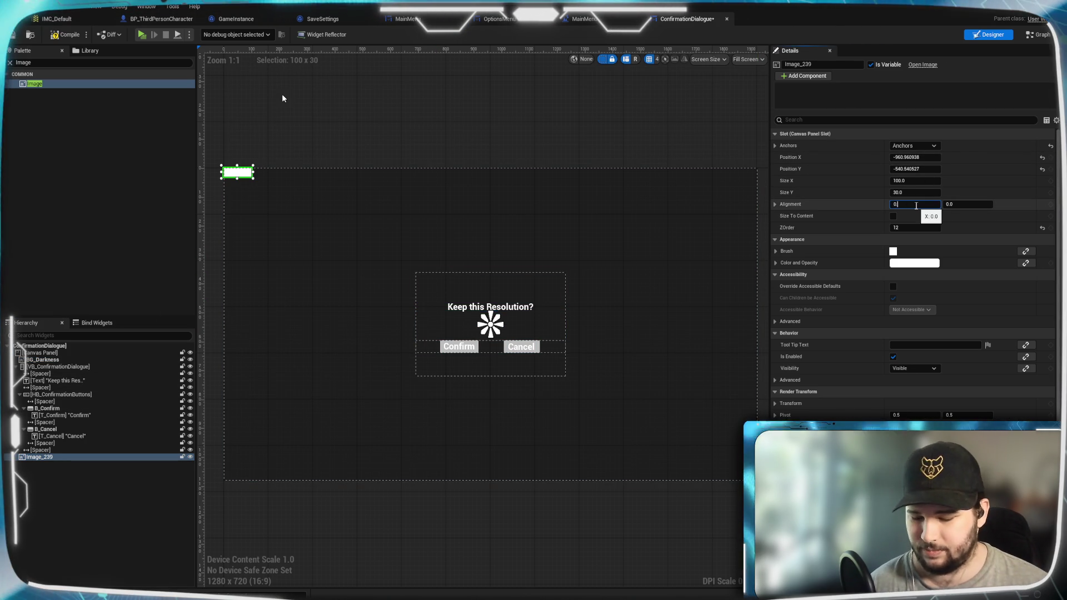
# Give Image_239 alignment 0.5/0.5, position 0/0 and size 540 x 360
pyautogui.click(974, 203)
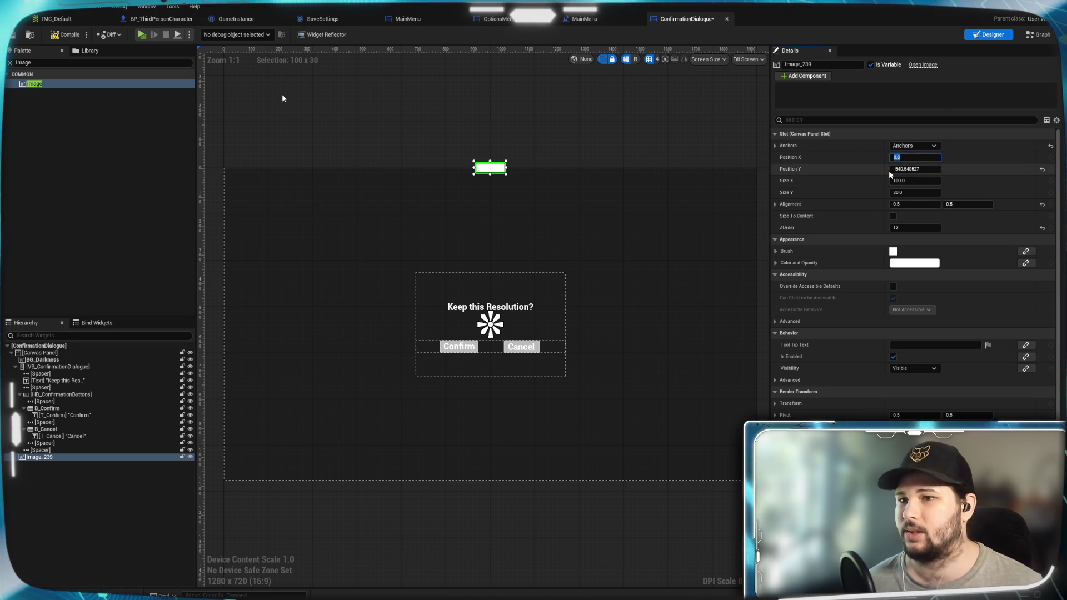
pyautogui.click(916, 168)
pyautogui.write('0')
pyautogui.click(920, 180)
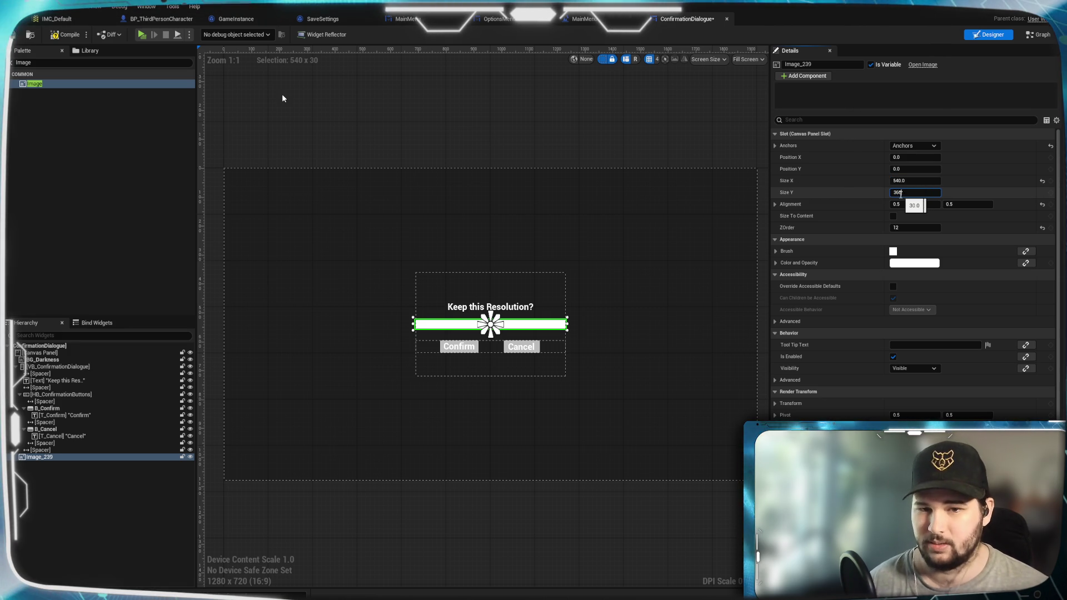
pyautogui.press('Return')
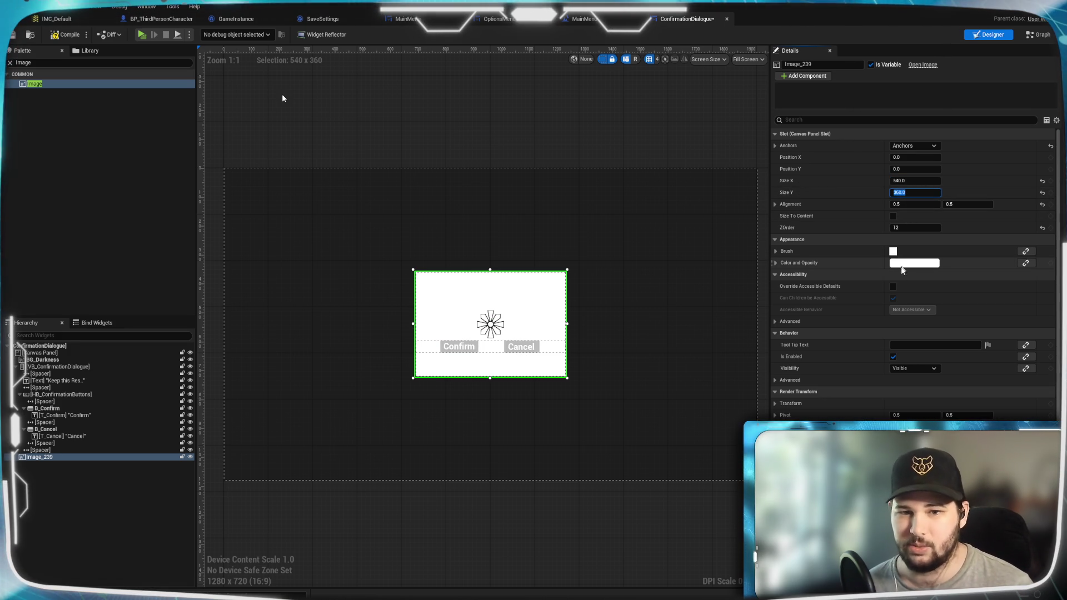
pyautogui.click(905, 266)
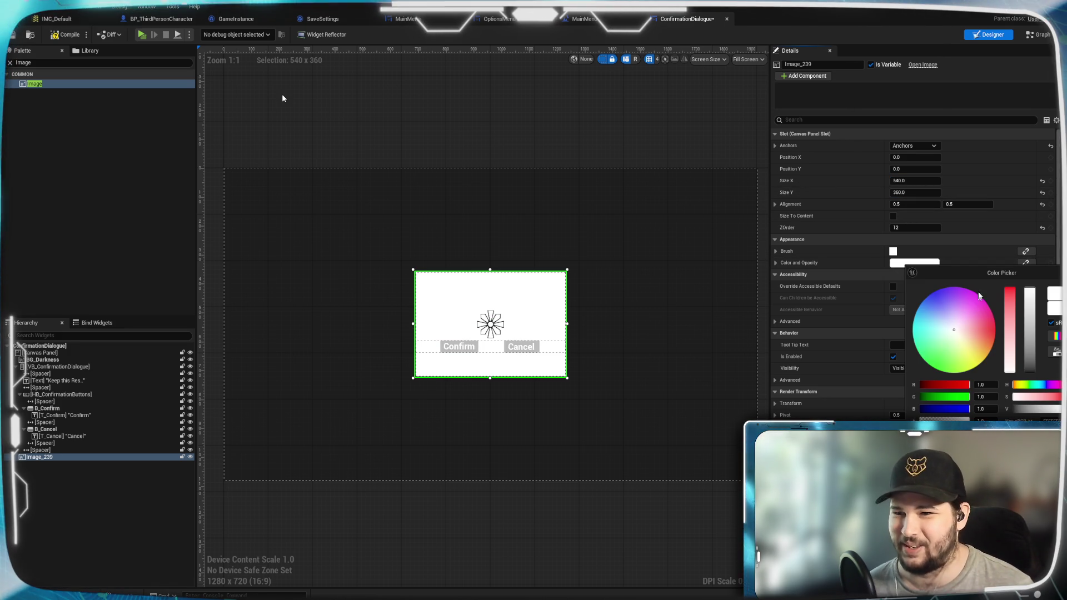
# Tint Image_239 a saturated dark navy blue in the Color Picker
pyautogui.moveTo(957, 323)
pyautogui.mouseDown()
pyautogui.moveTo(919, 323)
pyautogui.moveTo(920, 312)
pyautogui.mouseUp()
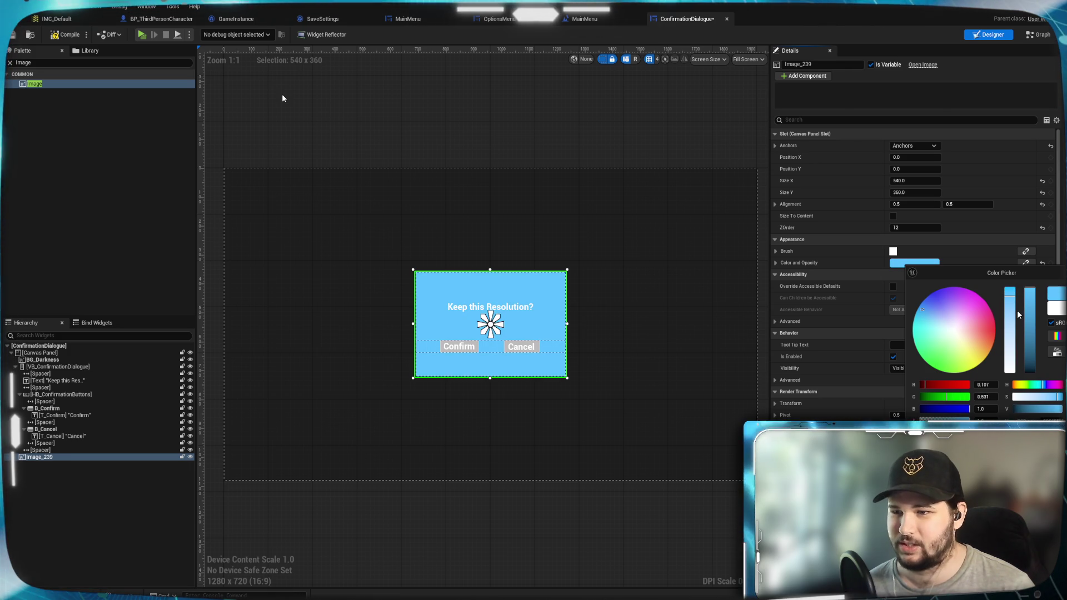
pyautogui.moveTo(1034, 319); pyautogui.dragTo(1024, 364)
pyautogui.moveTo(924, 305); pyautogui.dragTo(927, 299)
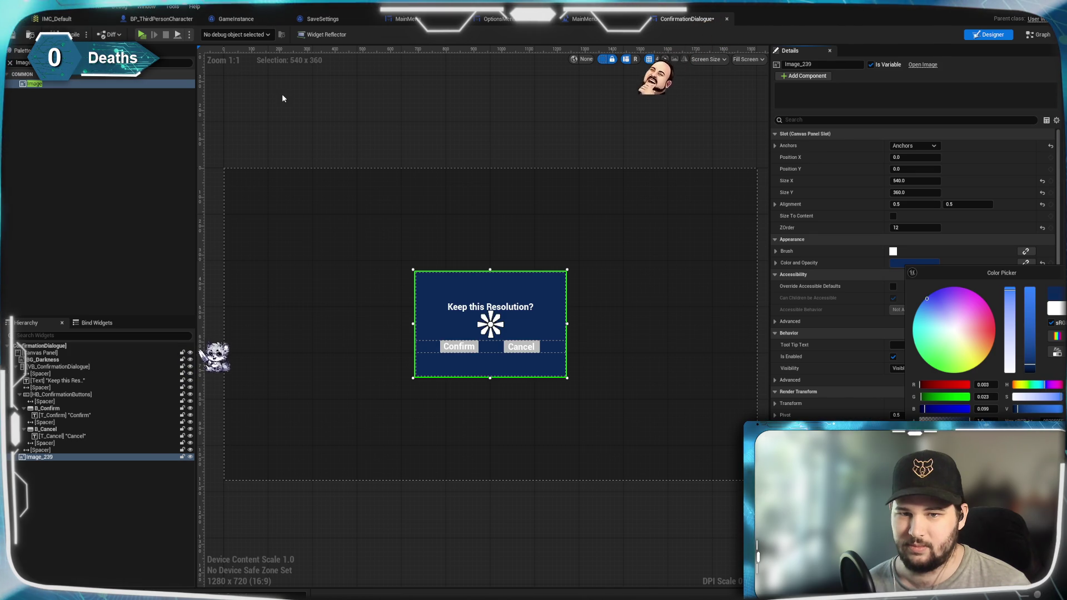
pyautogui.click(836, 342)
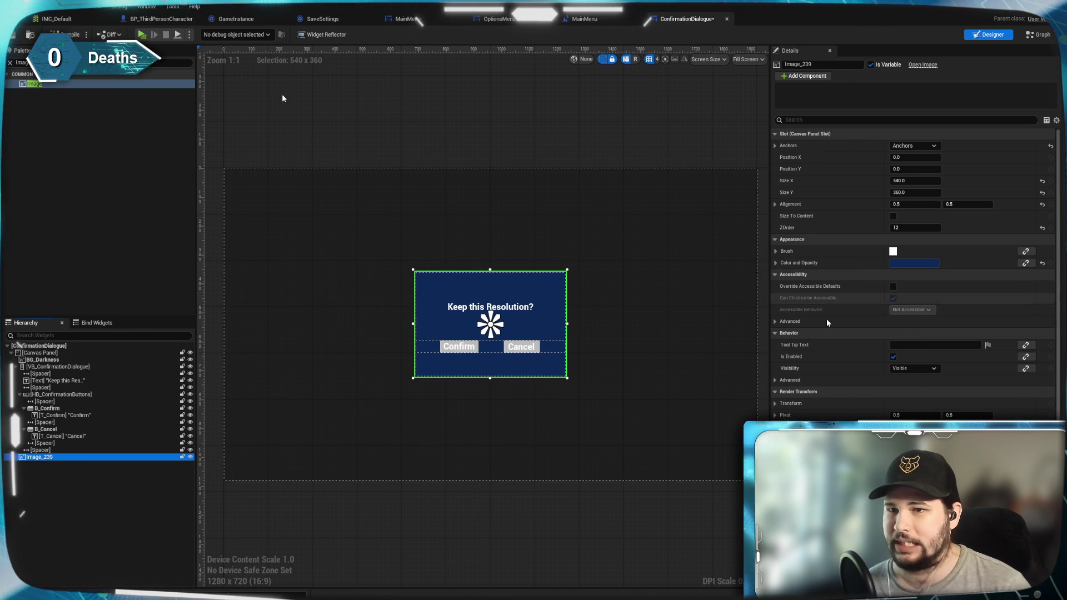
# Review the tint and behaviour settings, then save the ConfirmationDialogue widget
pyautogui.click(777, 263)
pyautogui.click(777, 262)
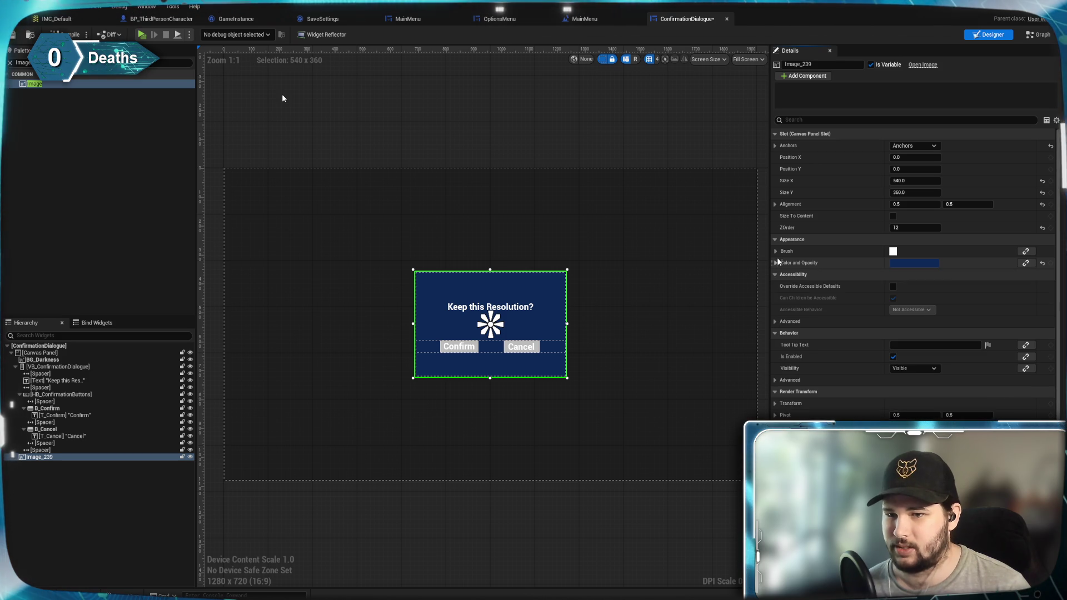
pyautogui.scroll(-2, 841, 346)
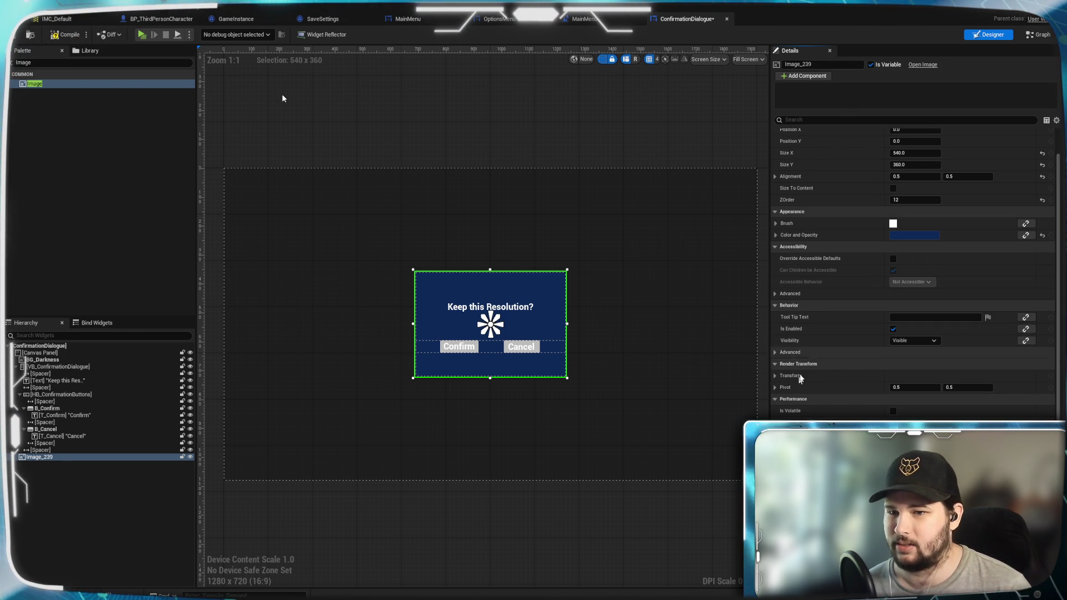
pyautogui.click(777, 352)
pyautogui.click(777, 353)
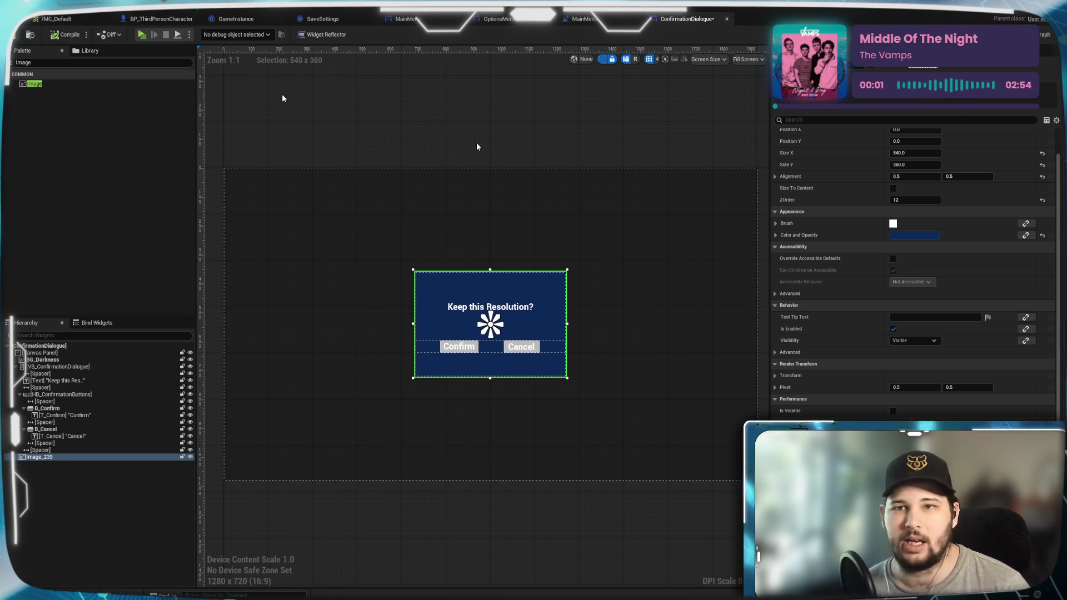
pyautogui.hotkey('ctrl', 's')
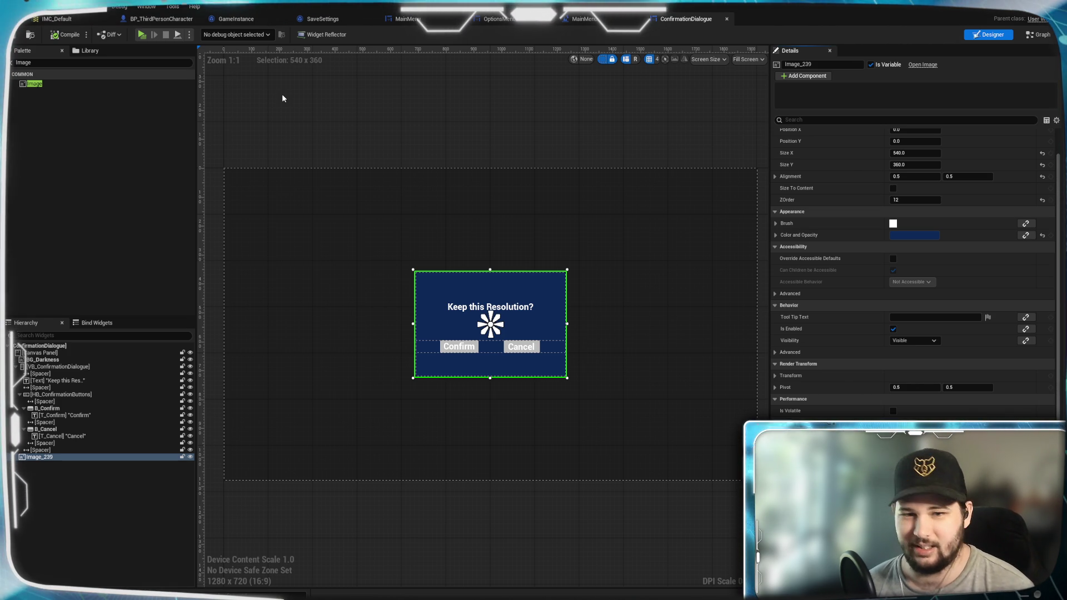
# Deselect Image_239, pan the design canvas, and switch to the GetText function graph
pyautogui.click(537, 152)
pyautogui.moveTo(537, 151); pyautogui.dragTo(535, 133)
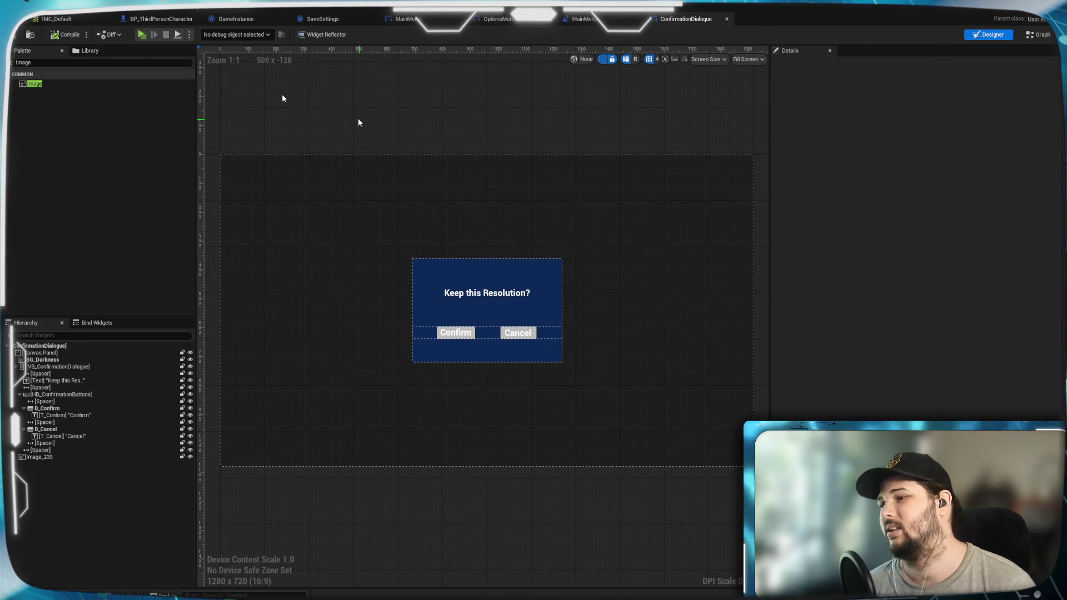
pyautogui.moveTo(364, 114); pyautogui.dragTo(377, 115)
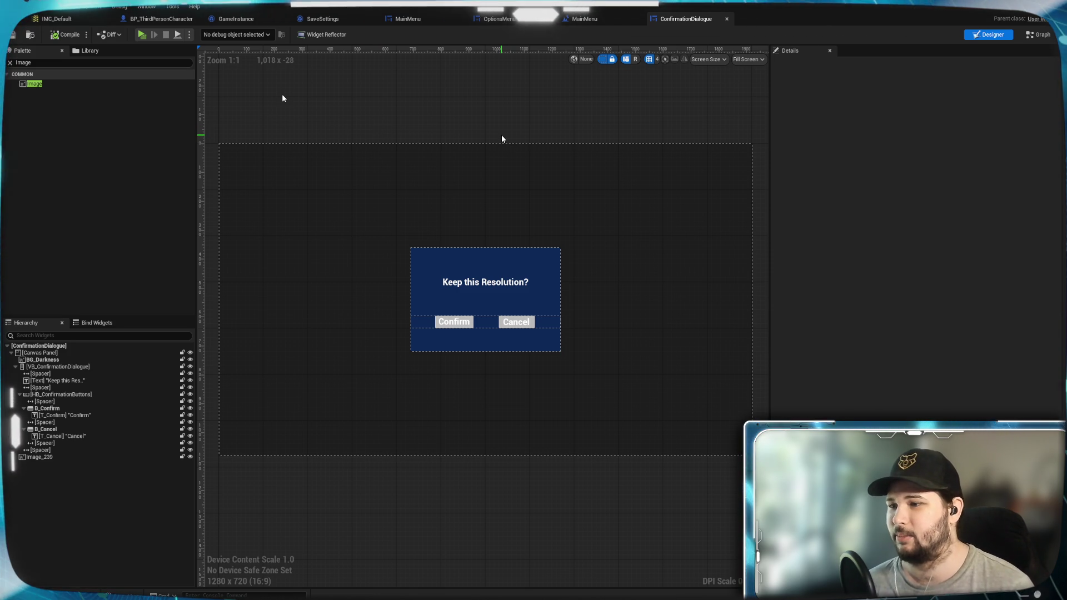
pyautogui.moveTo(476, 139); pyautogui.dragTo(472, 121)
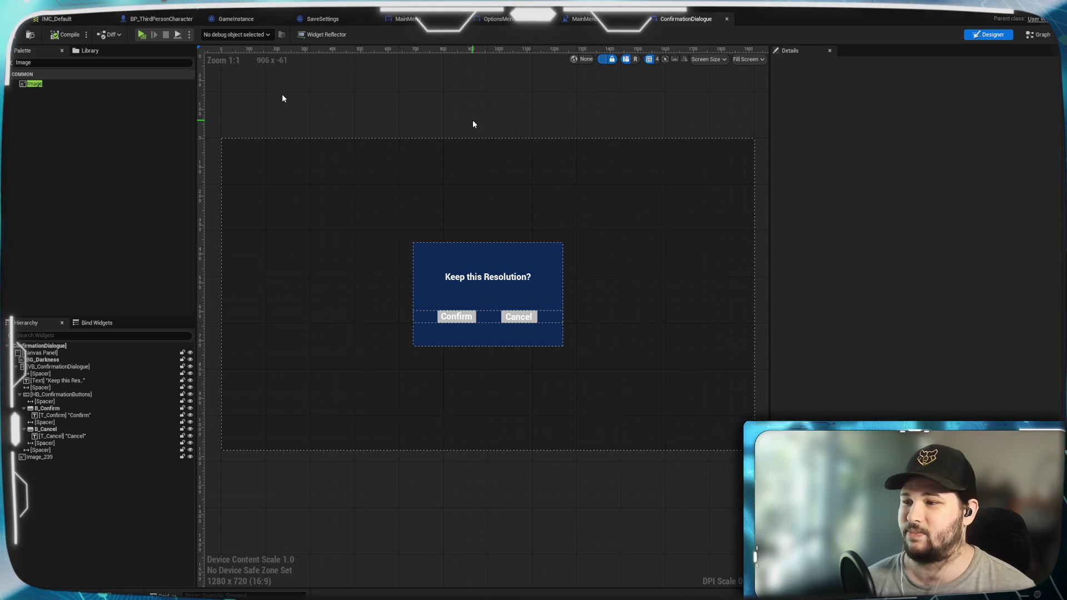
pyautogui.moveTo(473, 120); pyautogui.dragTo(466, 120)
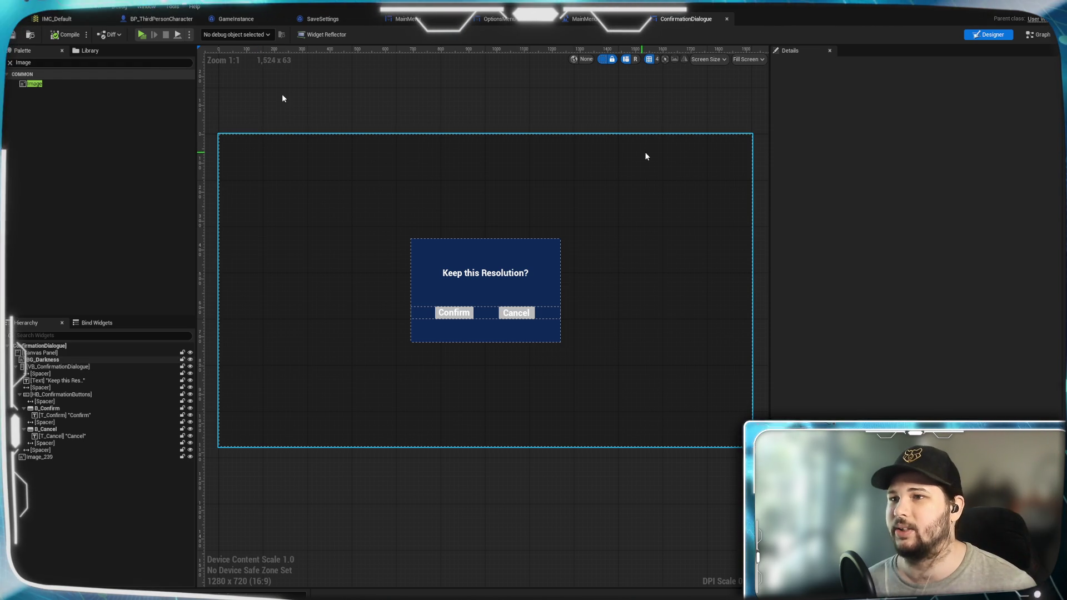
pyautogui.click(1036, 36)
# Look over the EventGraph's On Clicked events for Confirm and Cancel
pyautogui.moveTo(615, 315)
pyautogui.mouseDown()
pyautogui.moveTo(574, 328)
pyautogui.moveTo(565, 348)
pyautogui.moveTo(563, 331)
pyautogui.mouseUp()
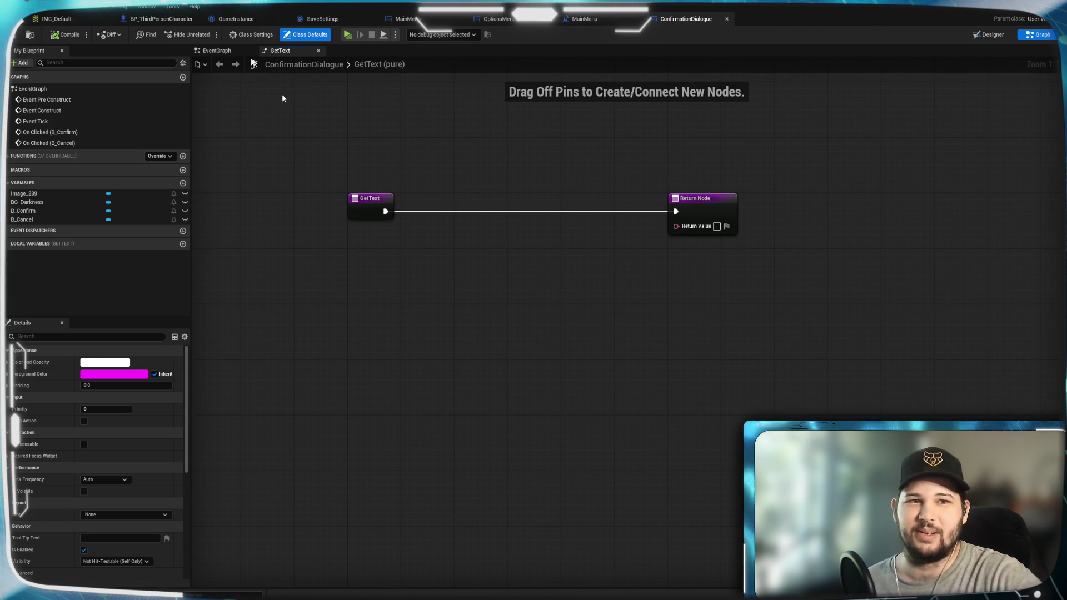
pyautogui.click(216, 50)
pyautogui.moveTo(634, 358); pyautogui.dragTo(589, 341)
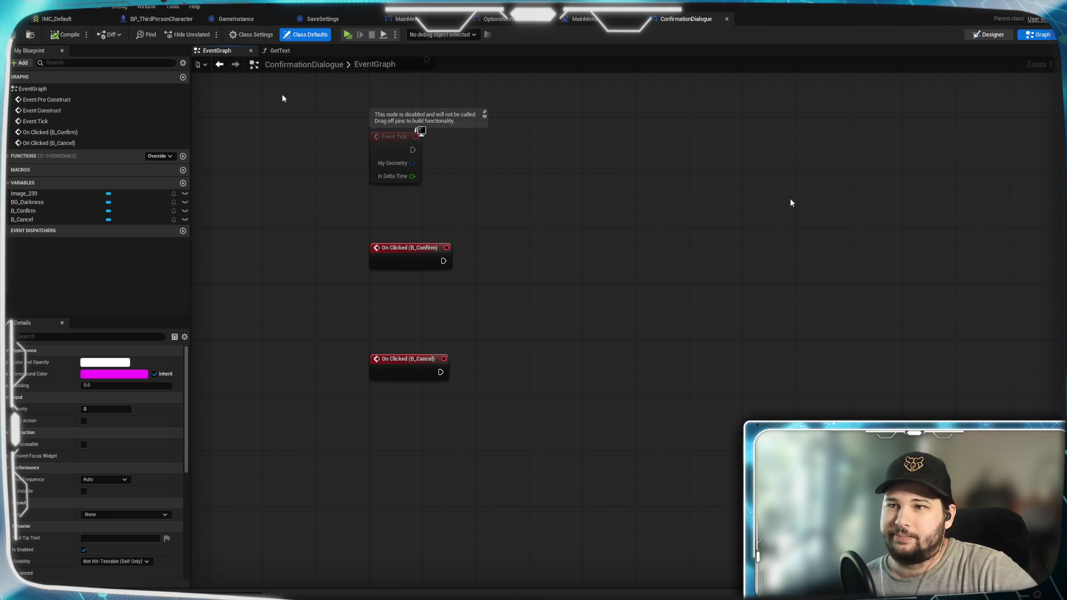
# Remove the prompt's GetText binding and make it read 'WHAT DA HECKERS HAPPENED HERE?!'
pyautogui.click(989, 34)
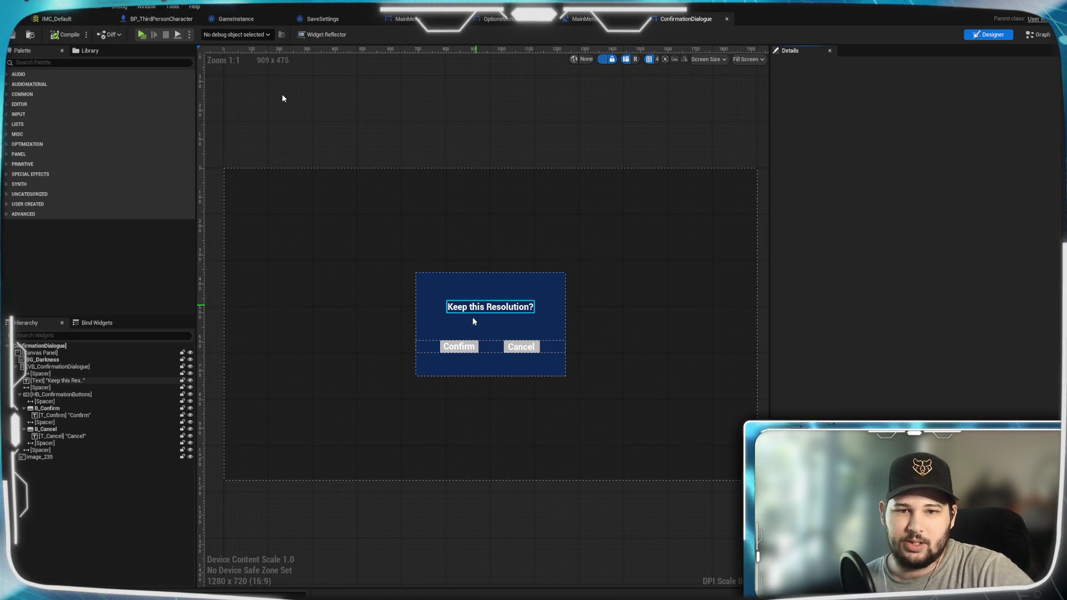
pyautogui.click(466, 311)
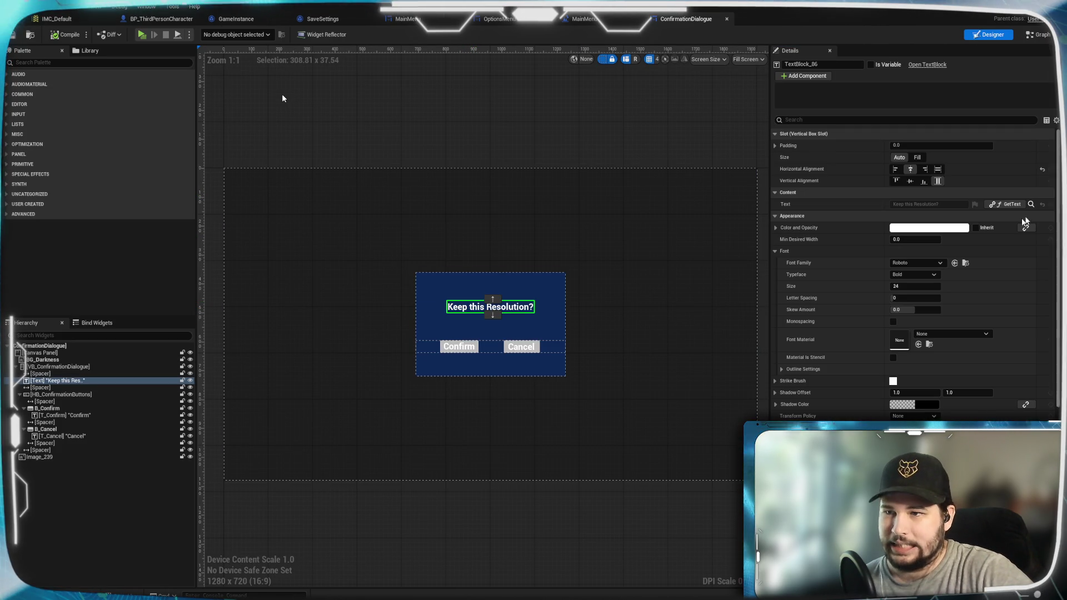
pyautogui.click(1007, 204)
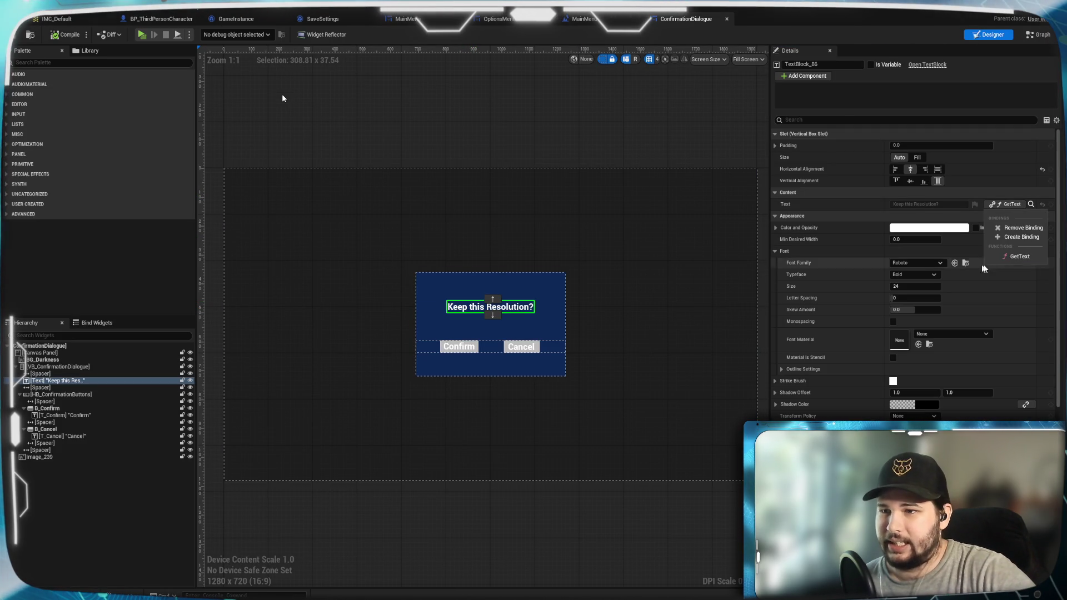
pyautogui.click(1003, 228)
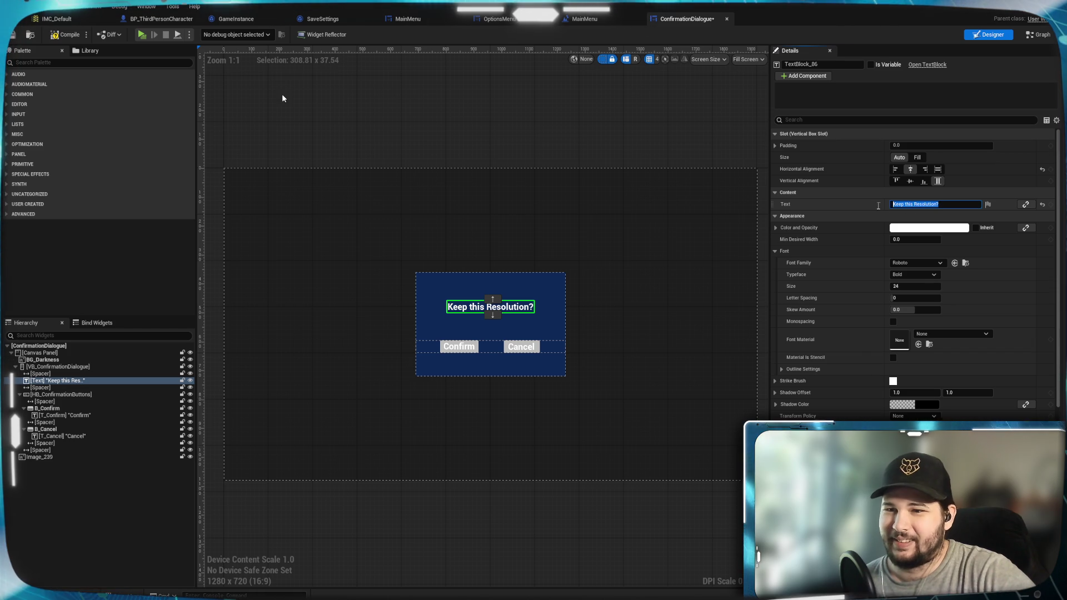
pyautogui.write('WHAT DA')
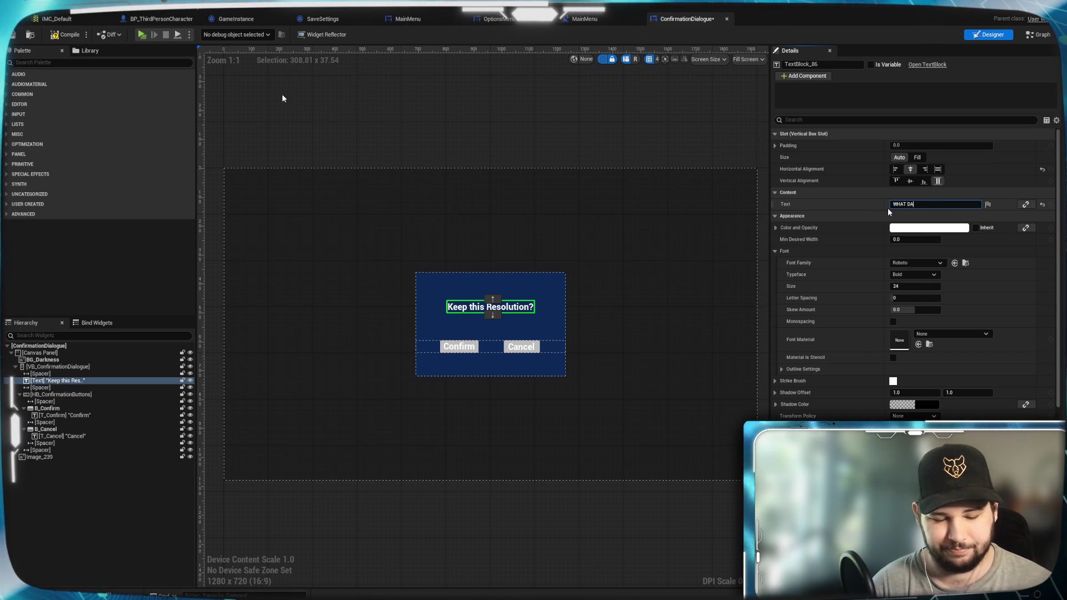
pyautogui.write('HECKERS HAPPE')
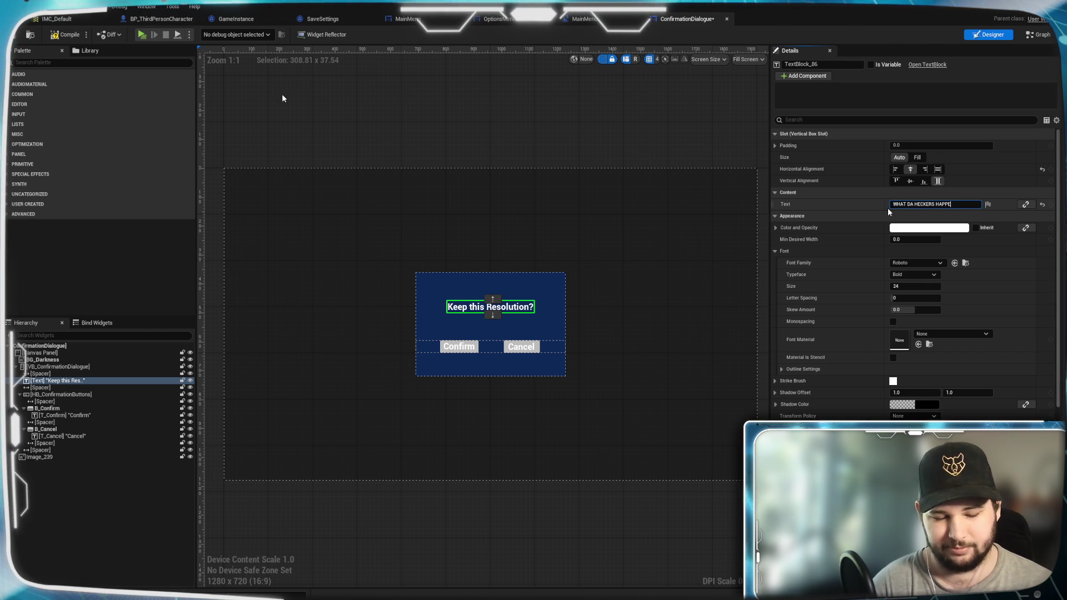
pyautogui.write('NED HERE')
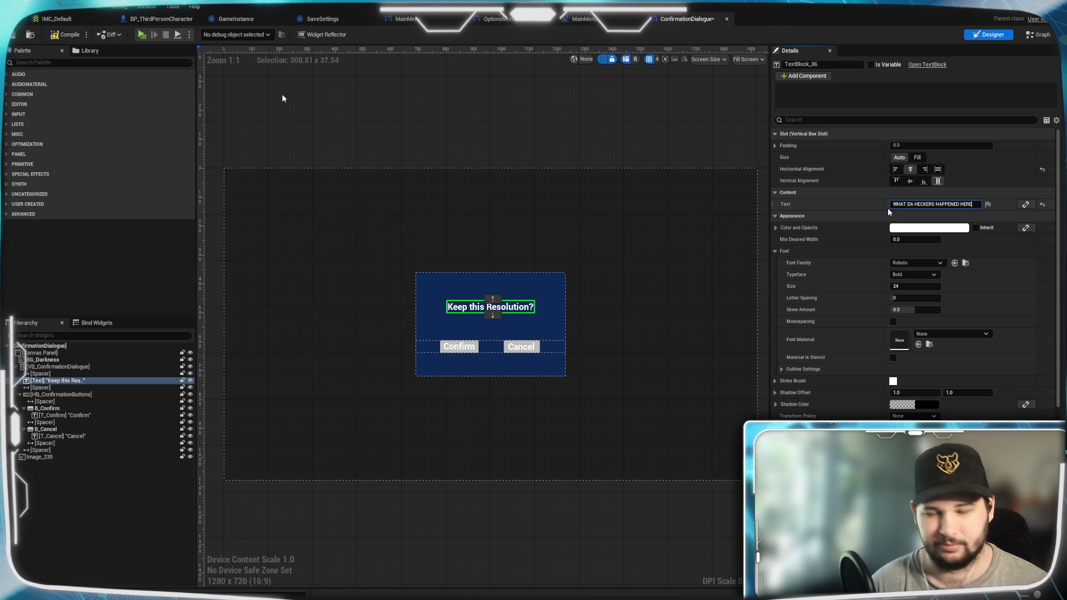
pyautogui.write('?!')
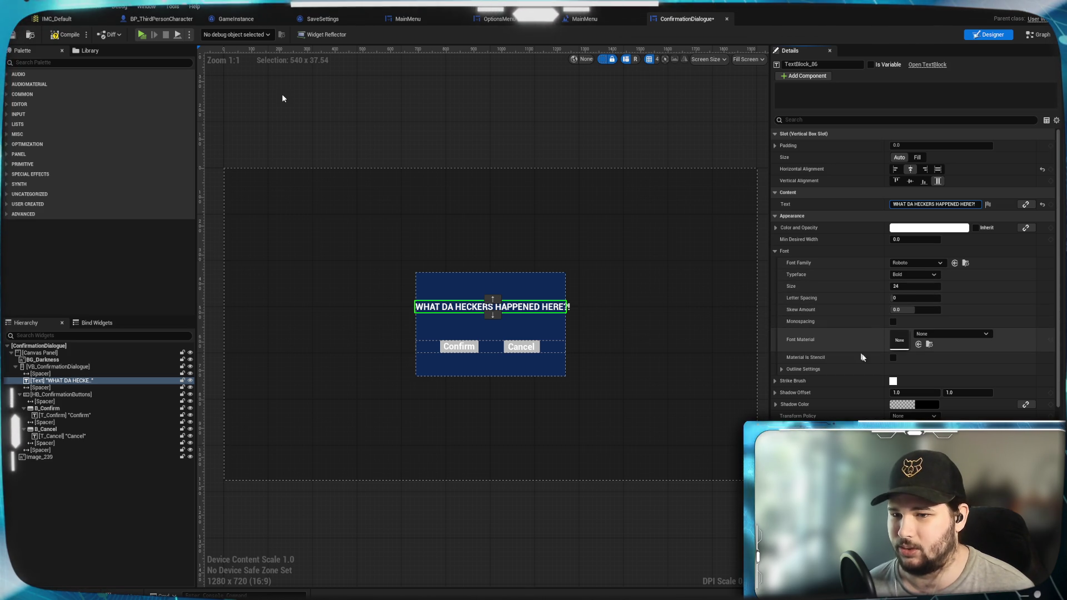
pyautogui.scroll(-3, 855, 350)
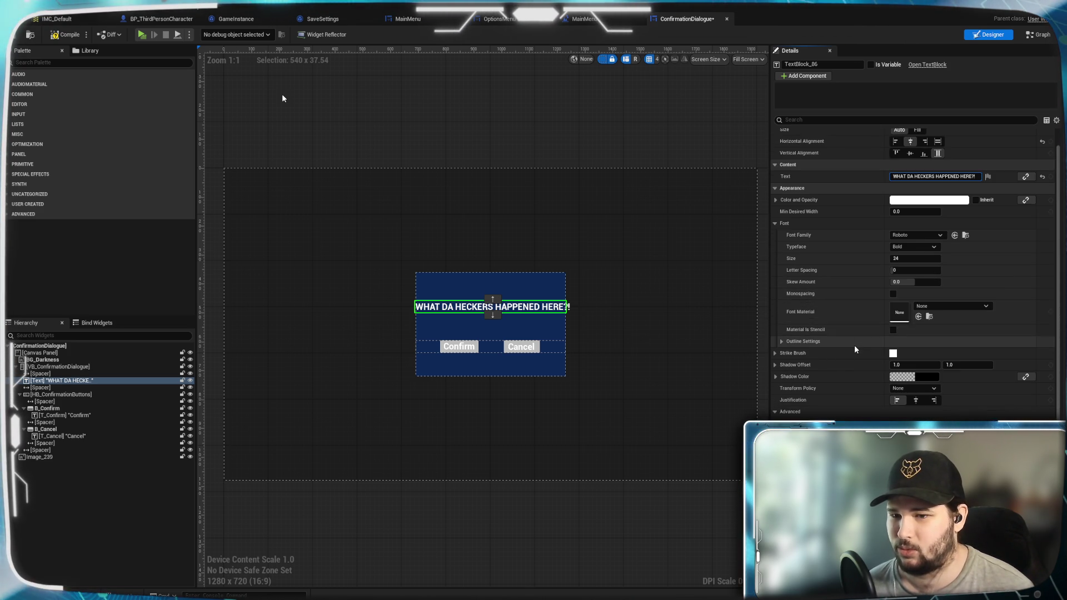
# Centre-justify the question text and expand its margin values
pyautogui.click(916, 376)
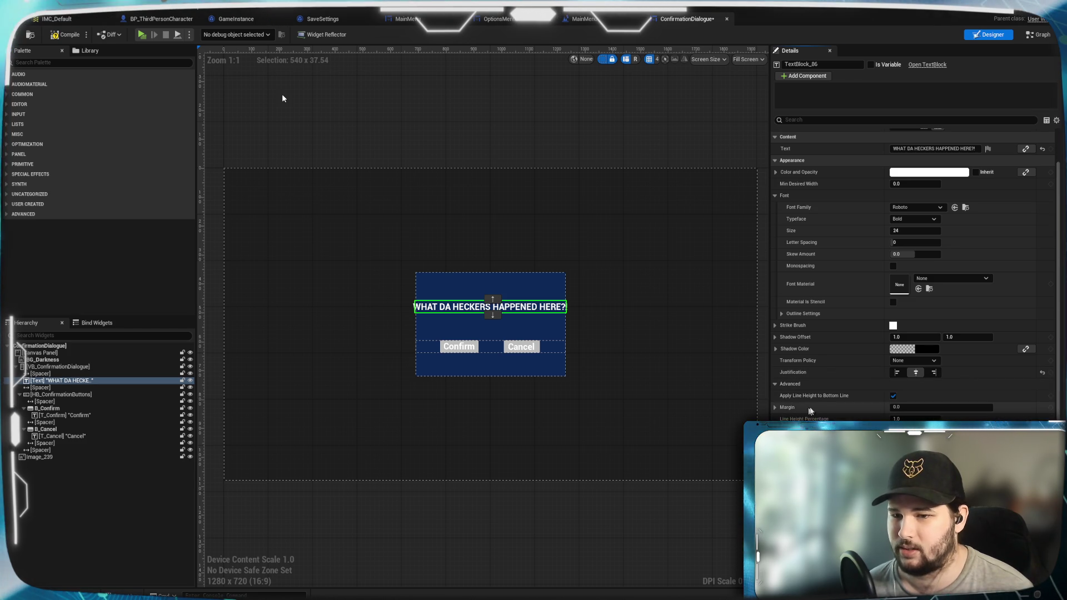
pyautogui.click(776, 407)
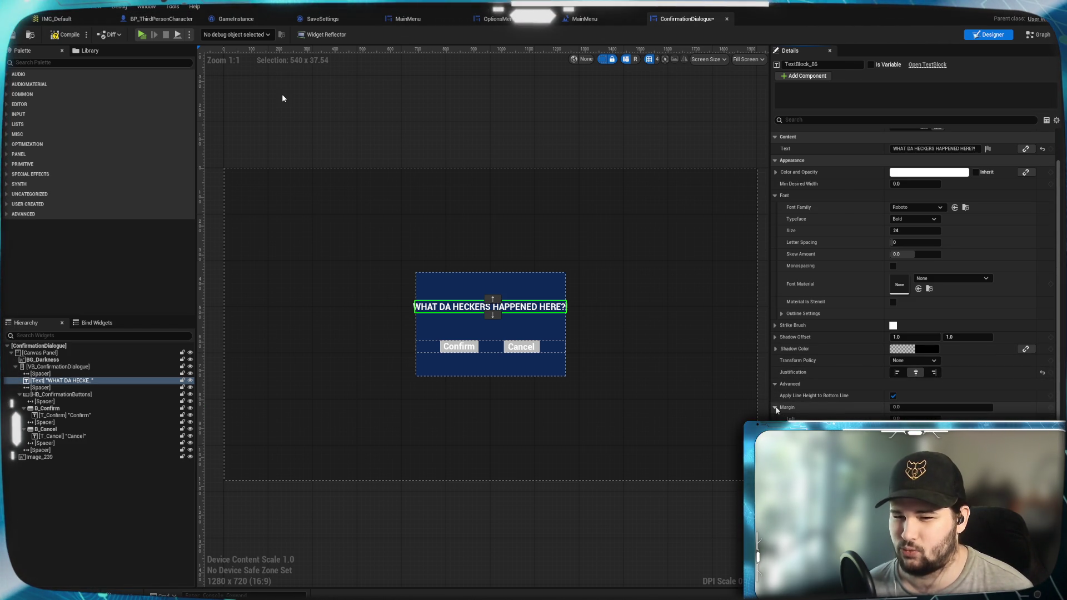
pyautogui.scroll(1, 853, 361)
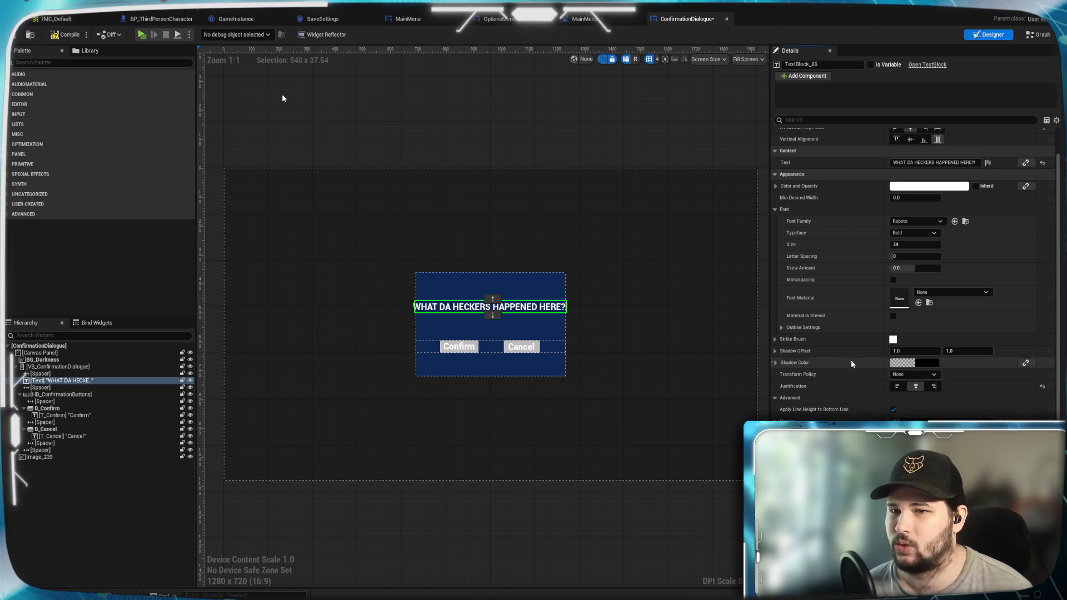
pyautogui.scroll(3, 812, 284)
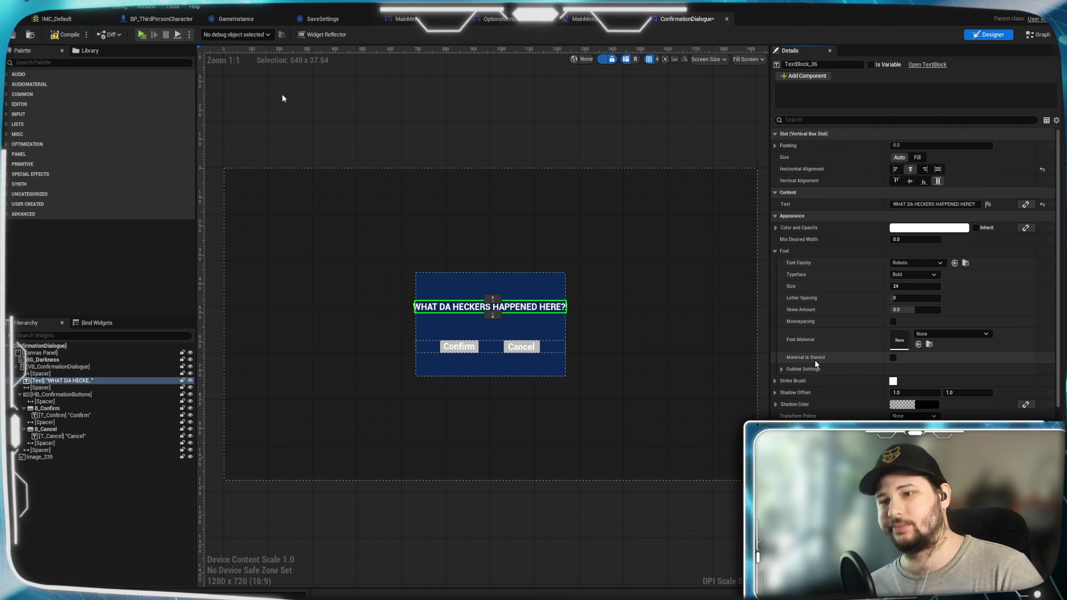
pyautogui.scroll(-4, 816, 362)
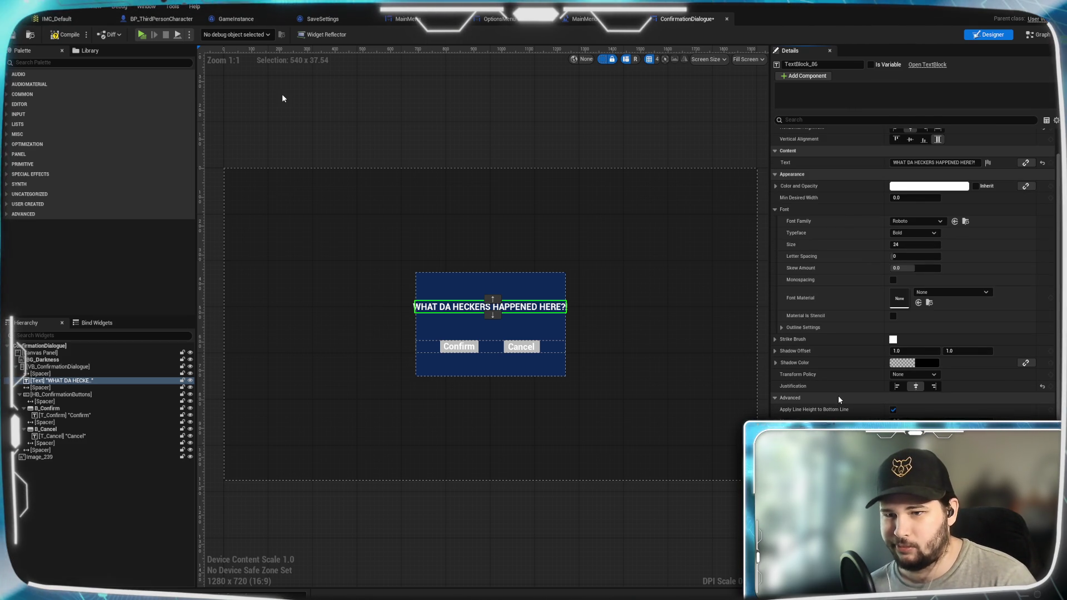
pyautogui.scroll(-1, 838, 396)
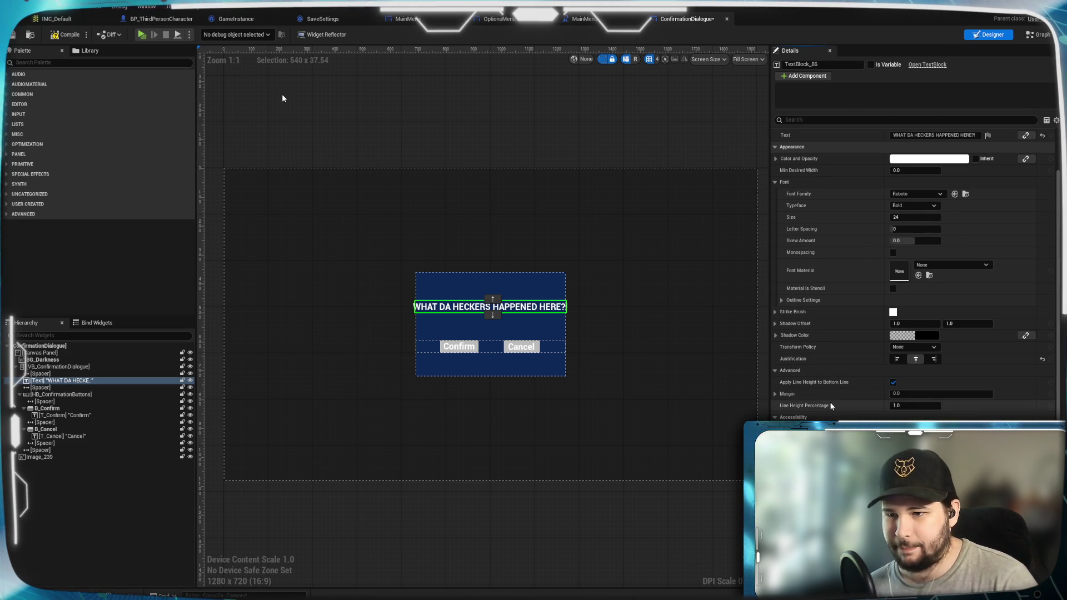
pyautogui.scroll(-1, 838, 414)
# Keep the text case transform at None and tick Auto Wrap Text for the heading
pyautogui.click(912, 334)
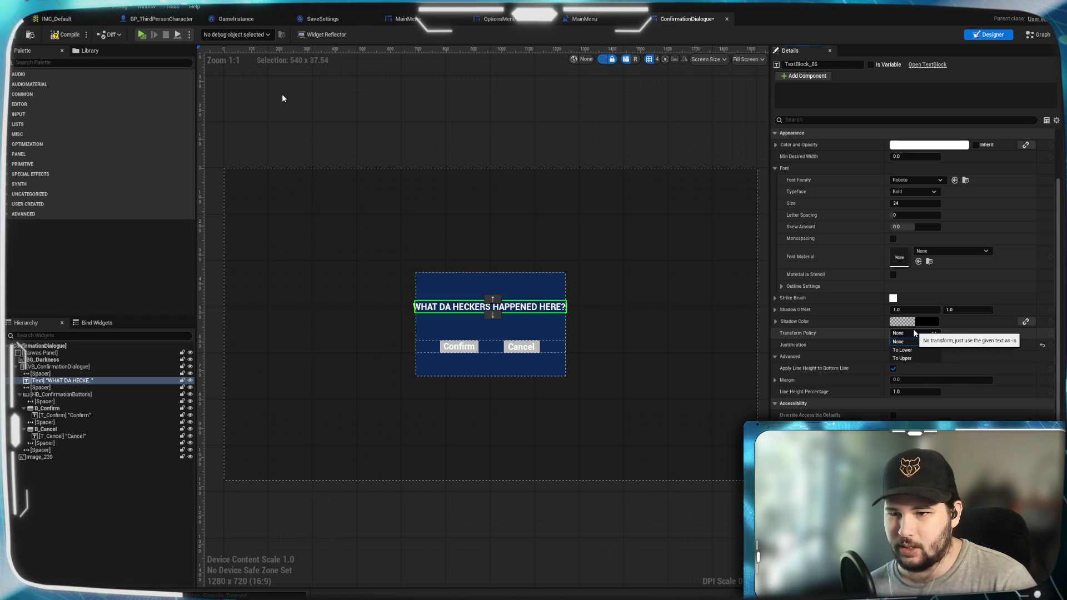
pyautogui.click(907, 341)
pyautogui.scroll(-1, 835, 393)
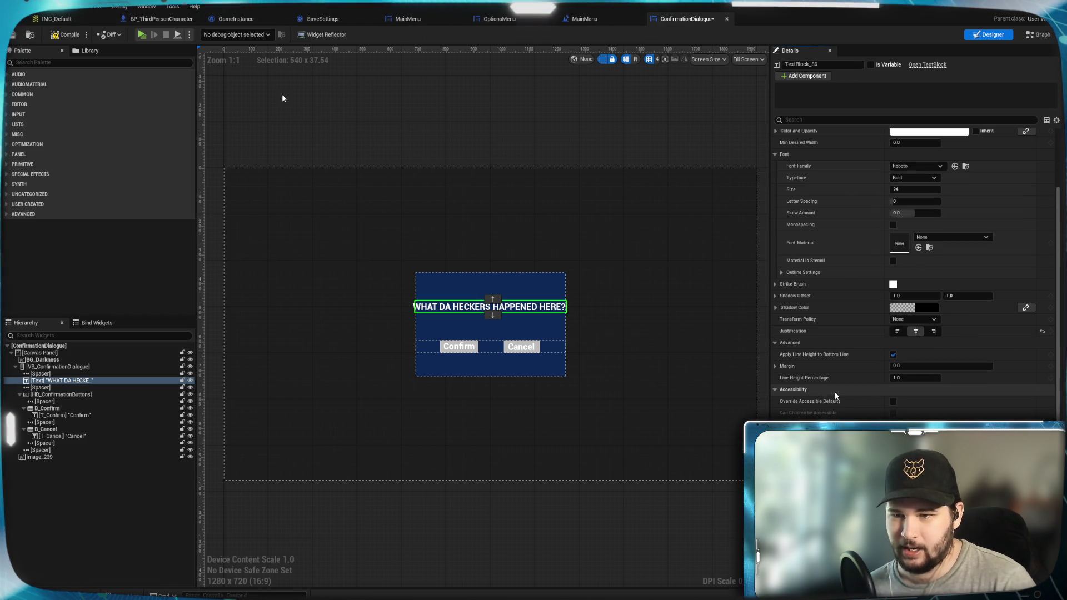
pyautogui.scroll(-2, 842, 398)
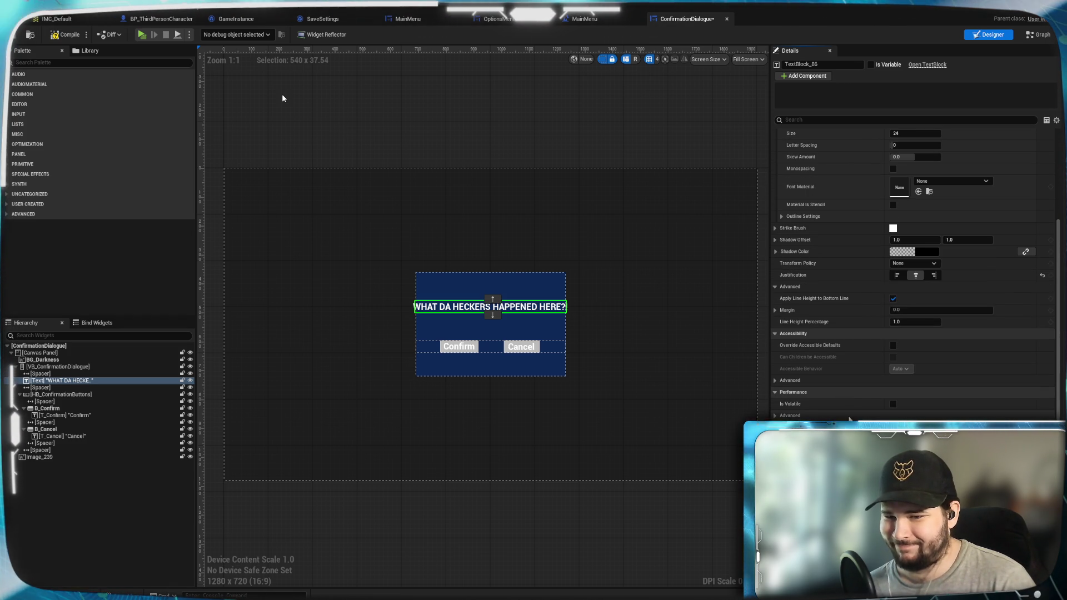
pyautogui.scroll(-1, 850, 420)
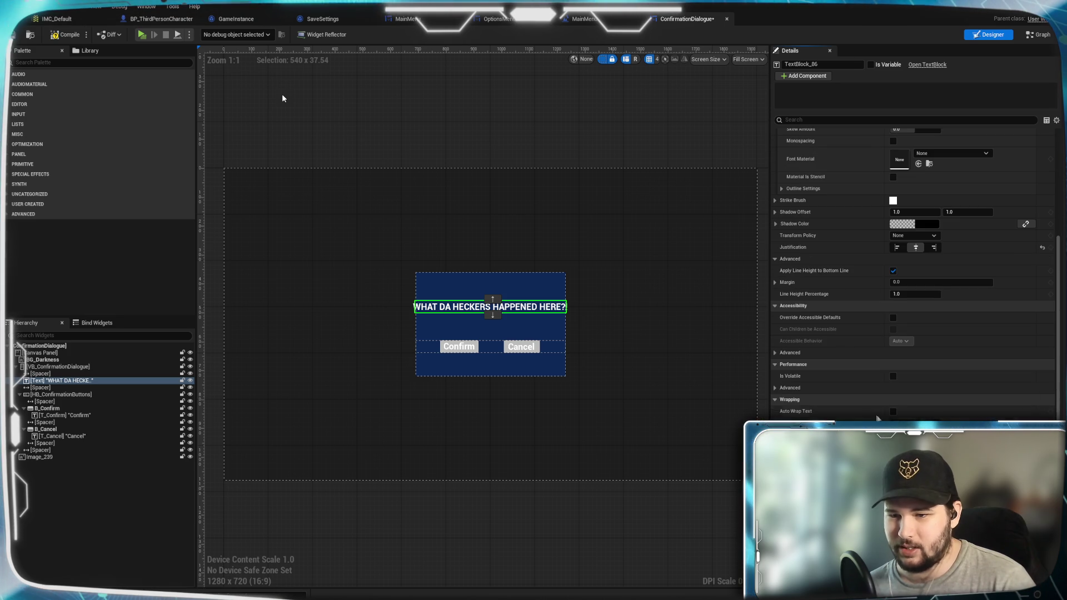
pyautogui.click(893, 412)
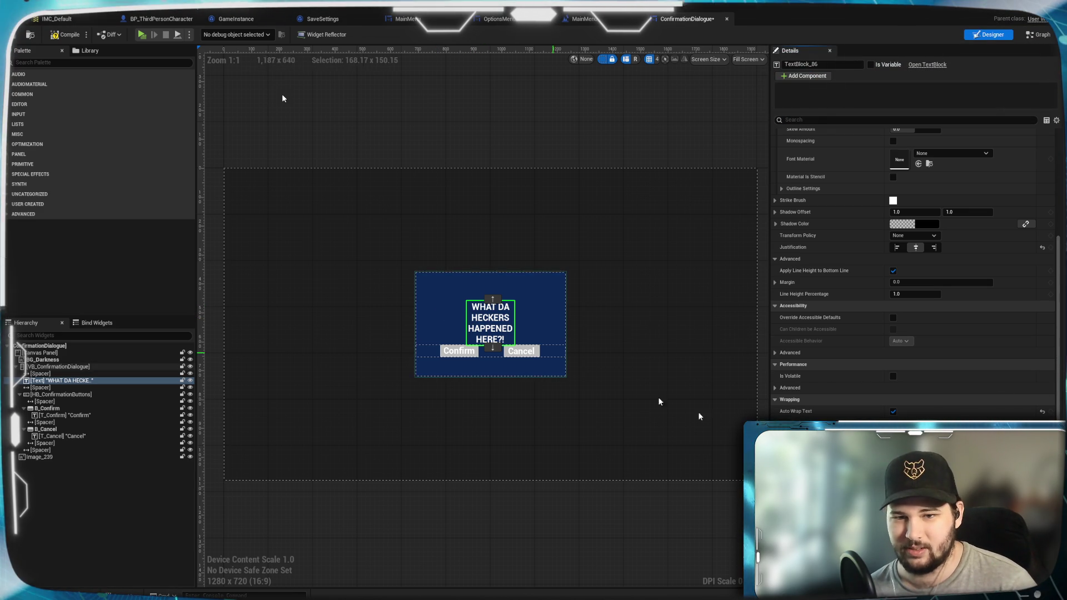
# Reselect the heading text block and expand Wrapping's Advanced options to reveal Wrapping Policy
pyautogui.click(547, 102)
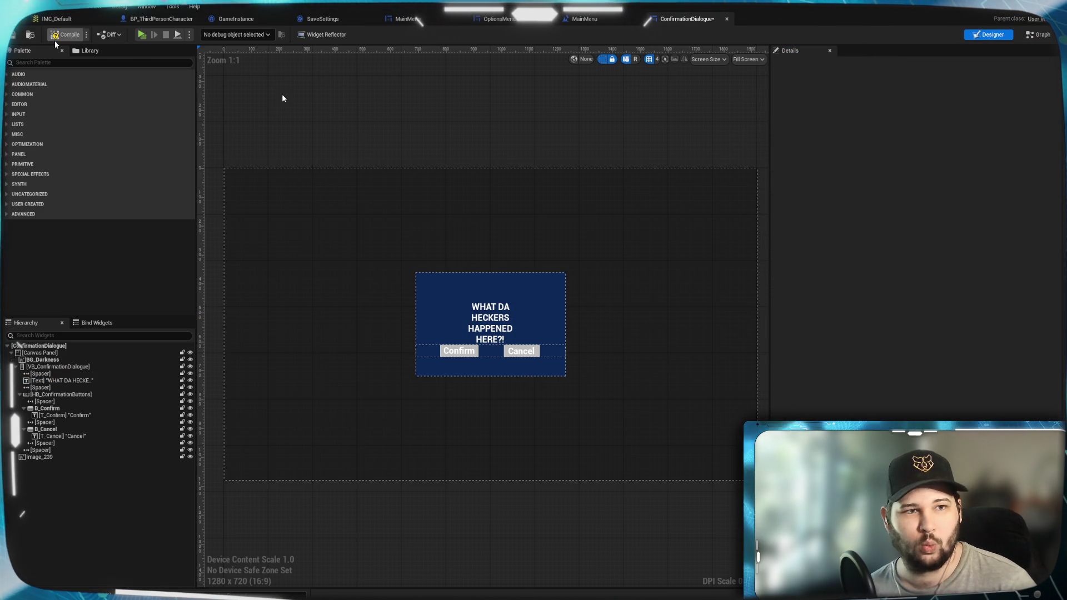
pyautogui.hotkey('ctrl', 'z')
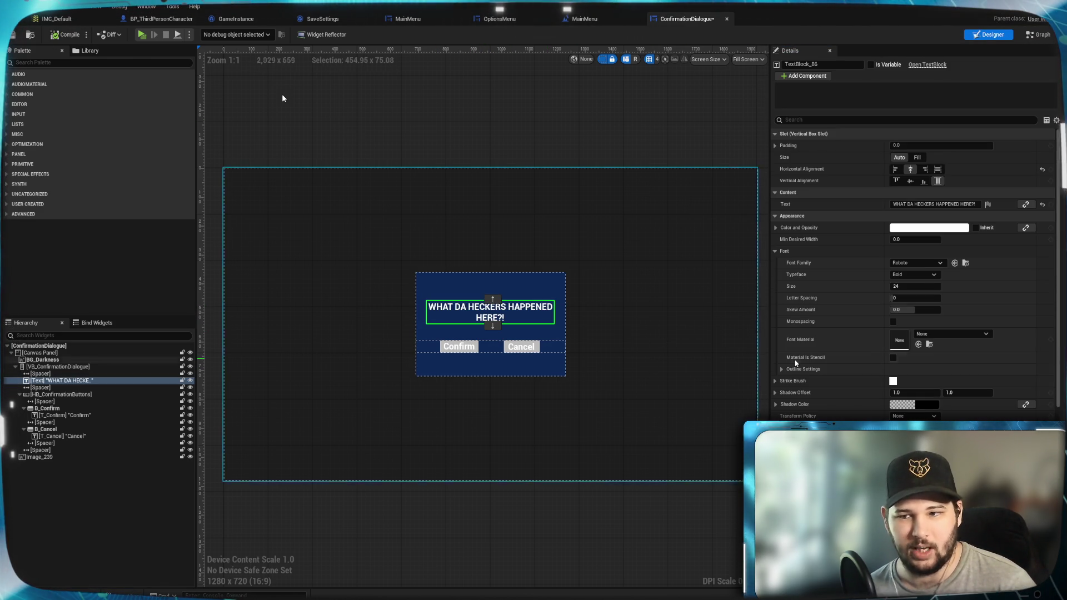
pyautogui.scroll(-5, 795, 362)
pyautogui.scroll(-4, 912, 278)
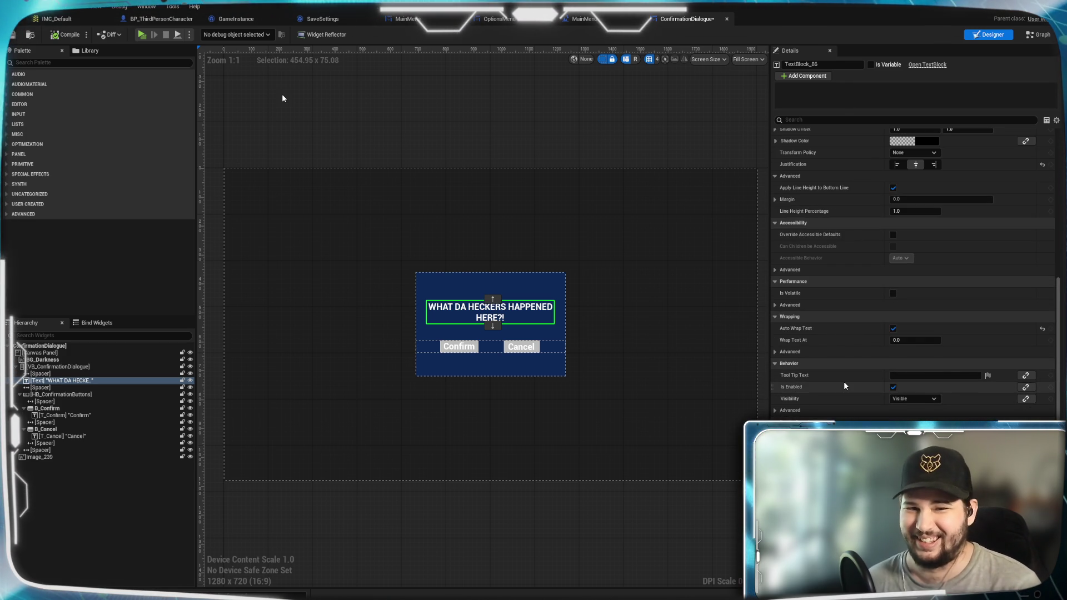
pyautogui.scroll(9, 839, 345)
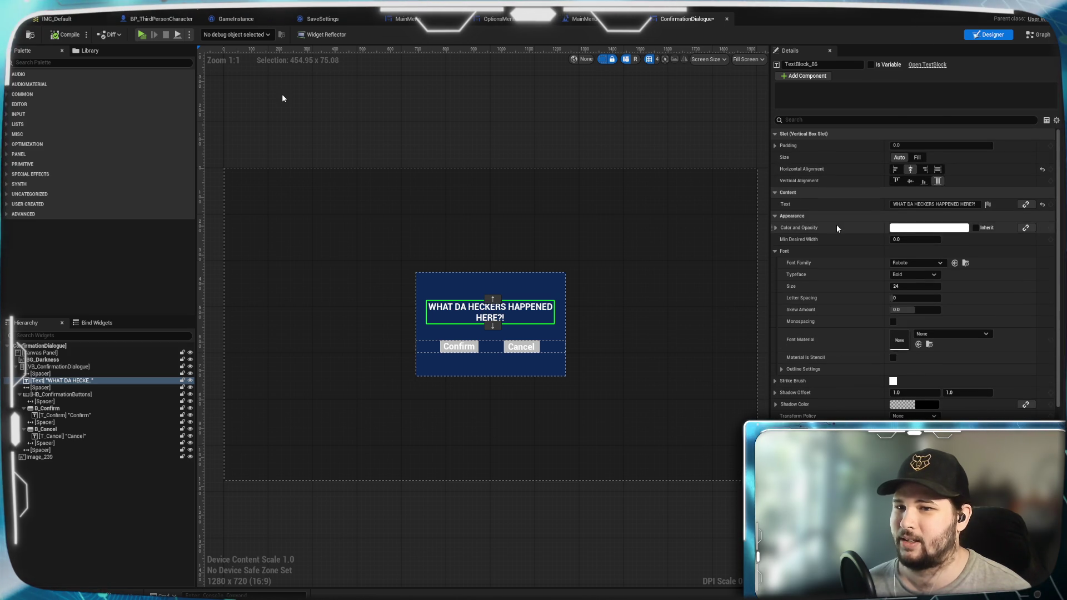
pyautogui.scroll(-10, 842, 344)
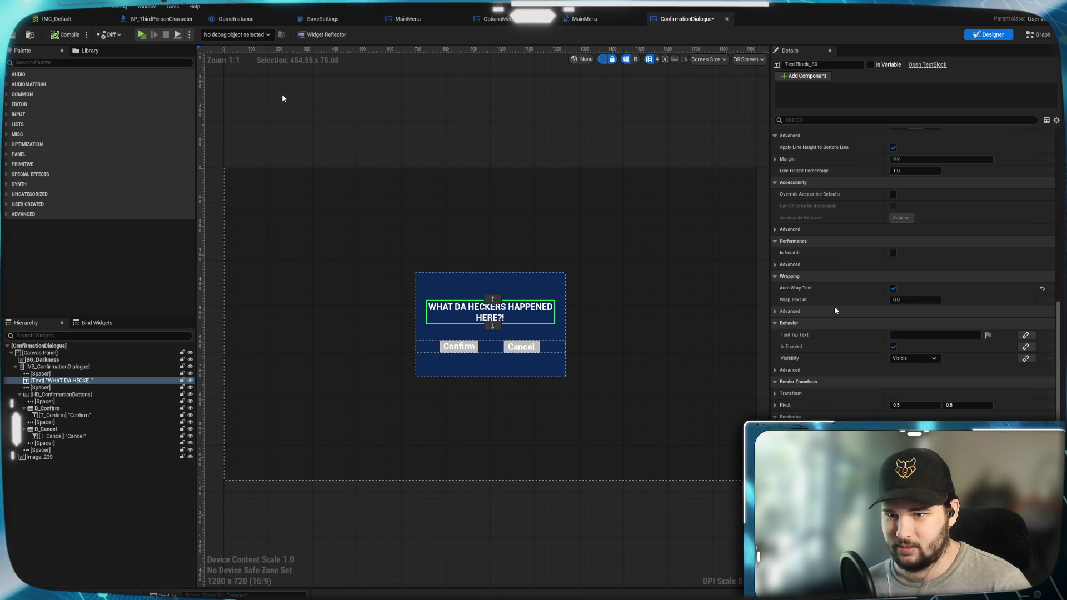
pyautogui.click(778, 311)
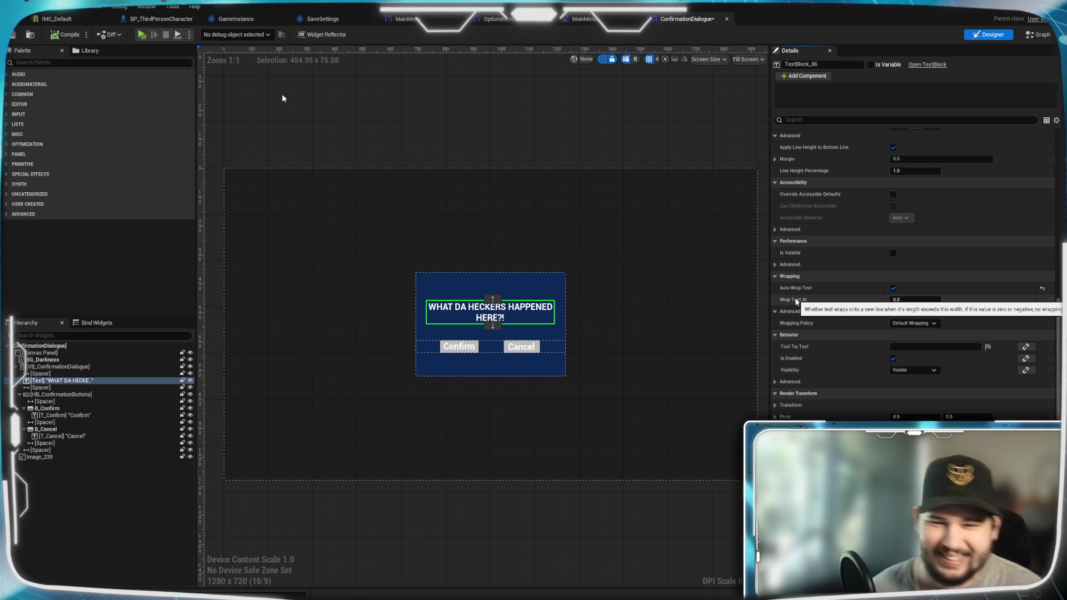
pyautogui.click(910, 299)
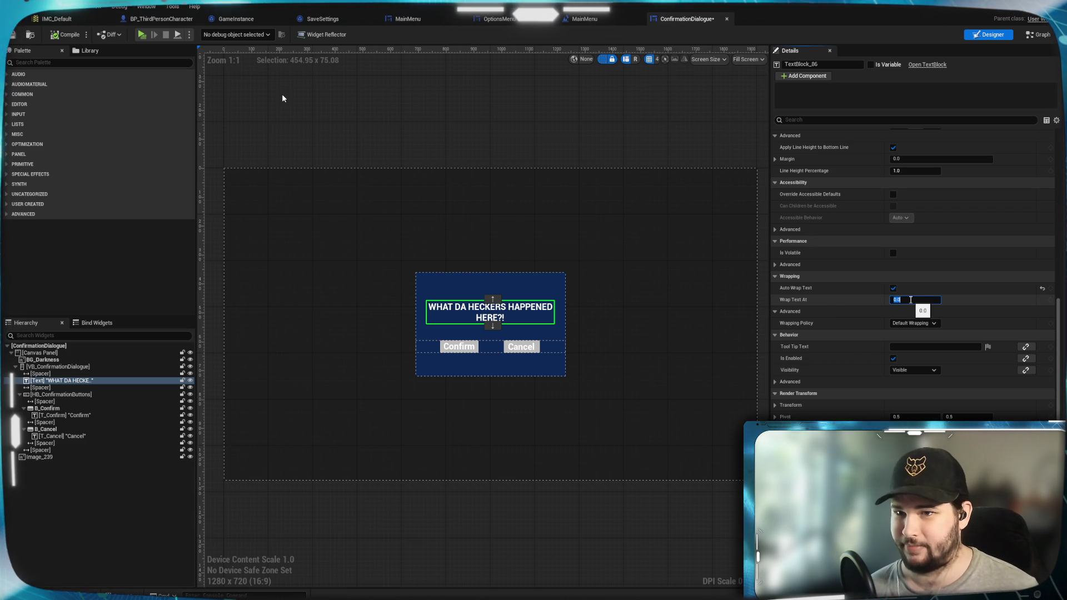
pyautogui.write('0.2')
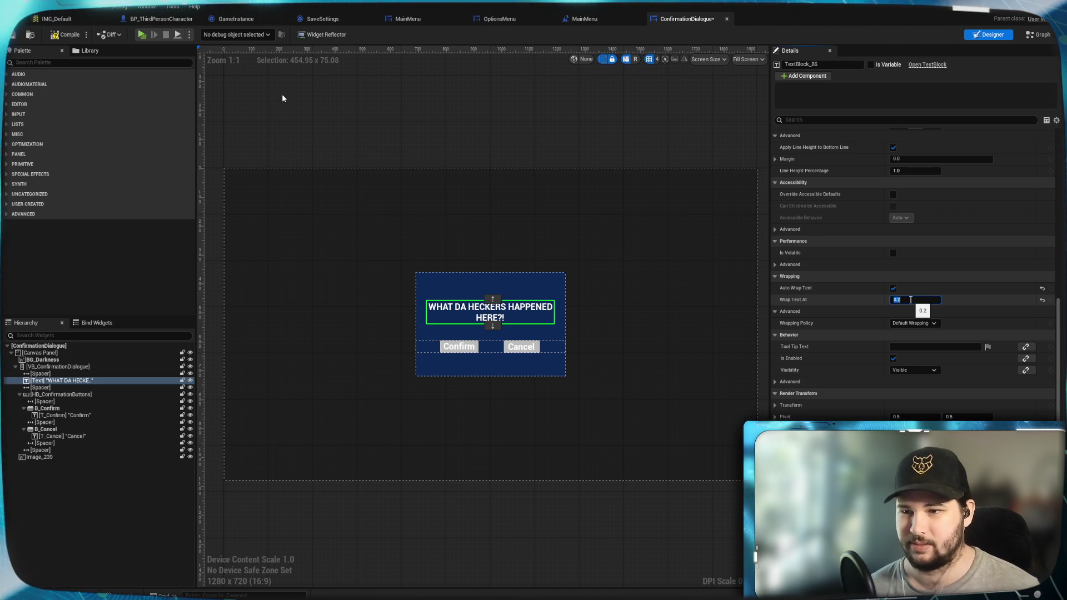
pyautogui.click(61, 36)
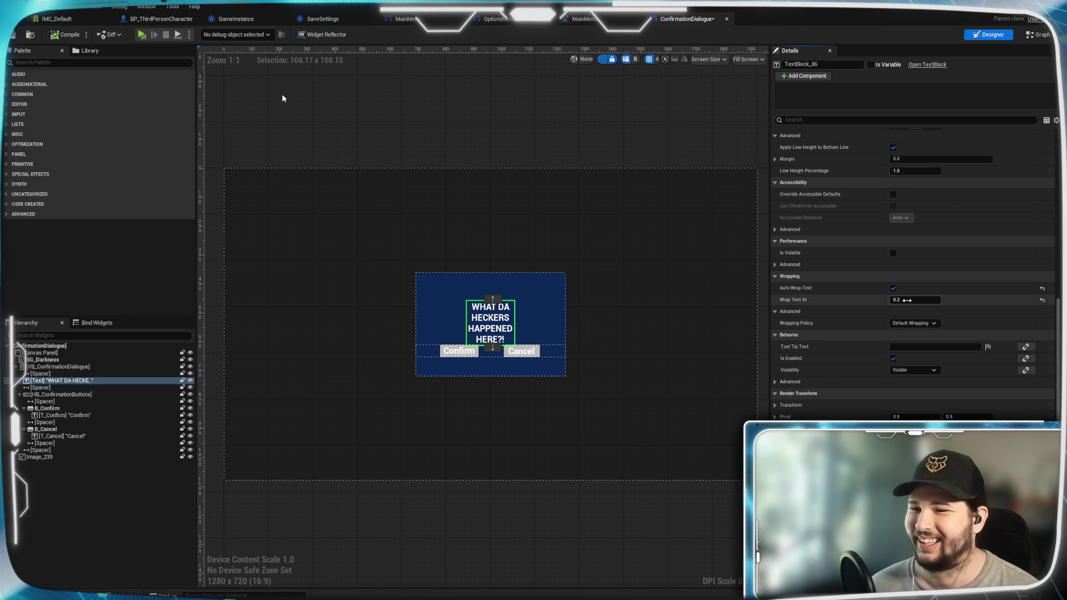
pyautogui.write('0')
pyautogui.press('Return')
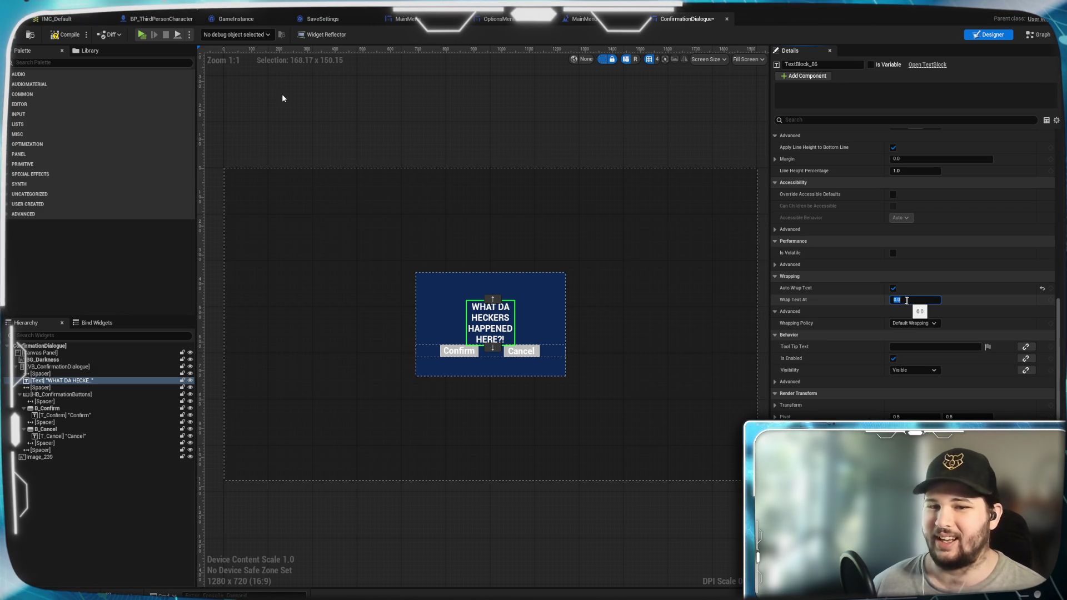
pyautogui.click(70, 35)
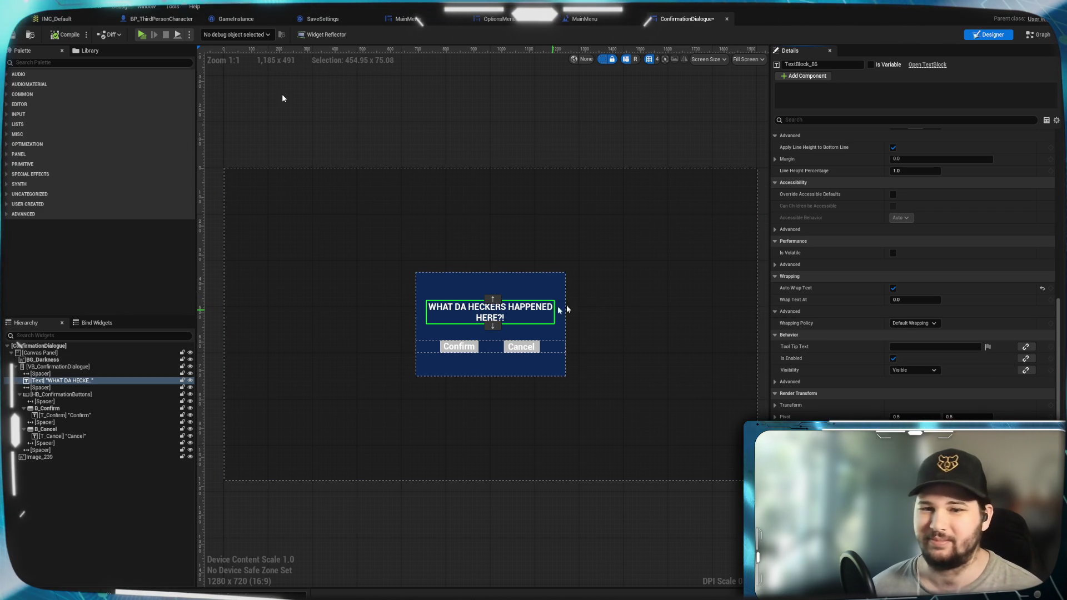
pyautogui.scroll(3, 925, 365)
pyautogui.scroll(5, 925, 364)
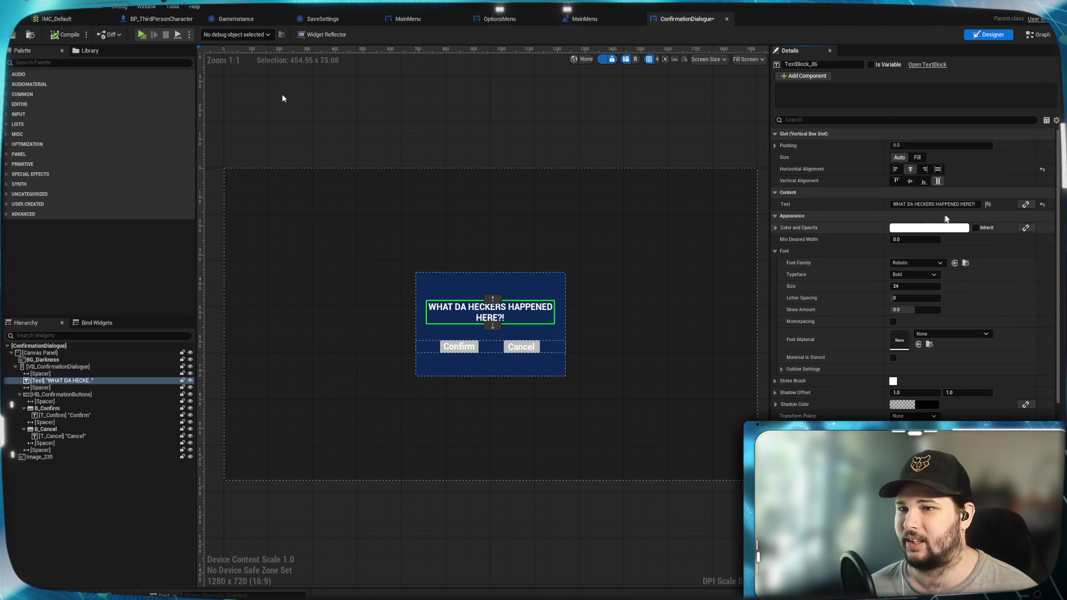
pyautogui.click(977, 204)
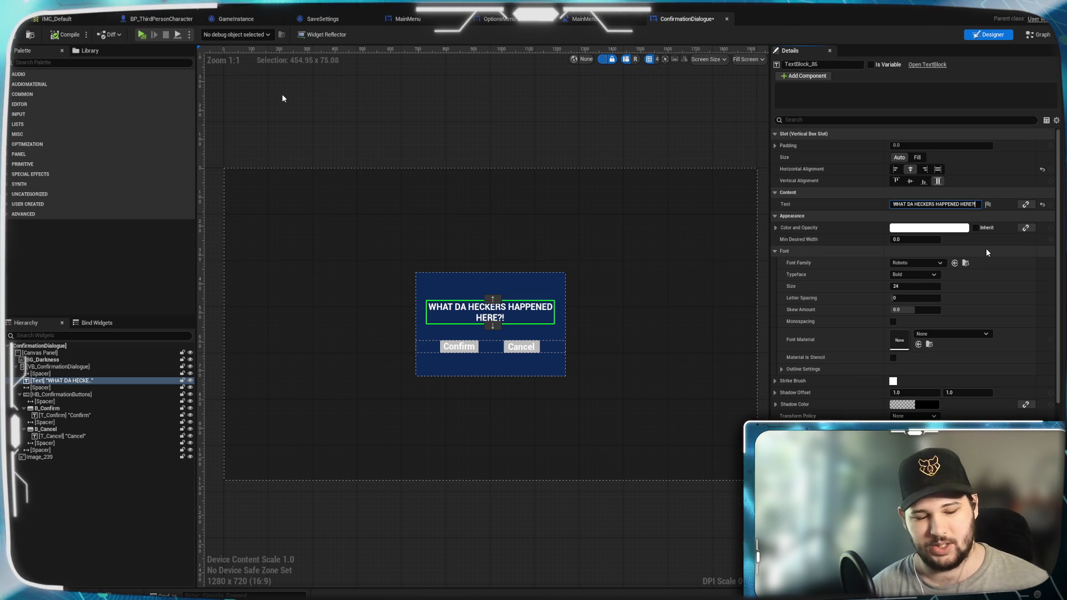
pyautogui.hotkey('shift', 'Return')
pyautogui.write('aaaaaaaaa')
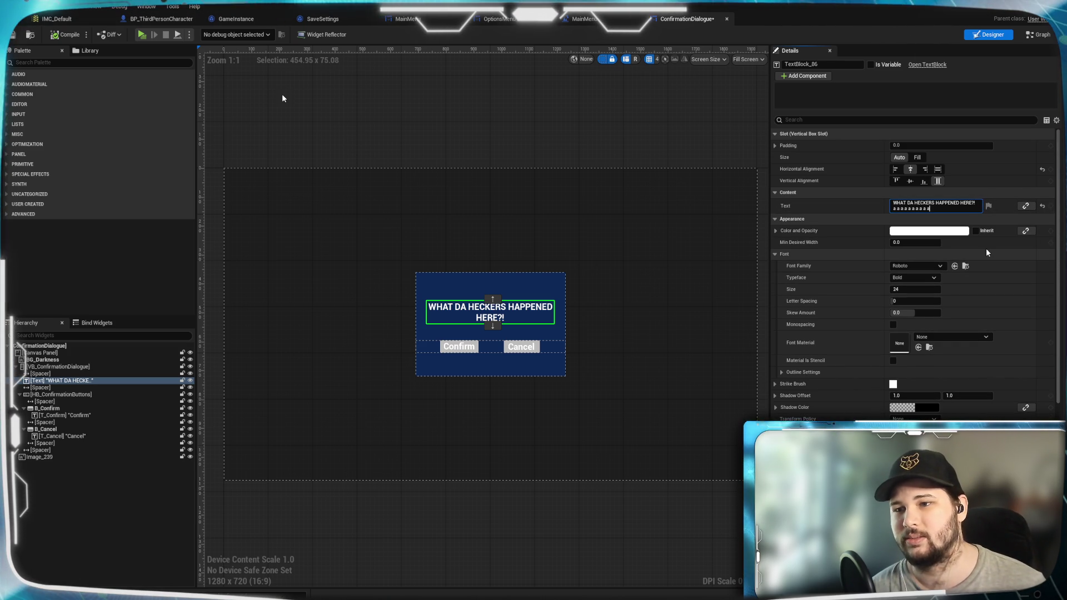
pyautogui.write('aaaaaaaaaa')
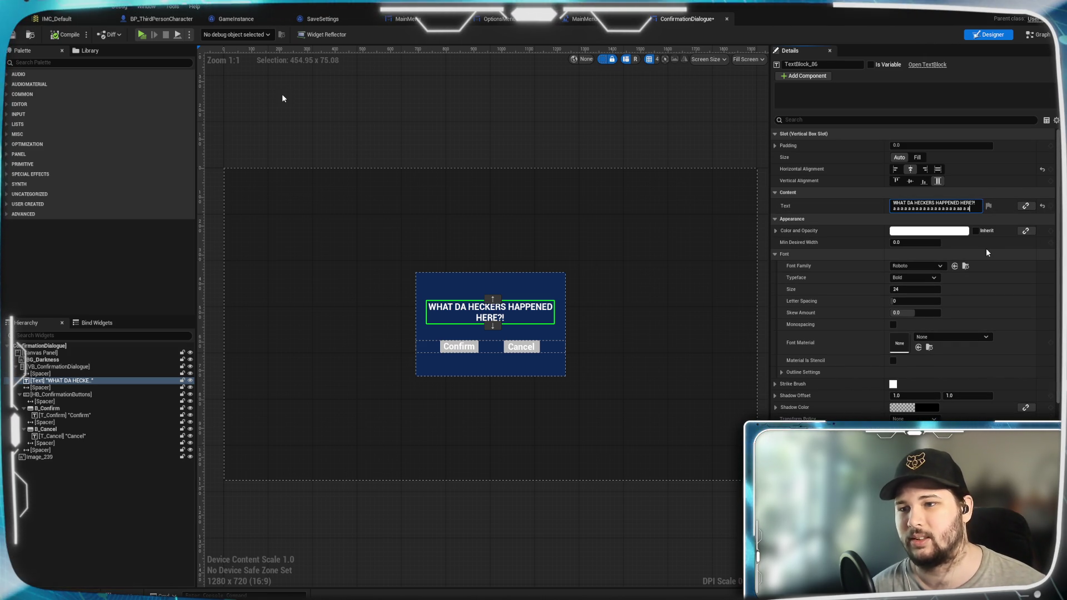
pyautogui.write('aaaaaaaaaaaaaaaa')
pyautogui.press('Return')
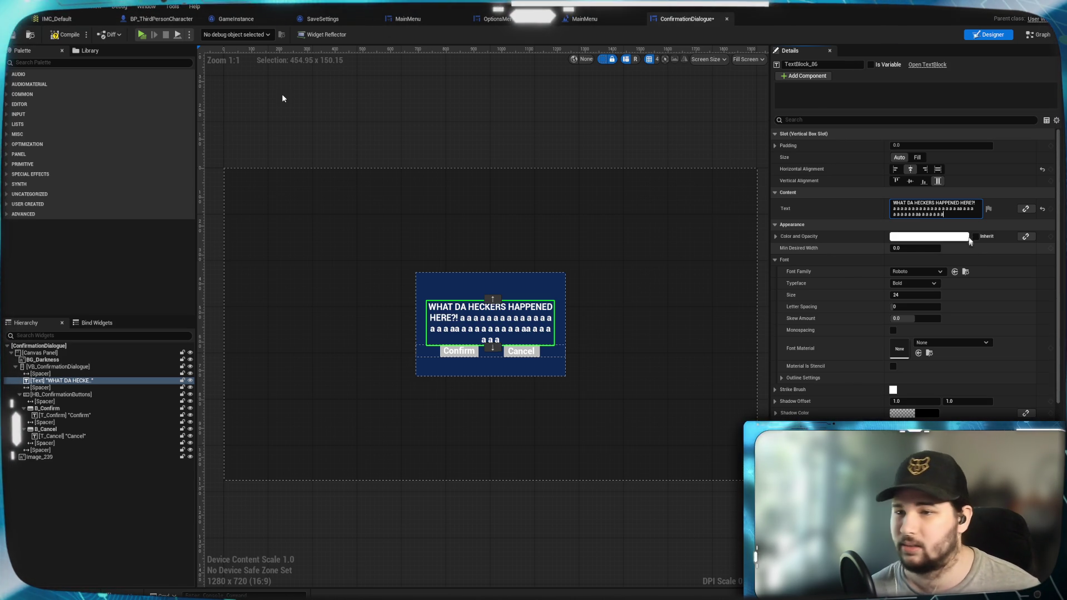
pyautogui.moveTo(945, 214); pyautogui.dragTo(870, 210)
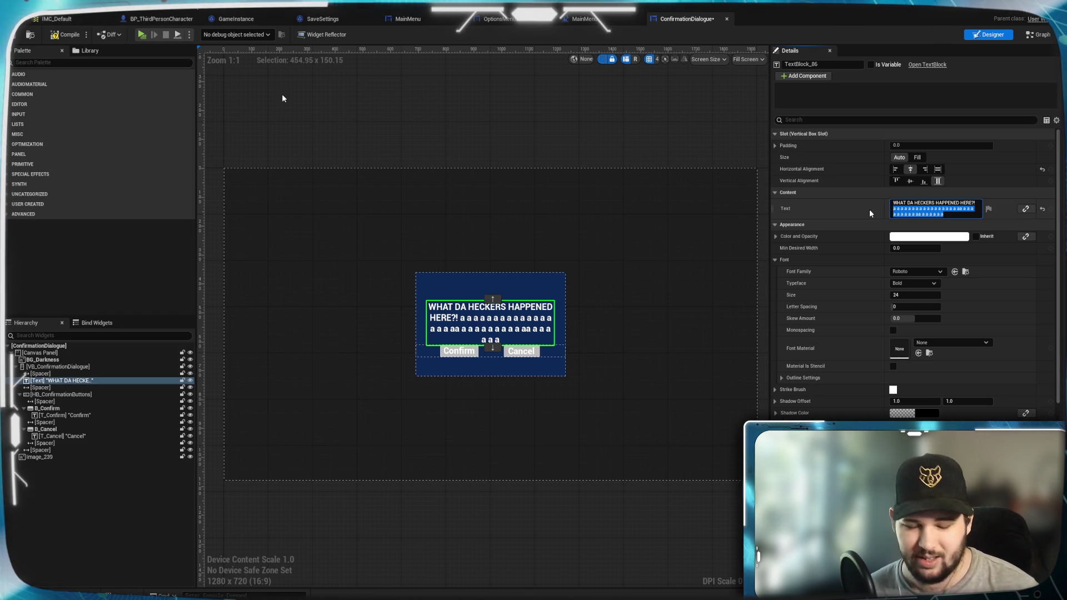
pyautogui.press('BackSpace')
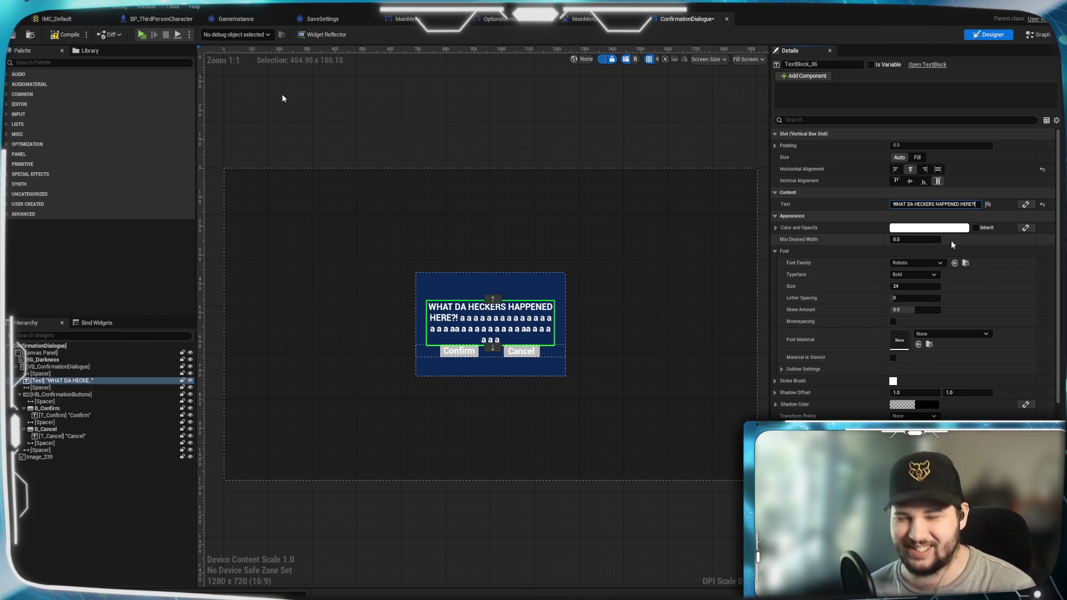
pyautogui.click(545, 144)
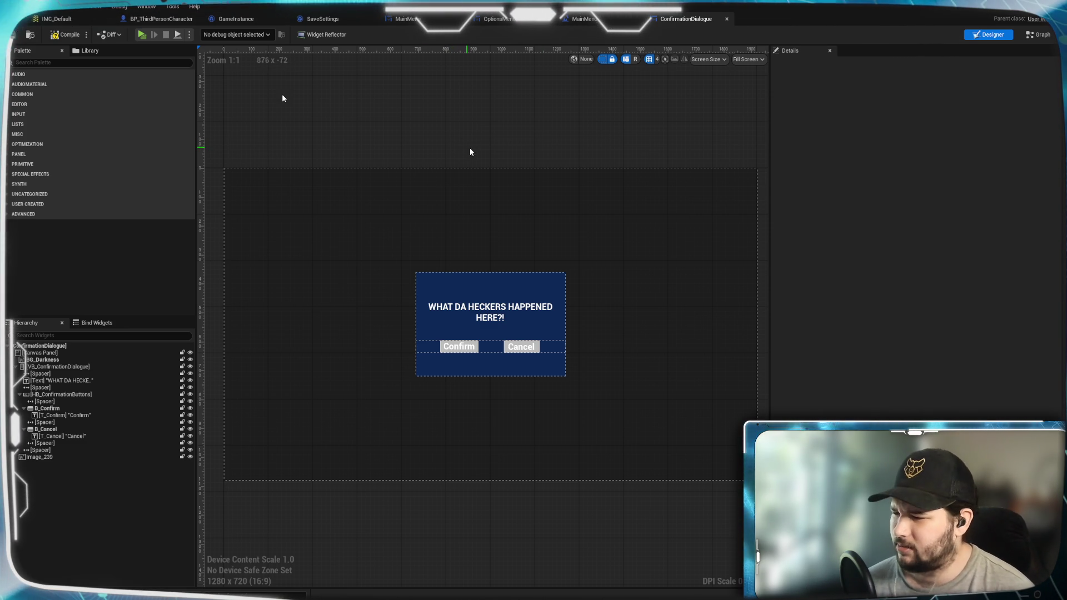
pyautogui.moveTo(443, 200); pyautogui.dragTo(443, 175)
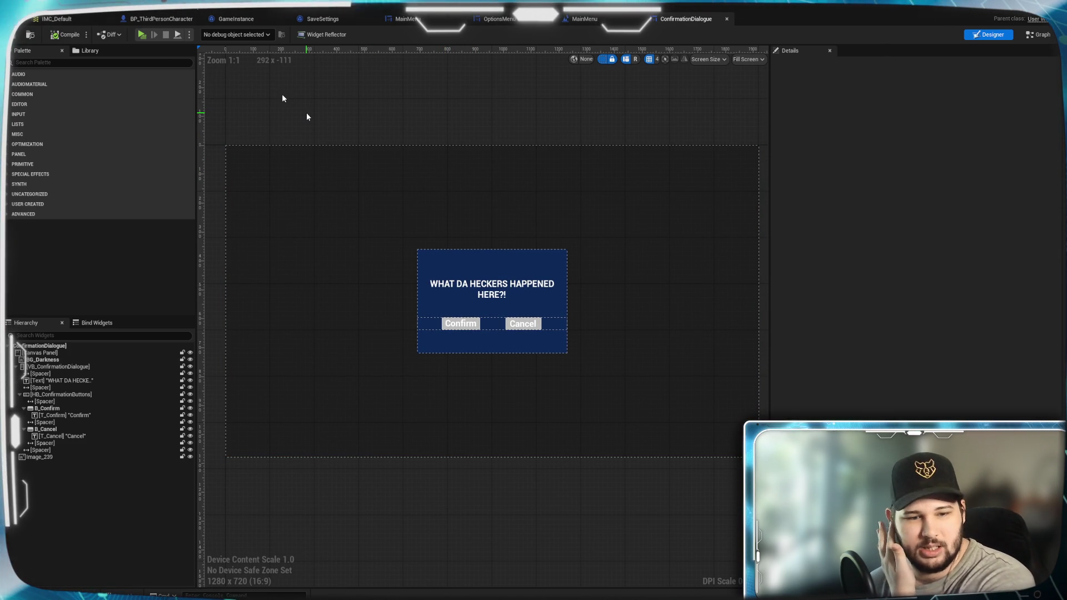
pyautogui.click(365, 147)
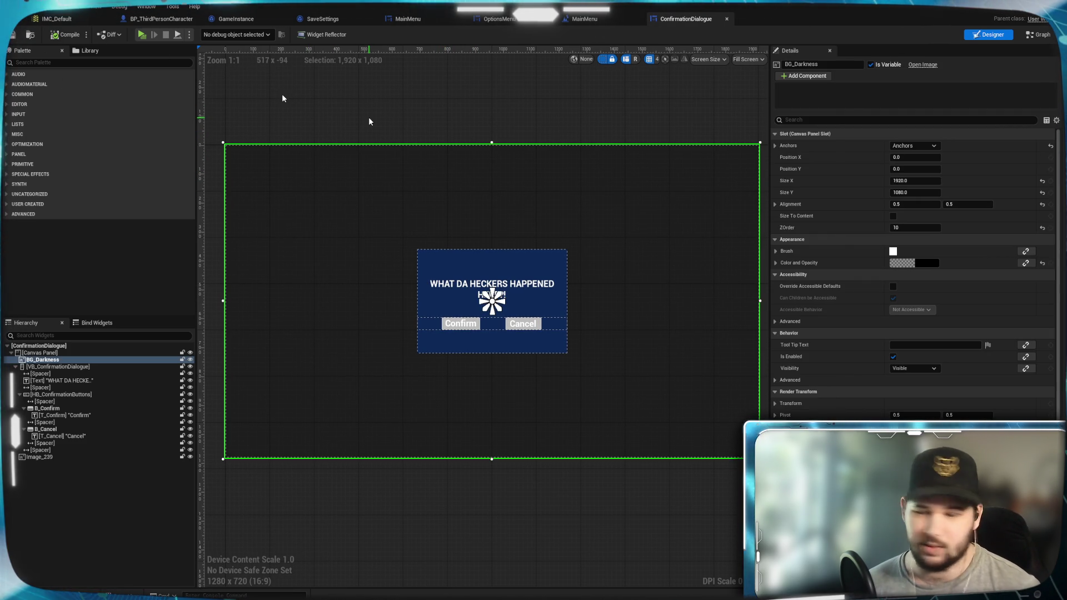
pyautogui.click(381, 126)
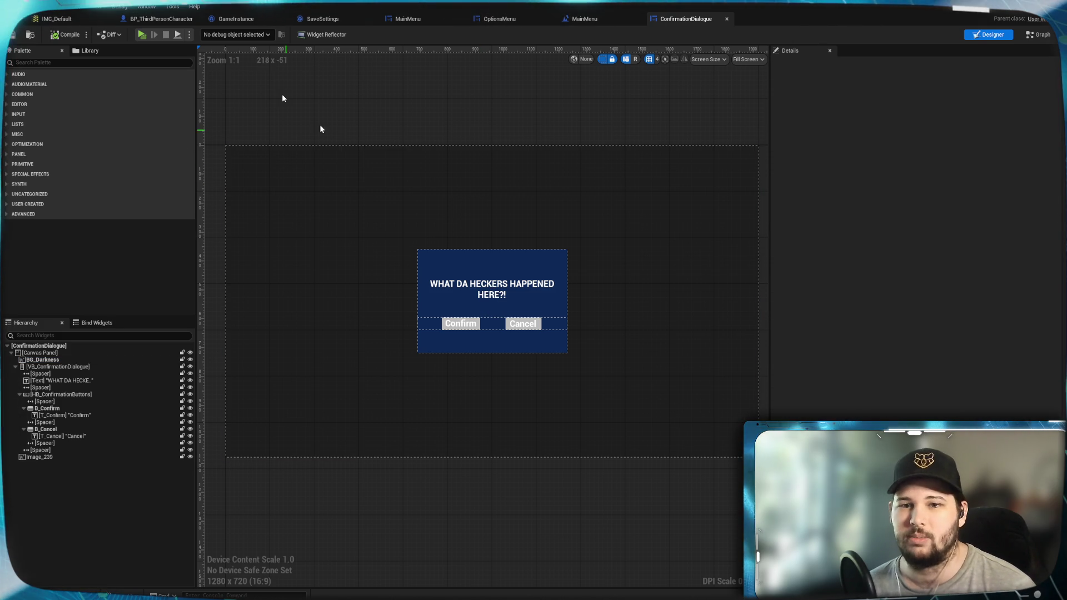
pyautogui.moveTo(319, 130); pyautogui.dragTo(312, 109)
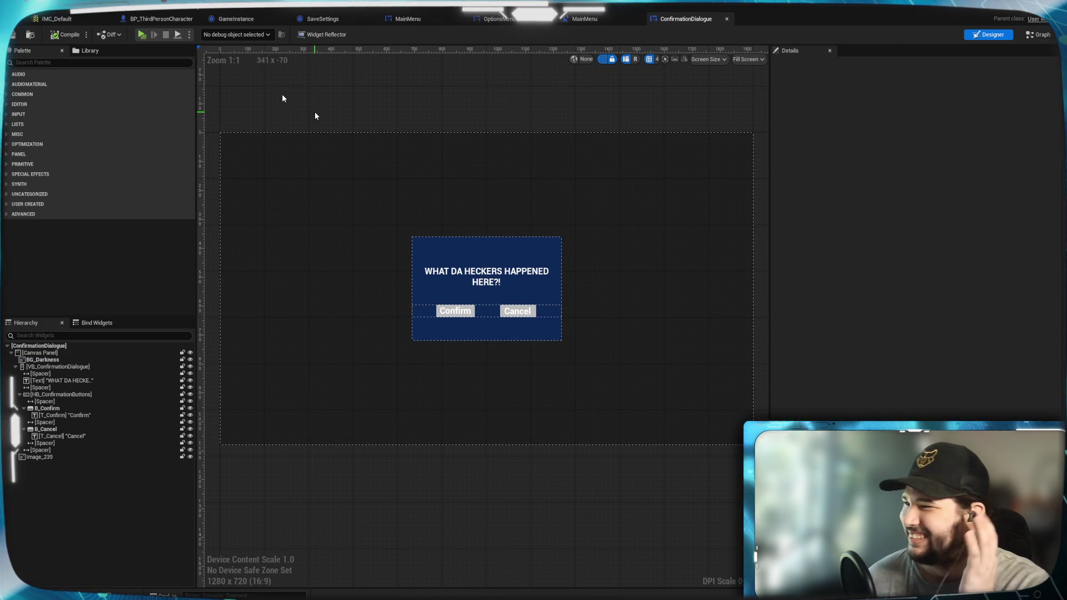
pyautogui.moveTo(314, 115)
pyautogui.mouseDown()
pyautogui.moveTo(319, 100)
pyautogui.moveTo(330, 109)
pyautogui.mouseUp()
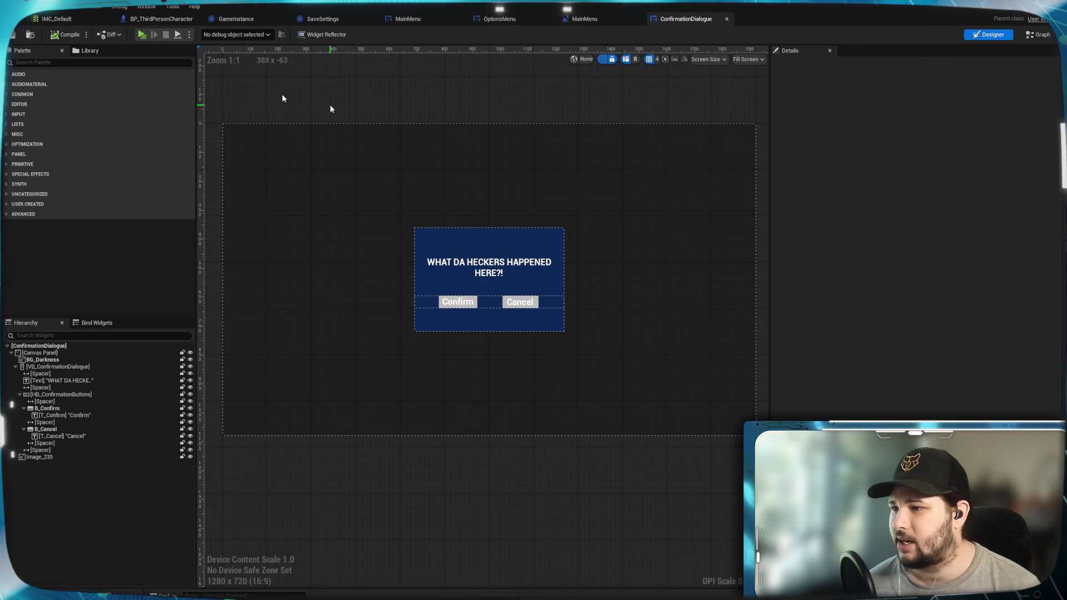
pyautogui.moveTo(309, 107); pyautogui.dragTo(300, 104)
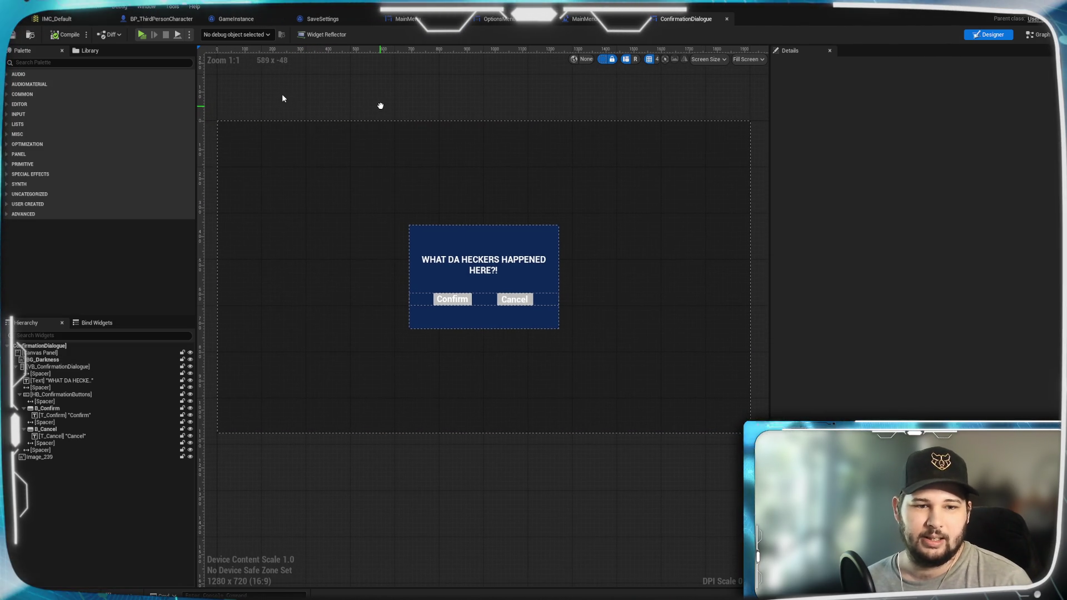
pyautogui.moveTo(382, 105); pyautogui.dragTo(386, 105)
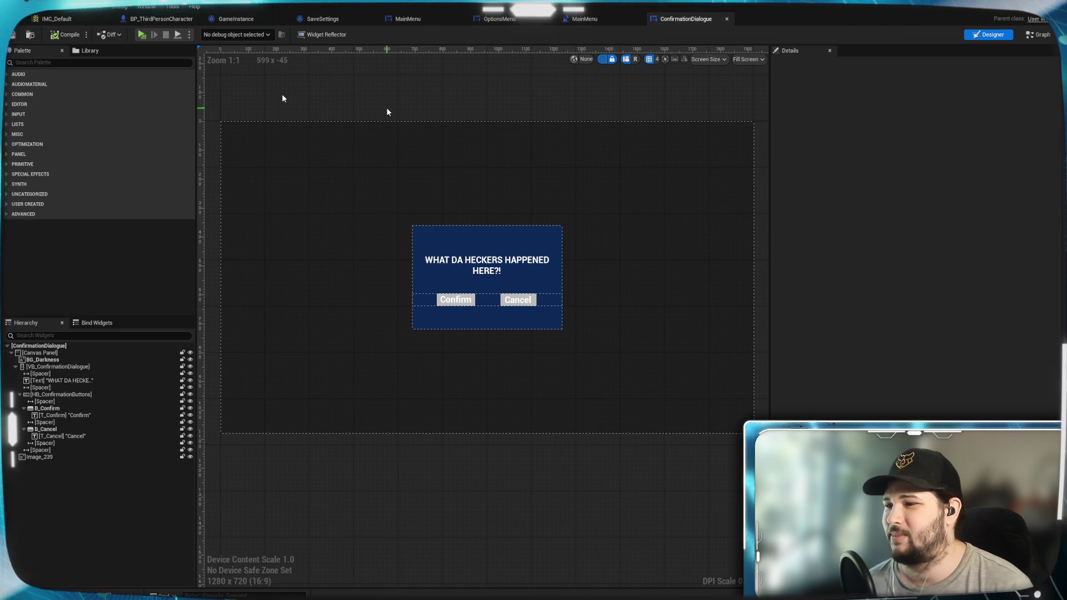
pyautogui.moveTo(369, 100); pyautogui.dragTo(382, 114)
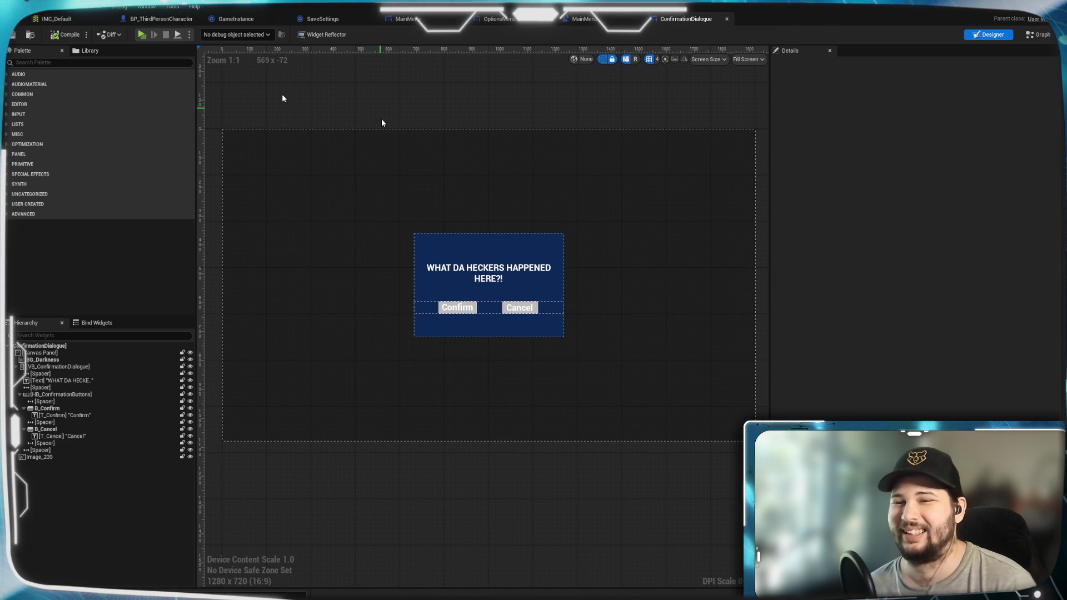
pyautogui.moveTo(333, 361); pyautogui.dragTo(336, 347)
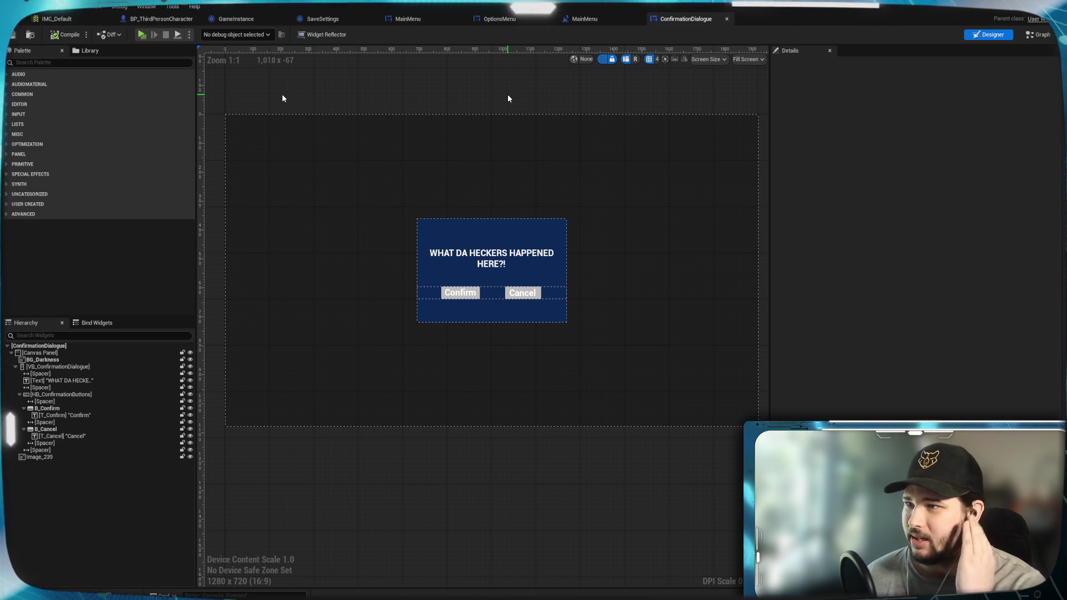
pyautogui.moveTo(515, 107); pyautogui.dragTo(514, 110)
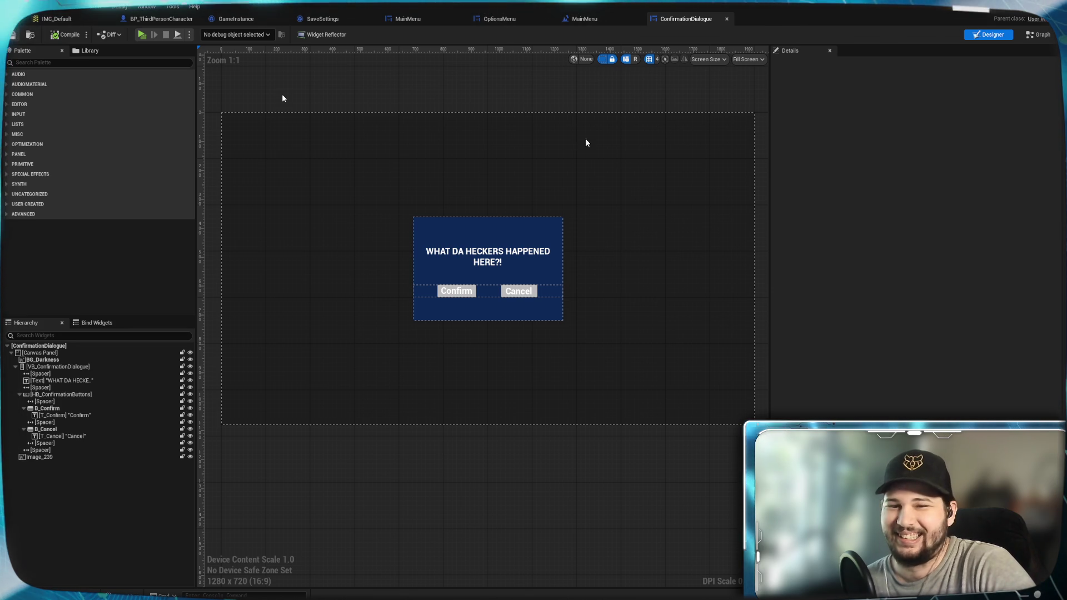
pyautogui.click(512, 257)
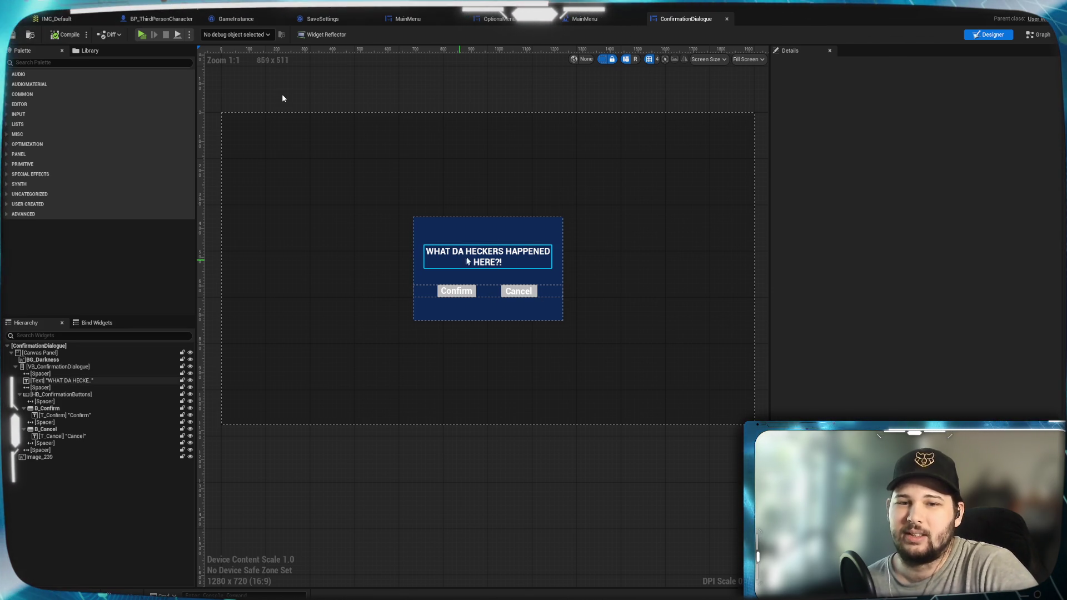
# Bind the title TextBlock's Text to the GetText function, then open the EventGraph
pyautogui.click(1026, 205)
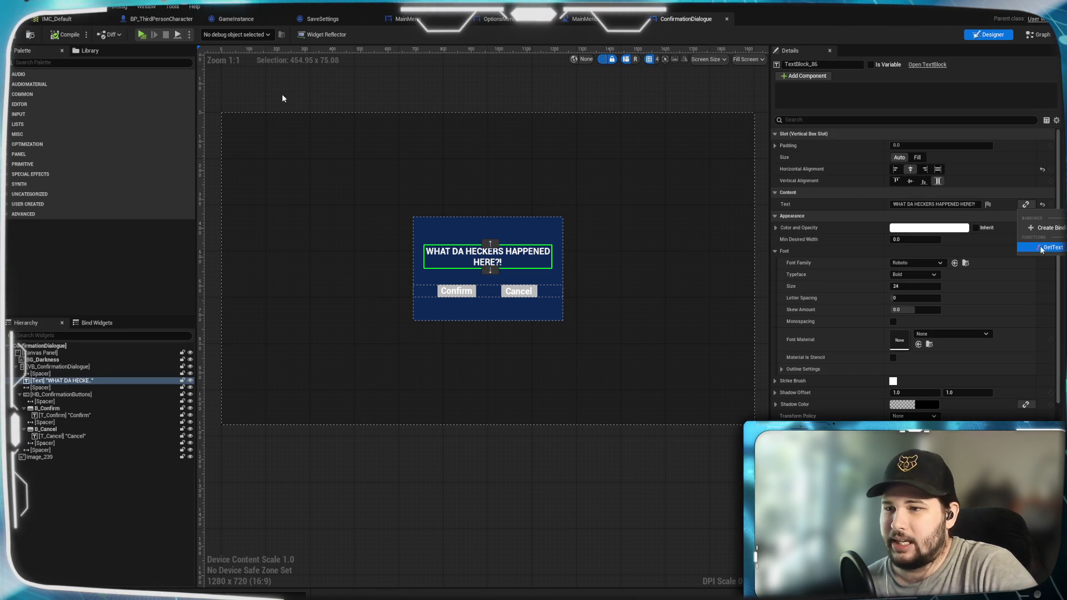
pyautogui.click(1053, 247)
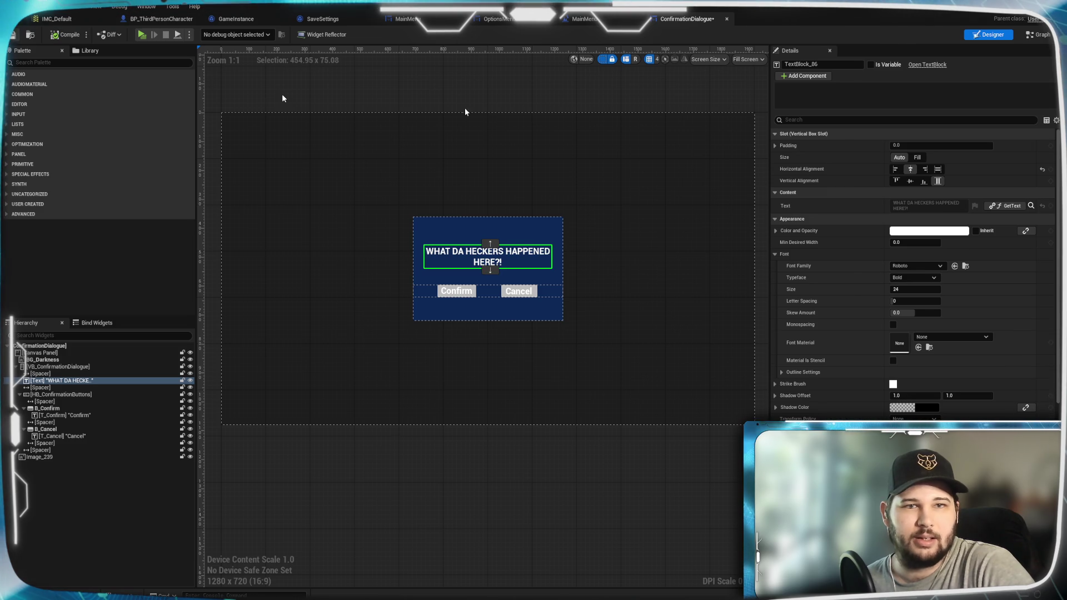
pyautogui.click(1047, 36)
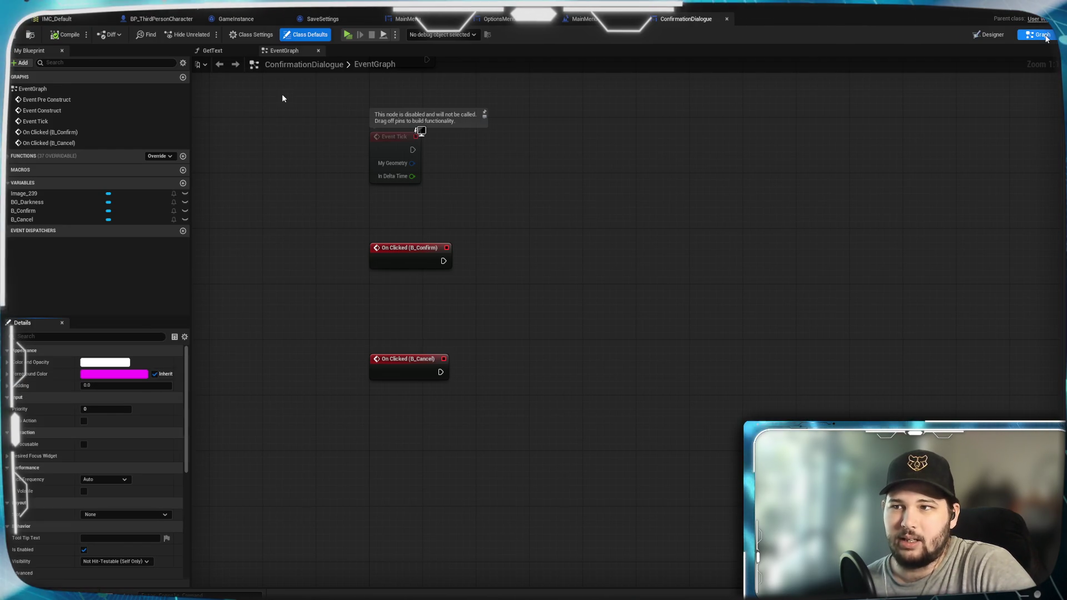
# Pan to the Event Pre Construct and Event Construct nodes and add a new Boolean variable
pyautogui.moveTo(607, 318); pyautogui.dragTo(577, 354)
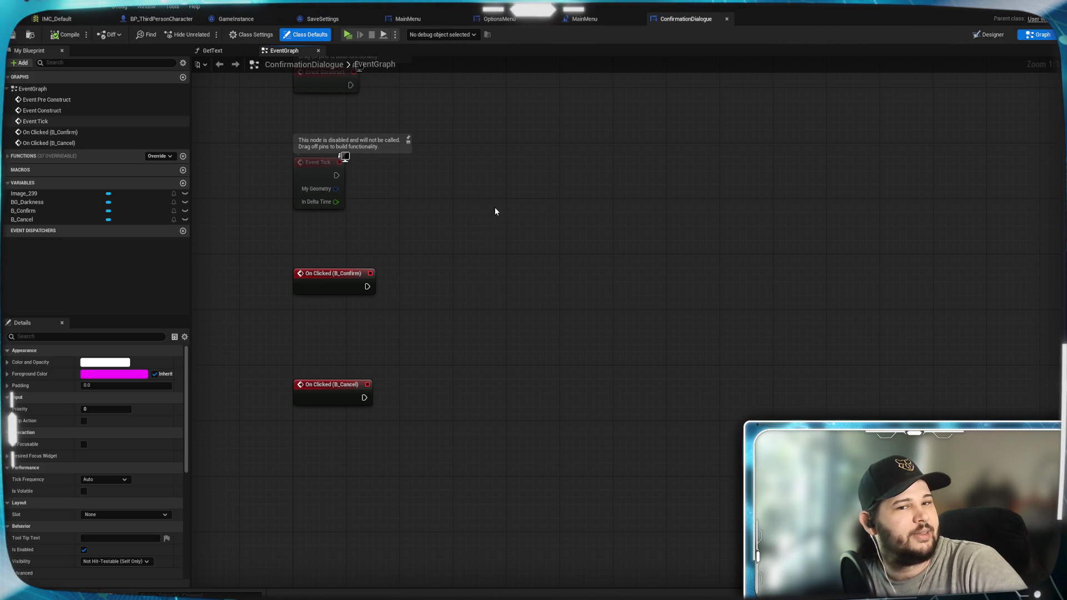
pyautogui.rightClick(461, 217)
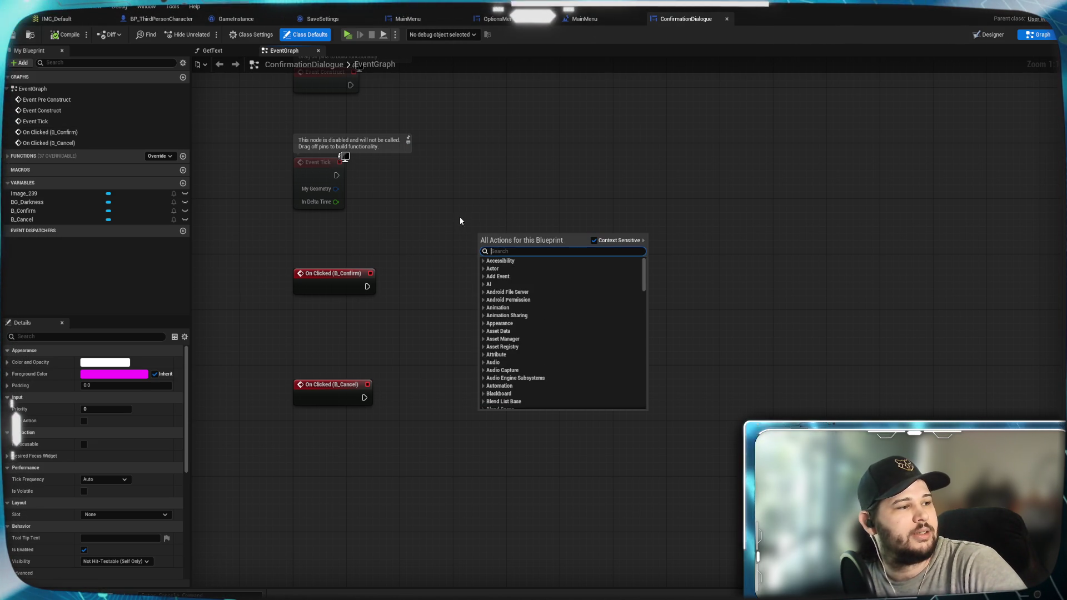
pyautogui.click(556, 146)
pyautogui.moveTo(555, 147)
pyautogui.mouseDown()
pyautogui.moveTo(513, 184)
pyautogui.moveTo(513, 274)
pyautogui.mouseUp()
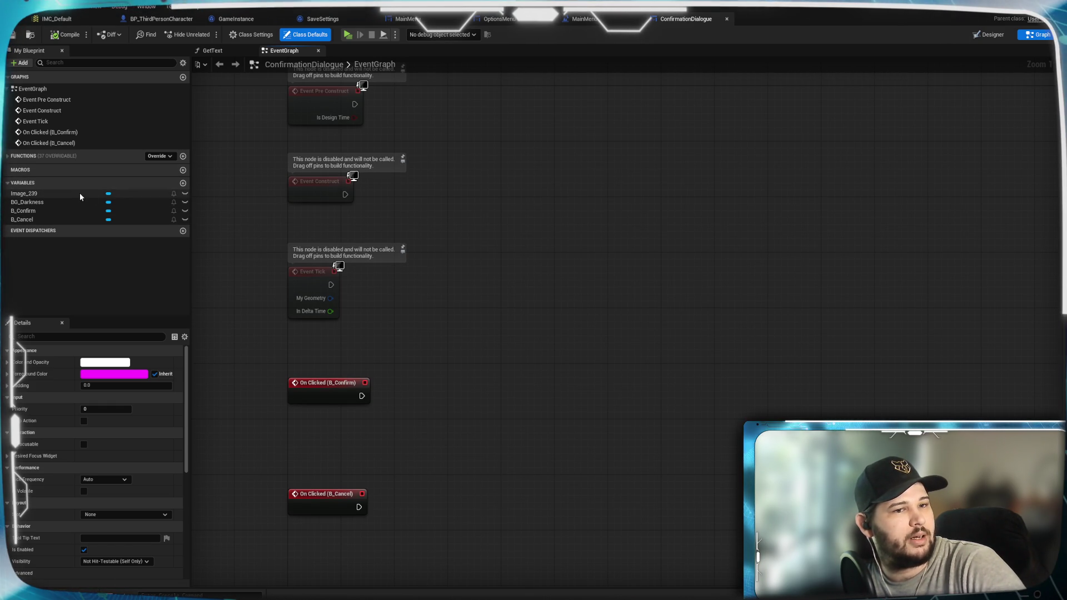
pyautogui.click(182, 183)
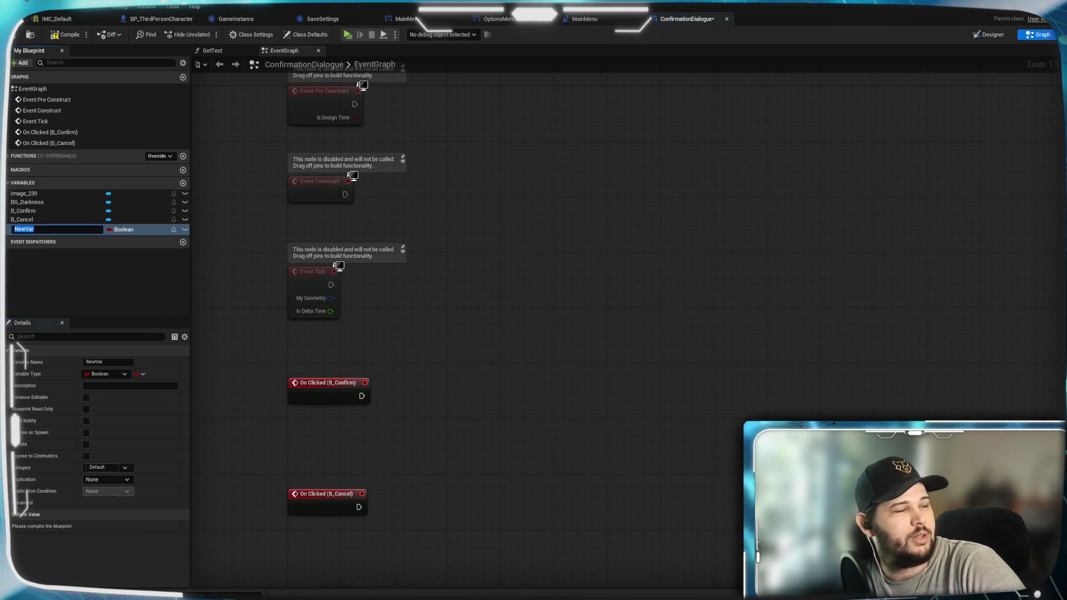
# Rename NewVar to Confirmation_Dialogue, make it a Text variable, and place its getter in the graph
pyautogui.write('C')
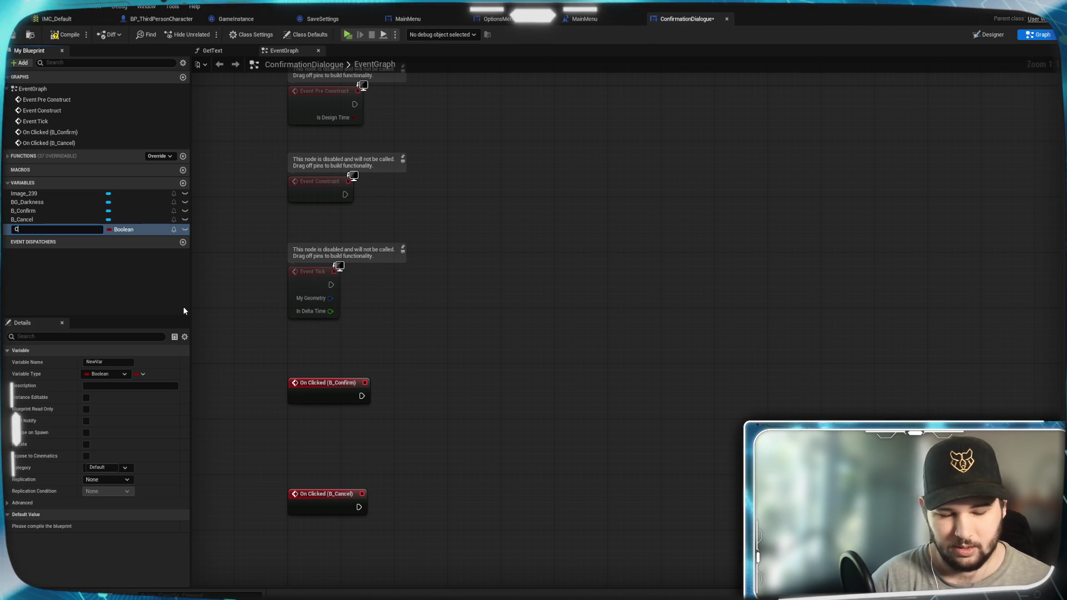
pyautogui.write('onfirmation')
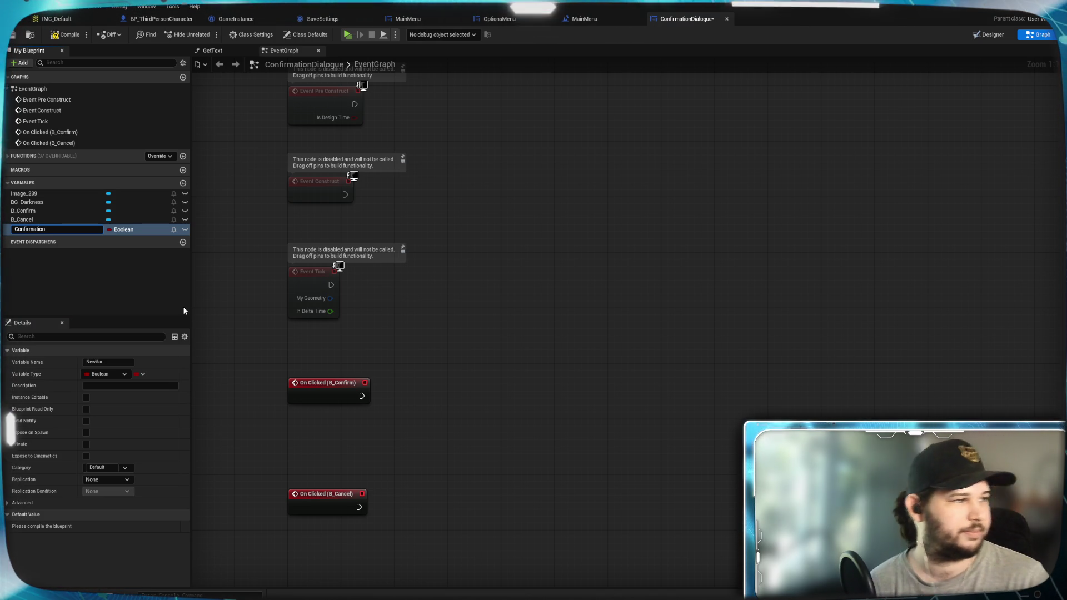
pyautogui.write('_Dialogue')
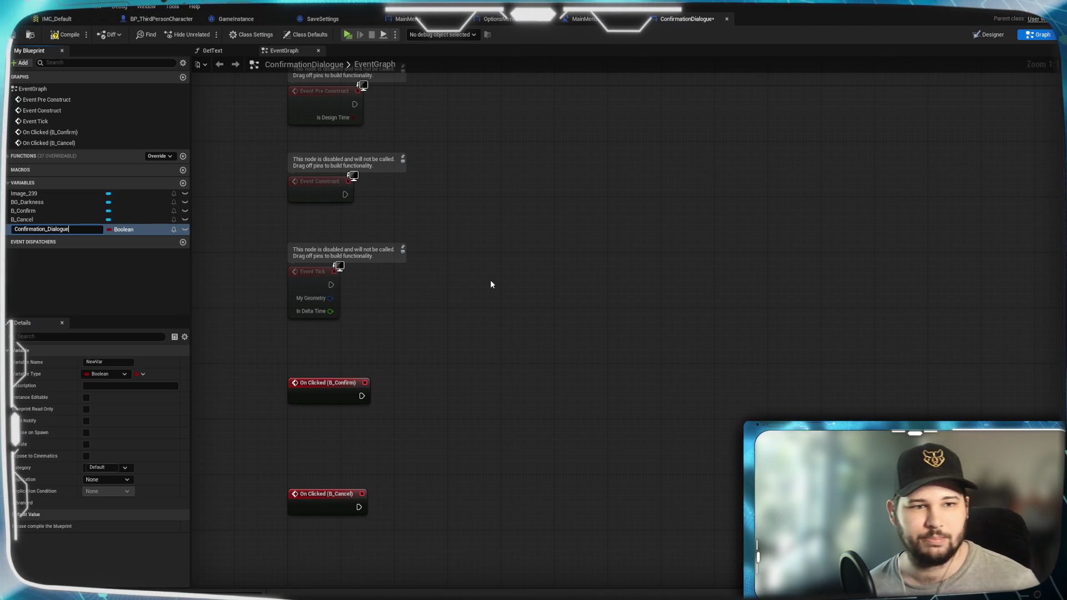
pyautogui.press('Return')
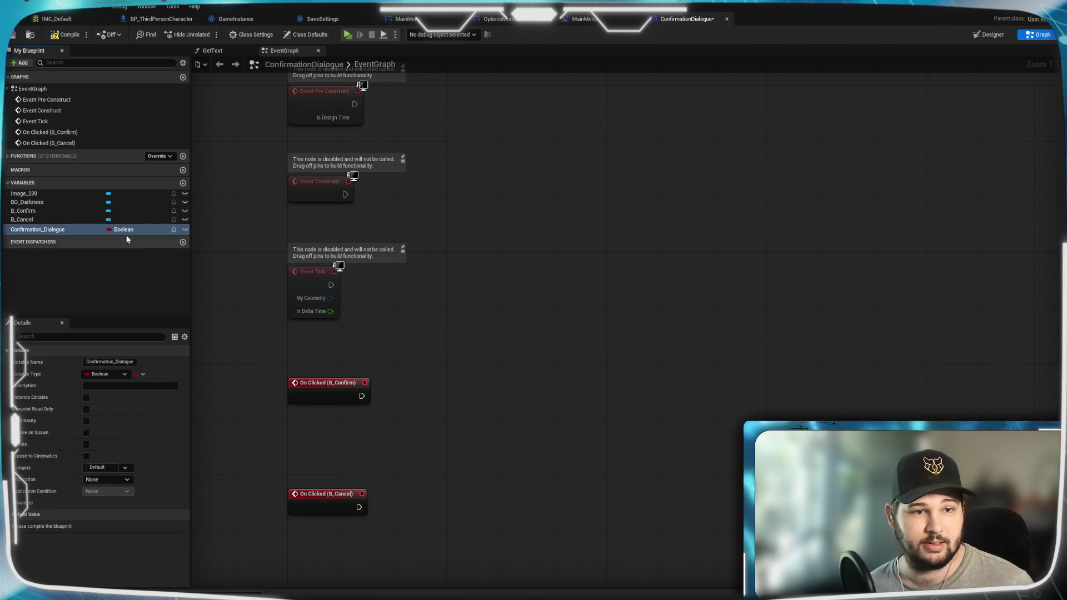
pyautogui.click(122, 230)
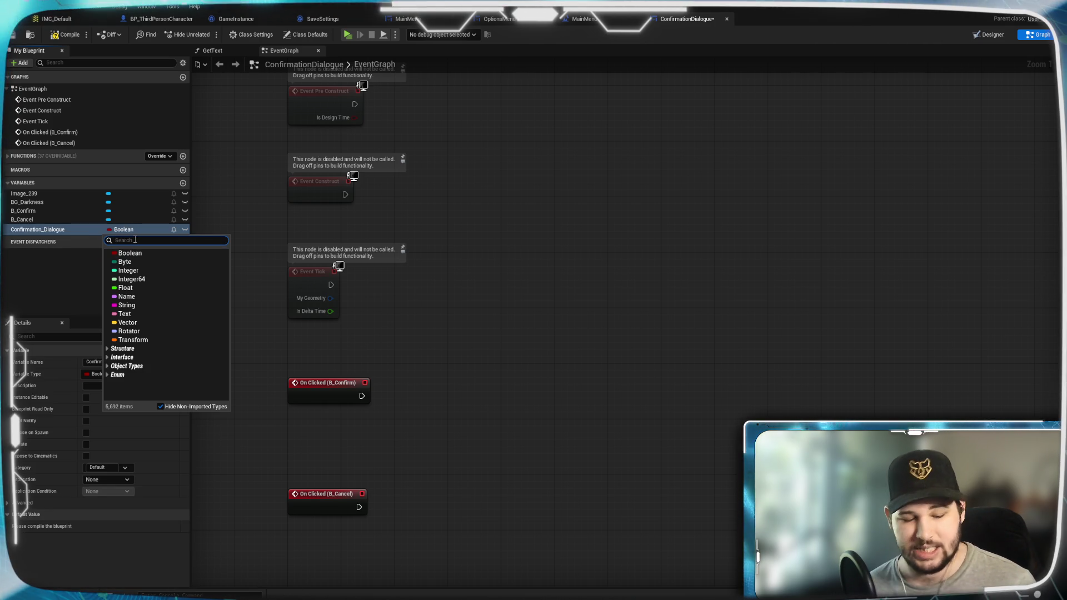
pyautogui.write('TExt')
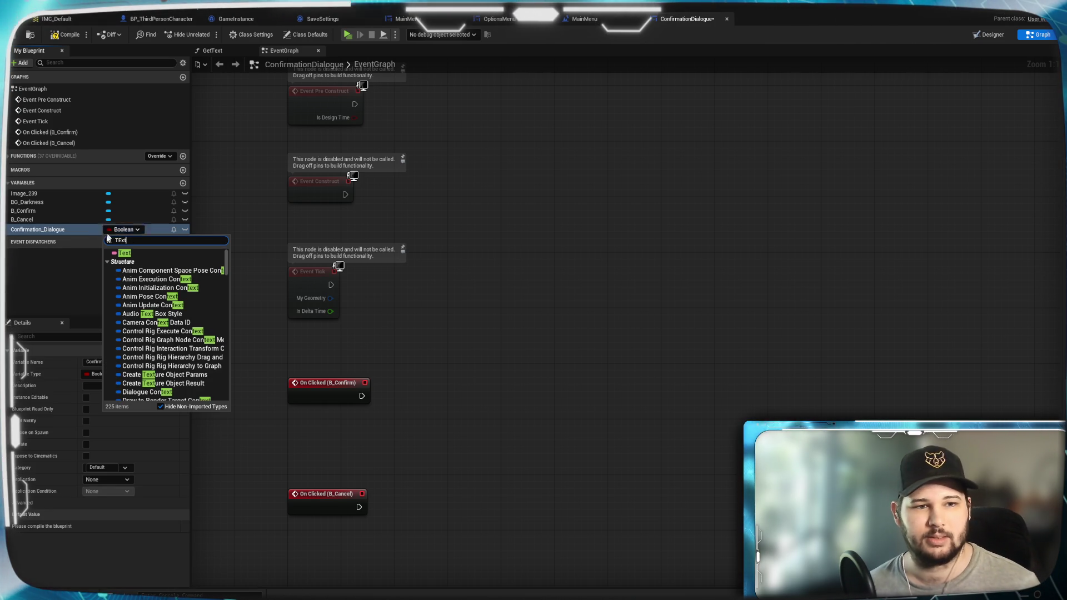
pyautogui.click(131, 255)
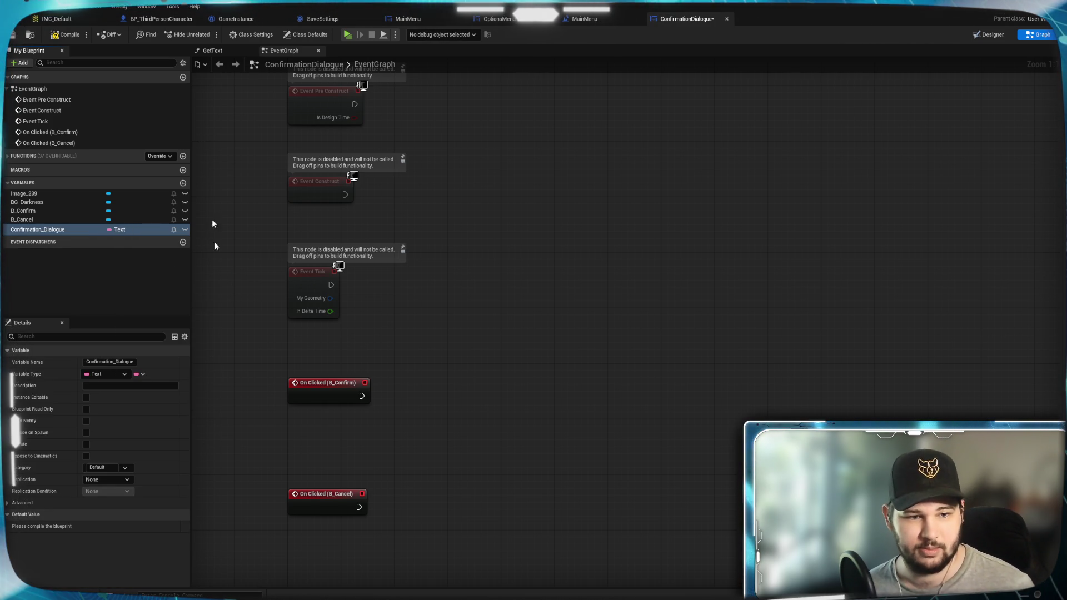
pyautogui.click(109, 468)
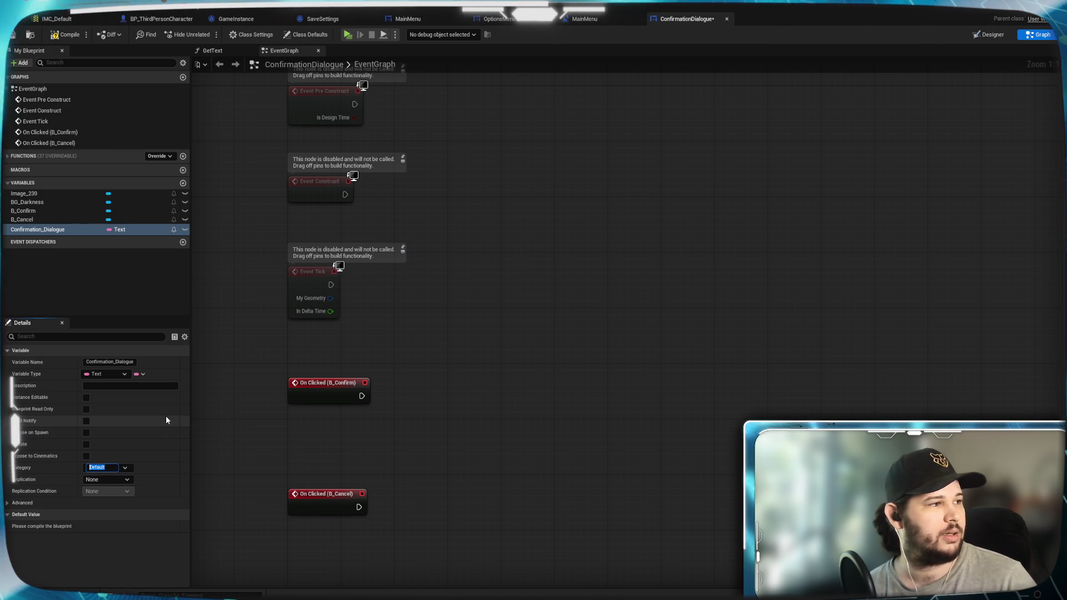
pyautogui.click(528, 306)
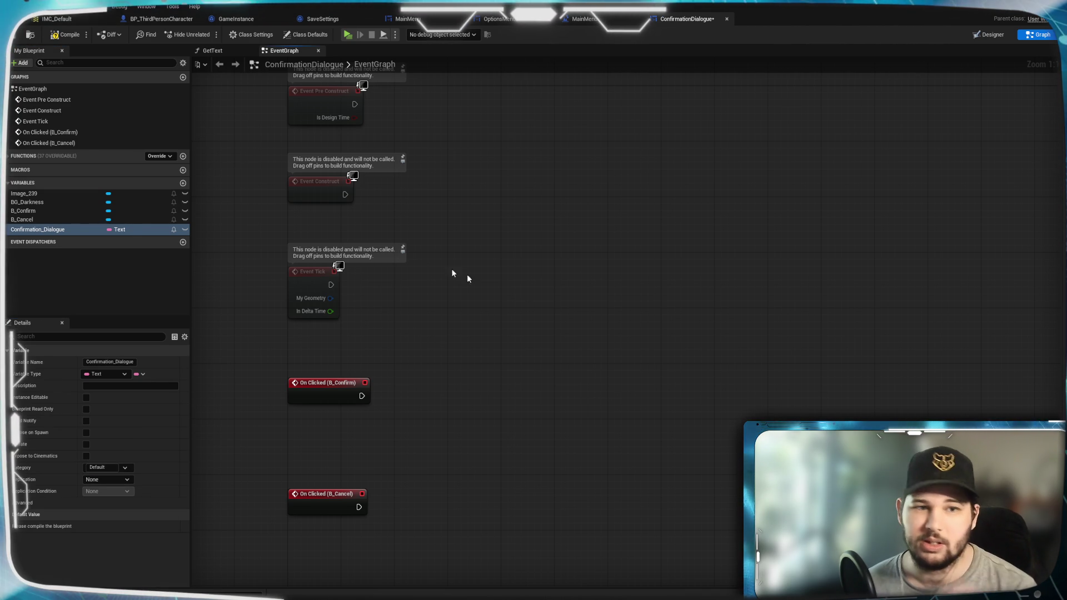
pyautogui.moveTo(77, 233)
pyautogui.mouseDown()
pyautogui.moveTo(529, 256)
pyautogui.moveTo(564, 272)
pyautogui.moveTo(600, 212)
pyautogui.moveTo(305, 236)
pyautogui.moveTo(320, 213)
pyautogui.moveTo(313, 220)
pyautogui.moveTo(497, 179)
pyautogui.mouseUp()
pyautogui.click(629, 228)
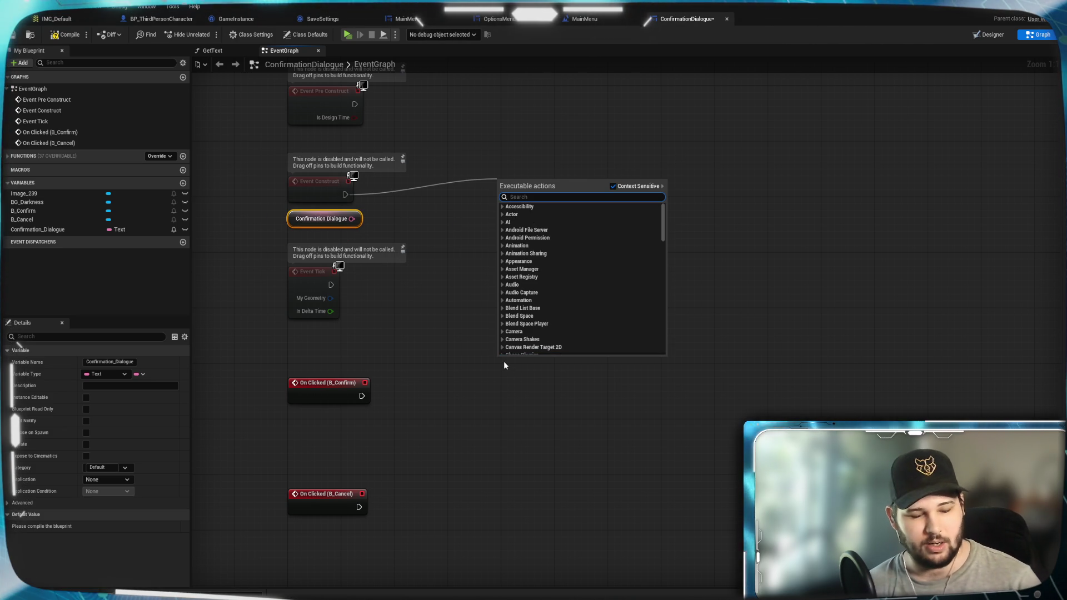
# Add a Switch on String node after Event Construct
pyautogui.write('switch')
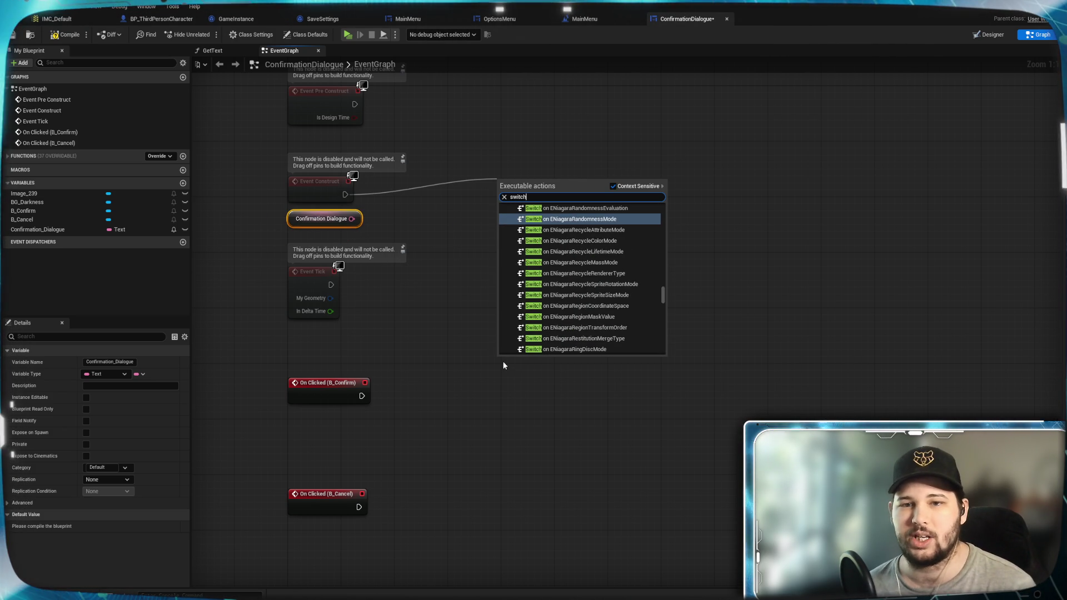
pyautogui.scroll(3, 592, 268)
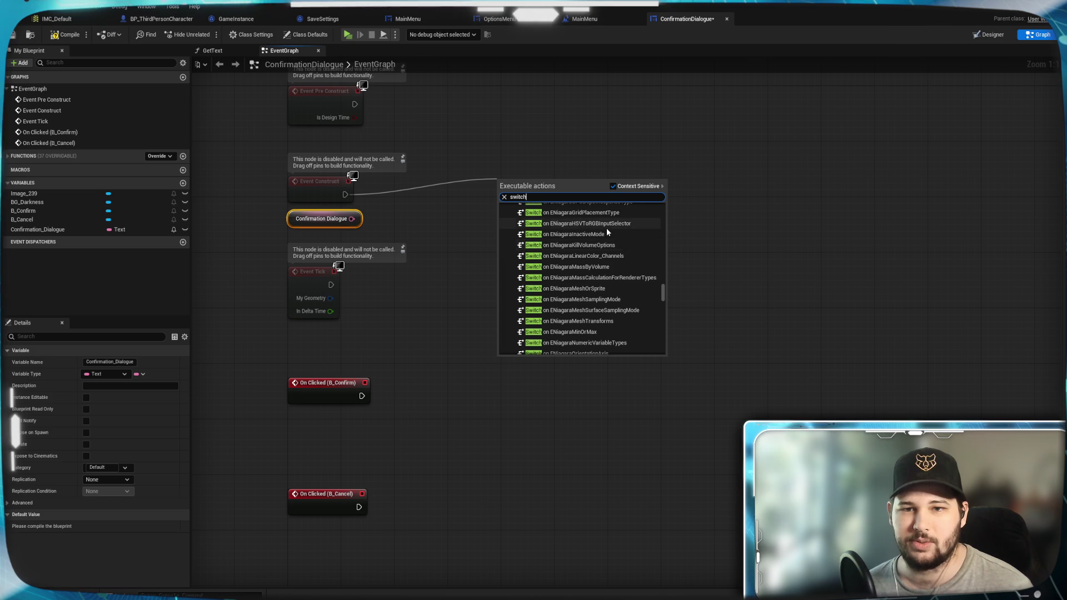
pyautogui.write('on ')
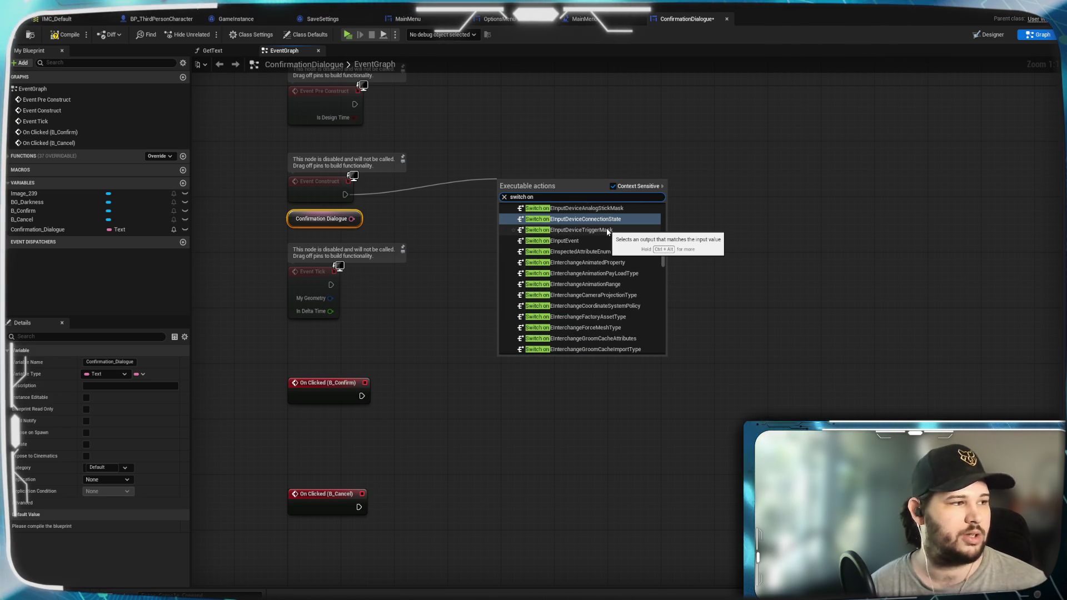
pyautogui.write('dtring')
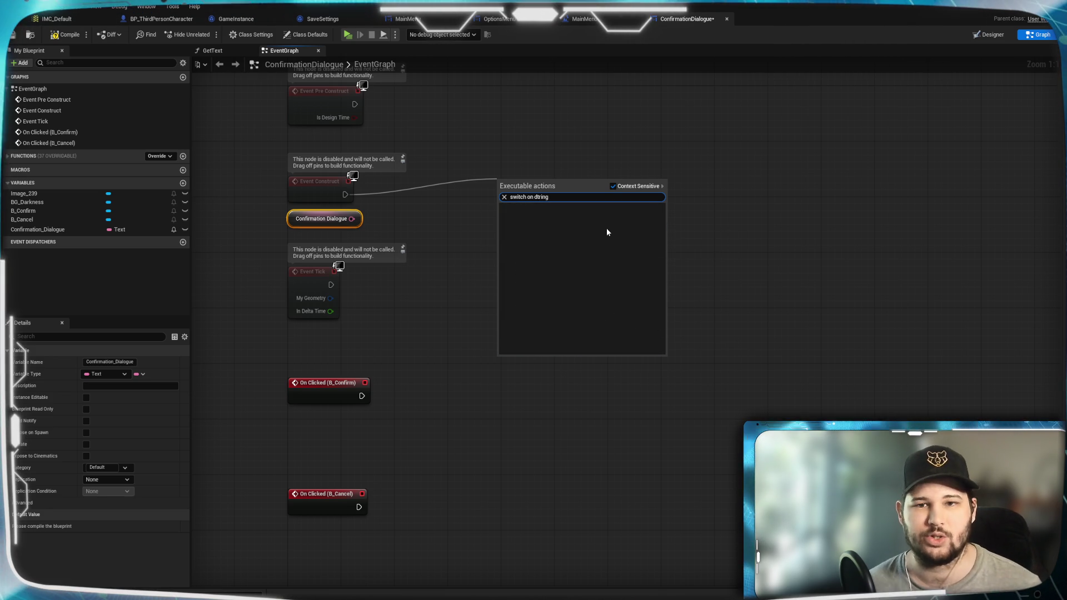
pyautogui.press('BackSpace')
pyautogui.press('BackSpace')
pyautogui.press('BackSpace')
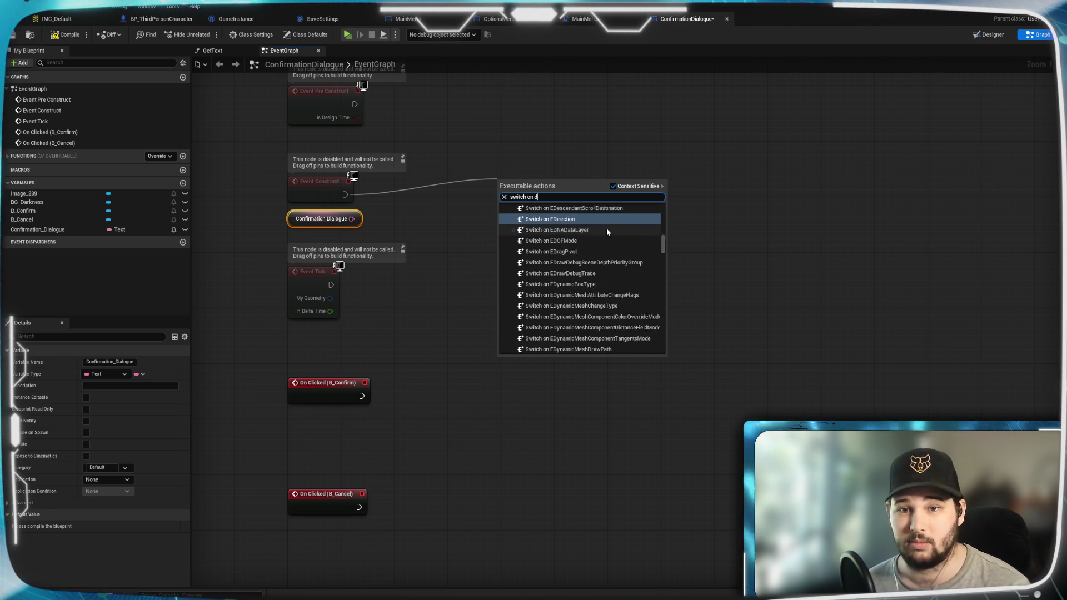
pyautogui.write('string')
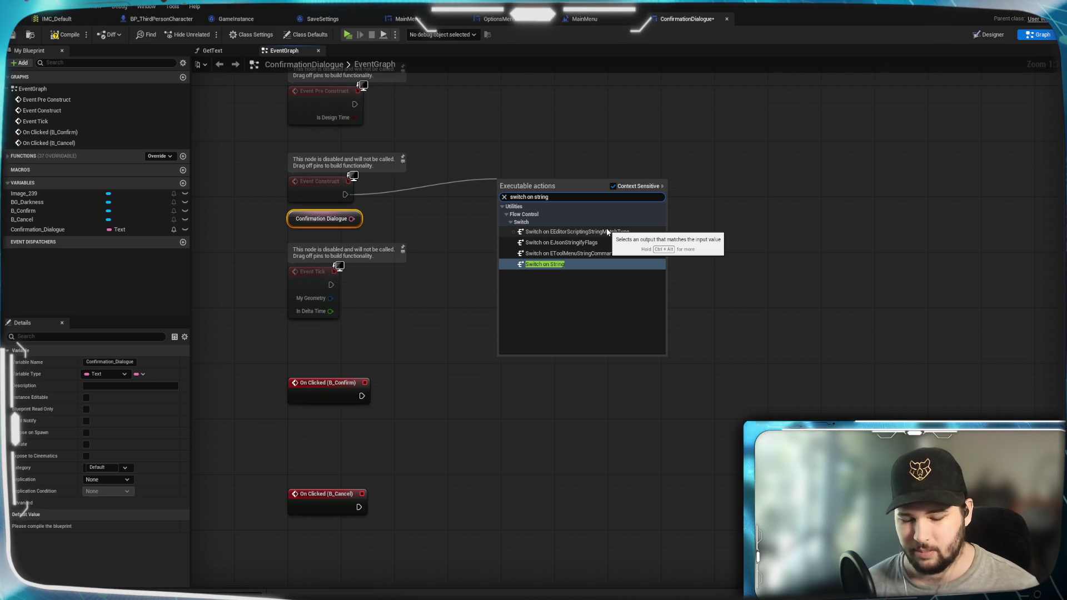
pyautogui.click(563, 267)
pyautogui.click(453, 275)
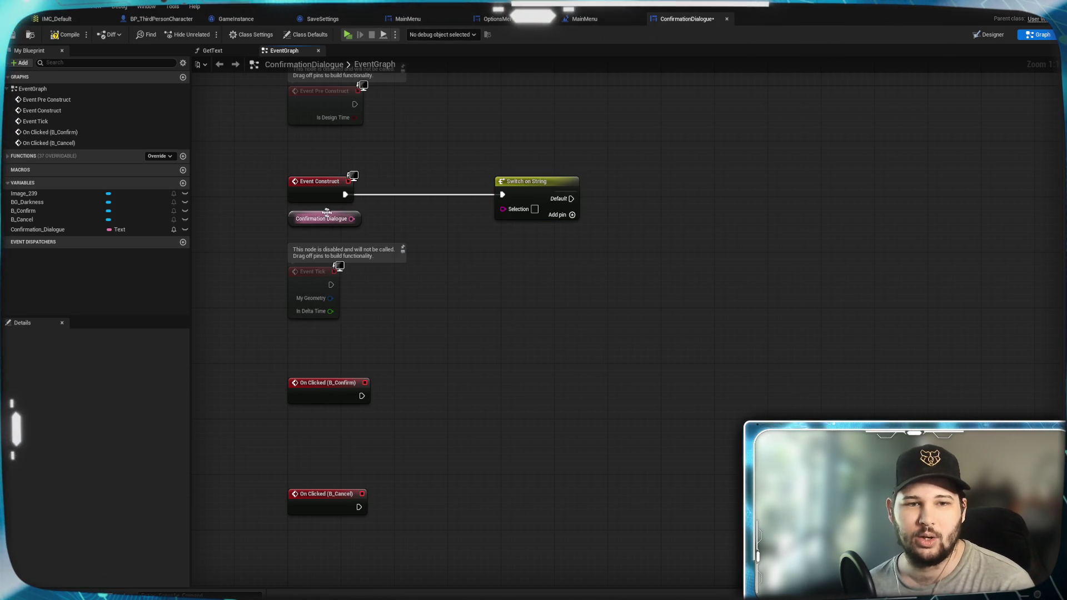
# Change Confirmation_Dialogue's type to String and wire it into the switch's Selection pin
pyautogui.click(130, 232)
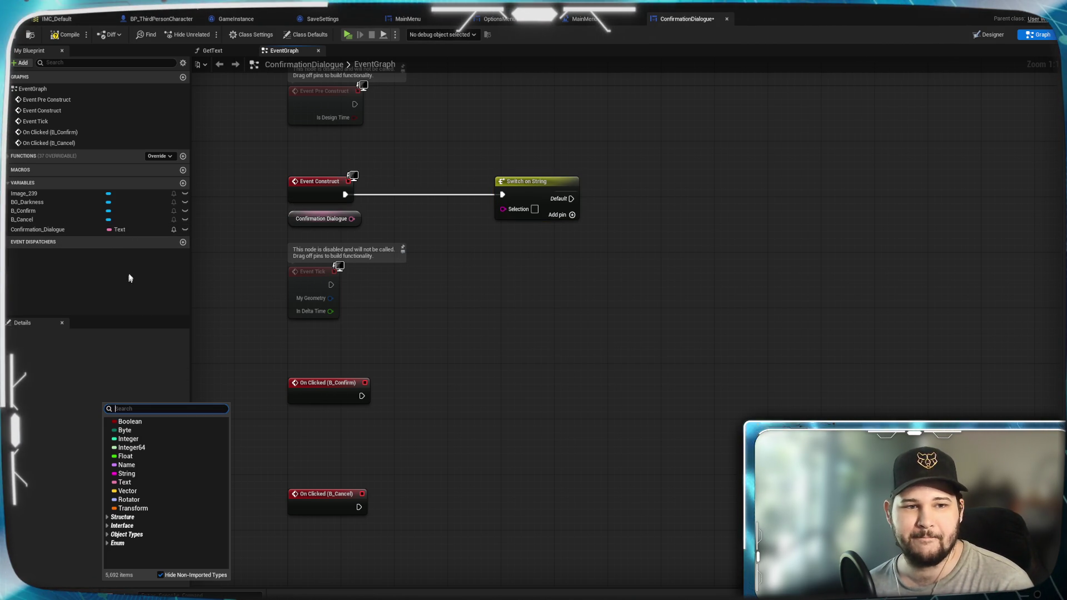
pyautogui.click(133, 478)
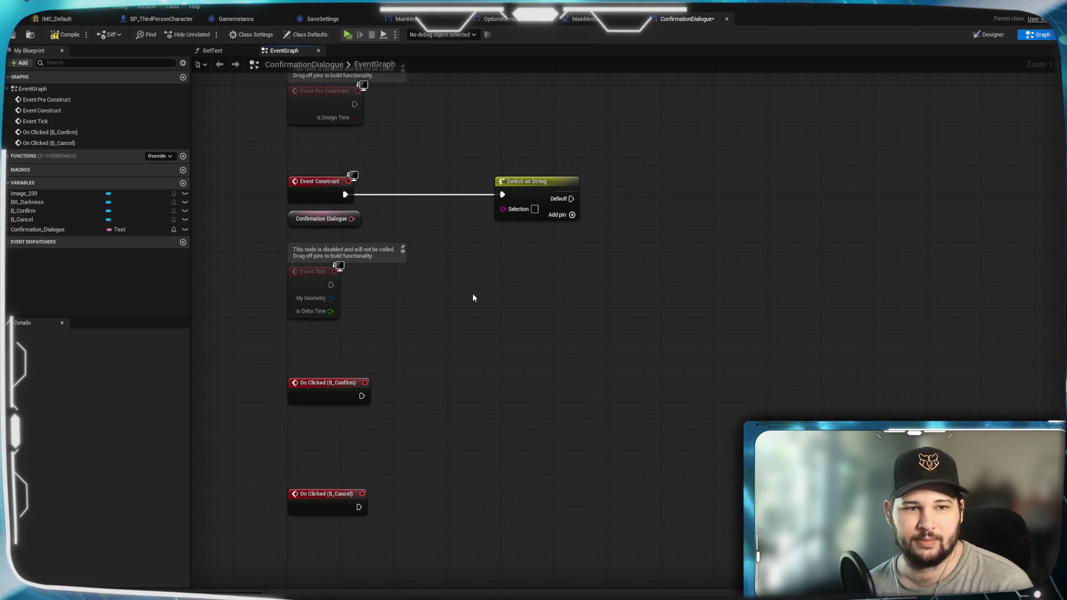
pyautogui.click(743, 324)
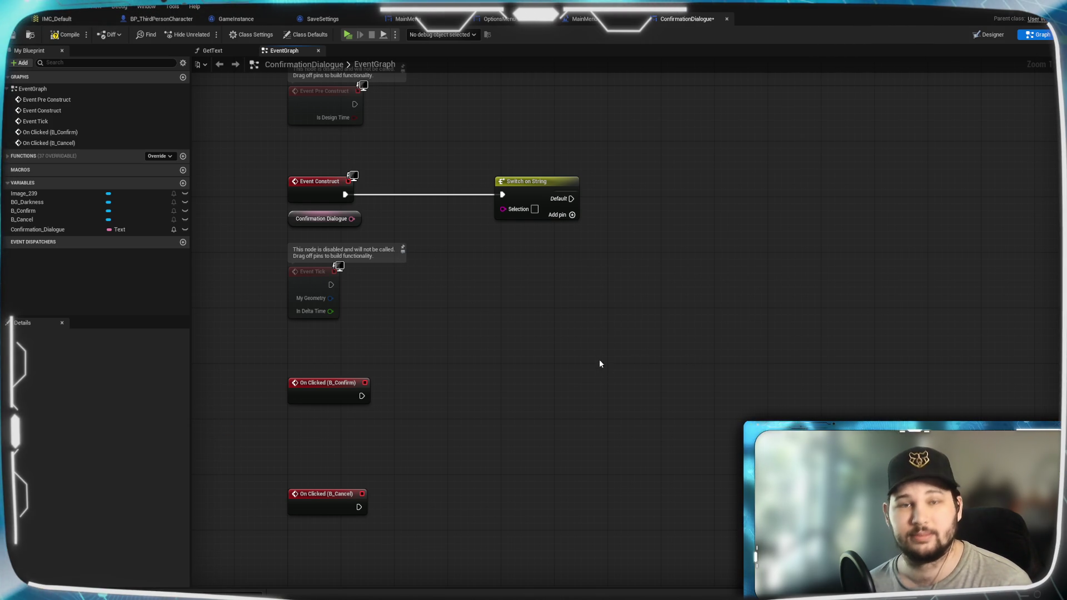
pyautogui.moveTo(352, 219)
pyautogui.mouseDown()
pyautogui.moveTo(503, 209)
pyautogui.moveTo(447, 187)
pyautogui.moveTo(488, 190)
pyautogui.mouseUp()
# Recentre the graph around the Switch on String node and add a second String variable
pyautogui.click(608, 314)
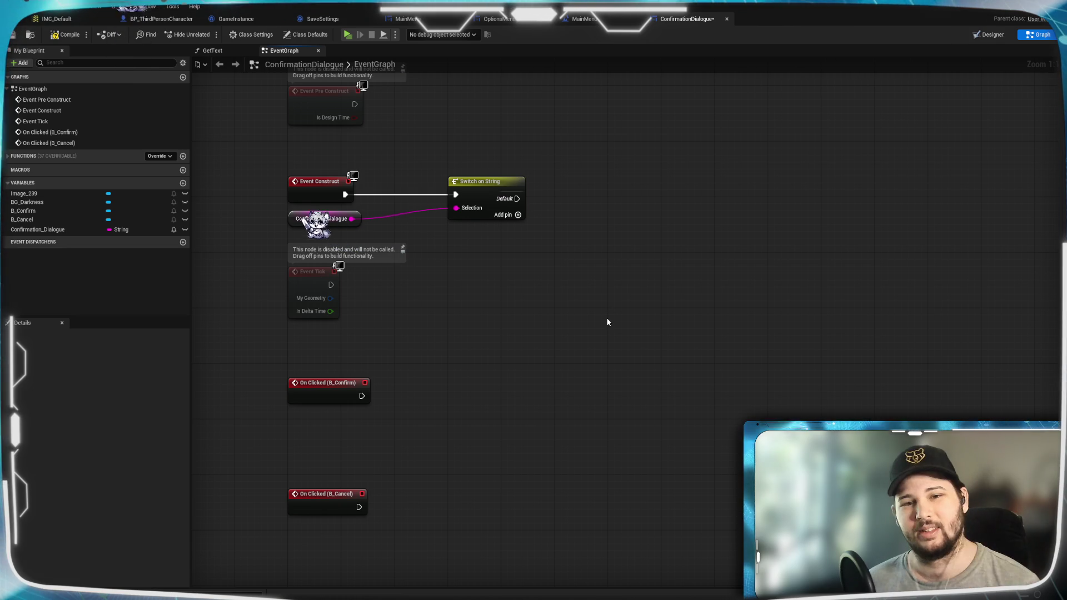
pyautogui.moveTo(519, 231)
pyautogui.mouseDown()
pyautogui.moveTo(496, 267)
pyautogui.moveTo(513, 277)
pyautogui.moveTo(486, 264)
pyautogui.moveTo(506, 262)
pyautogui.moveTo(535, 303)
pyautogui.moveTo(520, 330)
pyautogui.mouseUp()
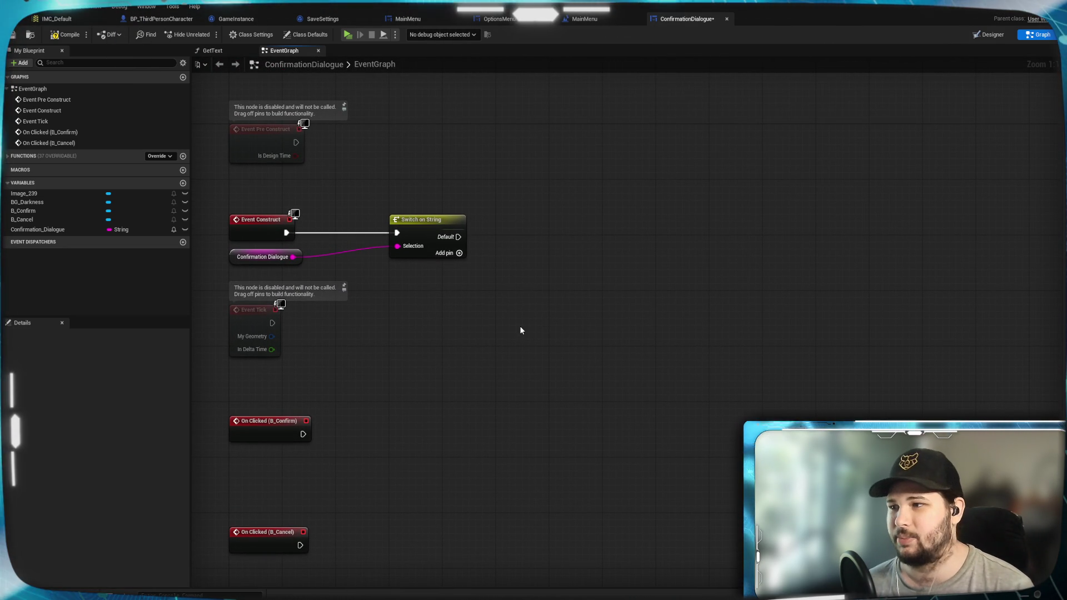
pyautogui.moveTo(522, 330)
pyautogui.mouseDown()
pyautogui.moveTo(538, 315)
pyautogui.moveTo(524, 330)
pyautogui.moveTo(448, 324)
pyautogui.moveTo(445, 336)
pyautogui.moveTo(471, 333)
pyautogui.moveTo(428, 307)
pyautogui.mouseUp()
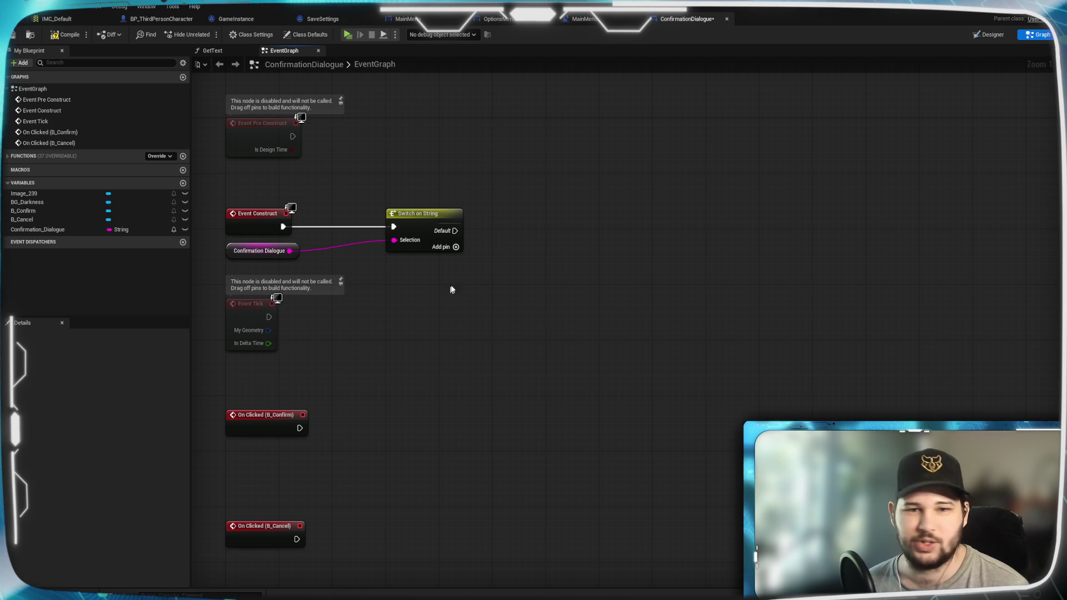
pyautogui.moveTo(459, 233)
pyautogui.mouseDown()
pyautogui.moveTo(531, 221)
pyautogui.moveTo(506, 236)
pyautogui.moveTo(516, 197)
pyautogui.mouseUp()
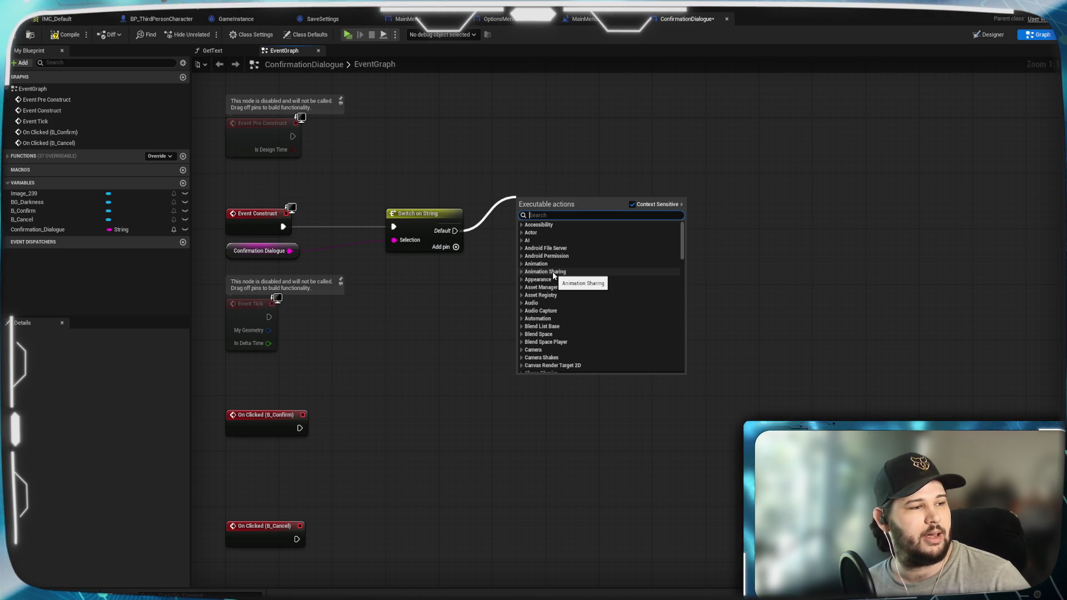
pyautogui.click(515, 129)
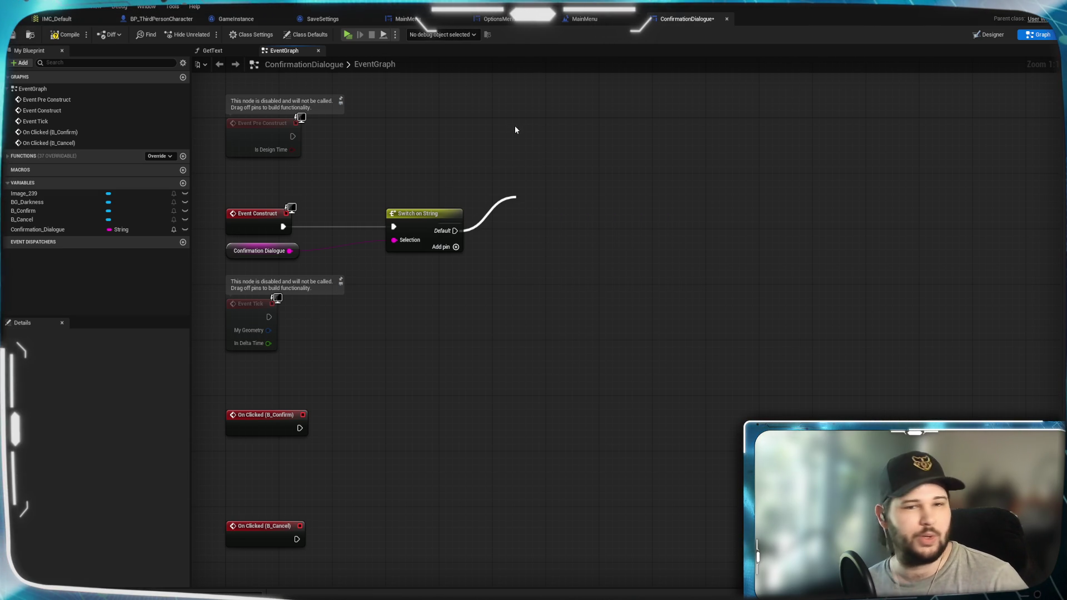
pyautogui.click(183, 184)
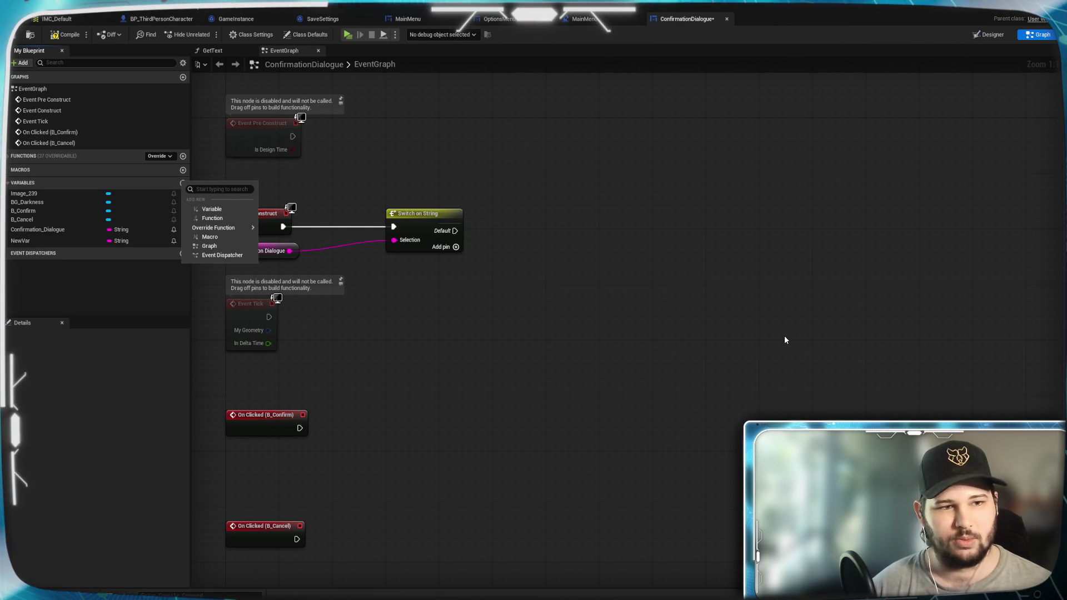
# Rename the new NewVar variable to T_Description
pyautogui.click(98, 256)
pyautogui.click(48, 241)
pyautogui.rightClick(49, 240)
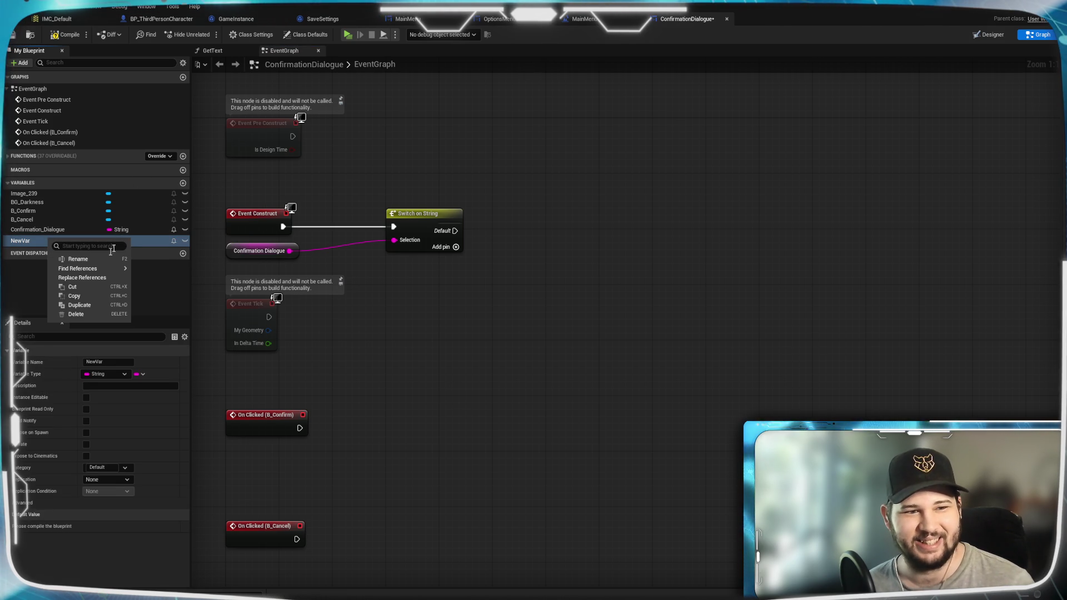
pyautogui.click(72, 259)
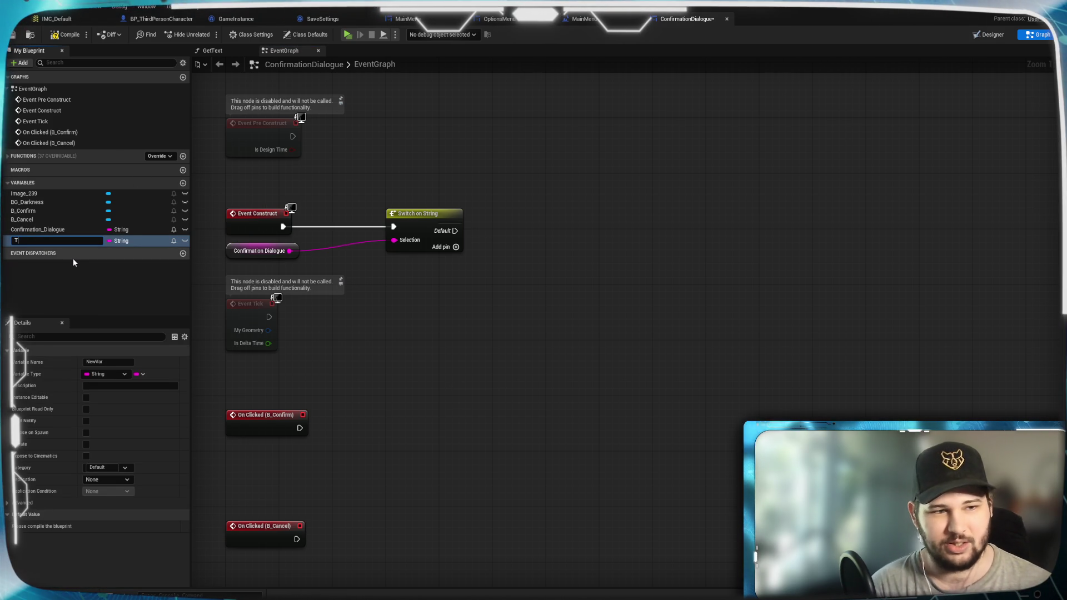
pyautogui.write('T_Description')
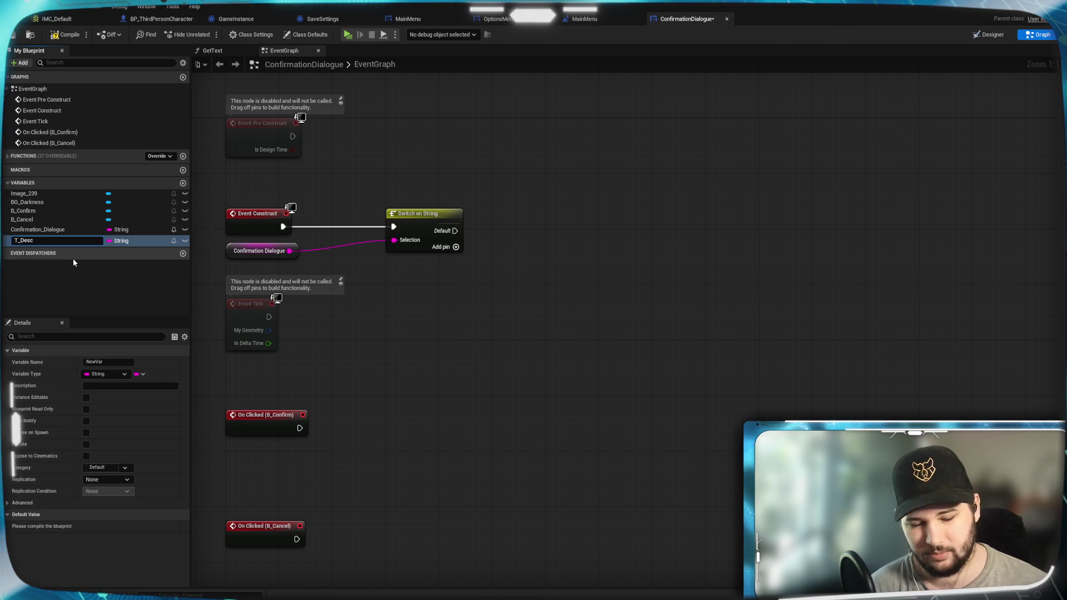
pyautogui.press('Return')
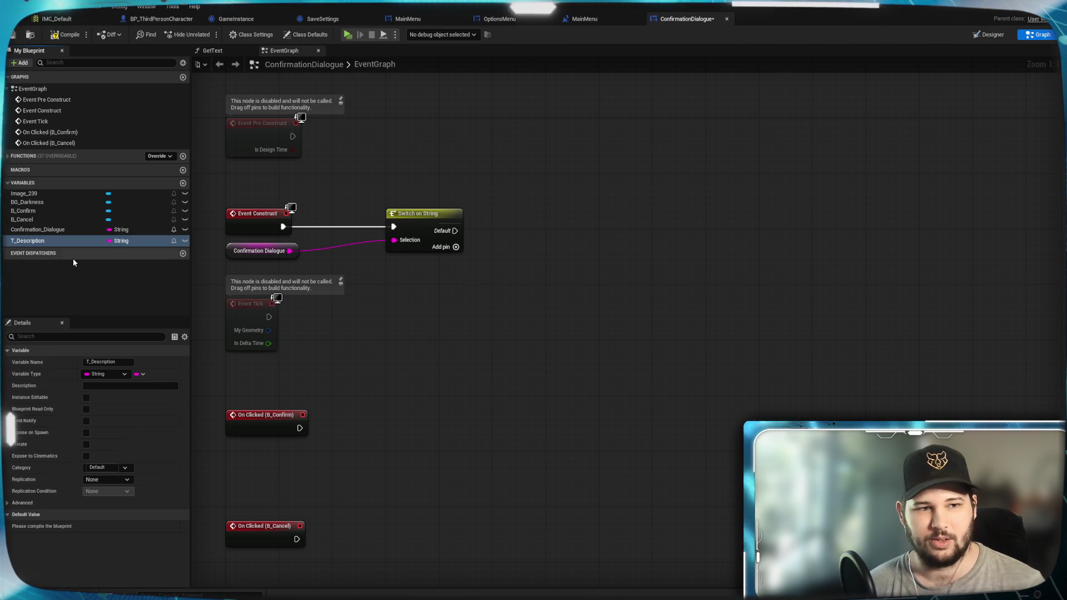
# Place a Set T_Description node in the EventGraph
pyautogui.moveTo(55, 245)
pyautogui.mouseDown()
pyautogui.moveTo(714, 272)
pyautogui.moveTo(533, 203)
pyautogui.mouseUp()
pyautogui.click(561, 230)
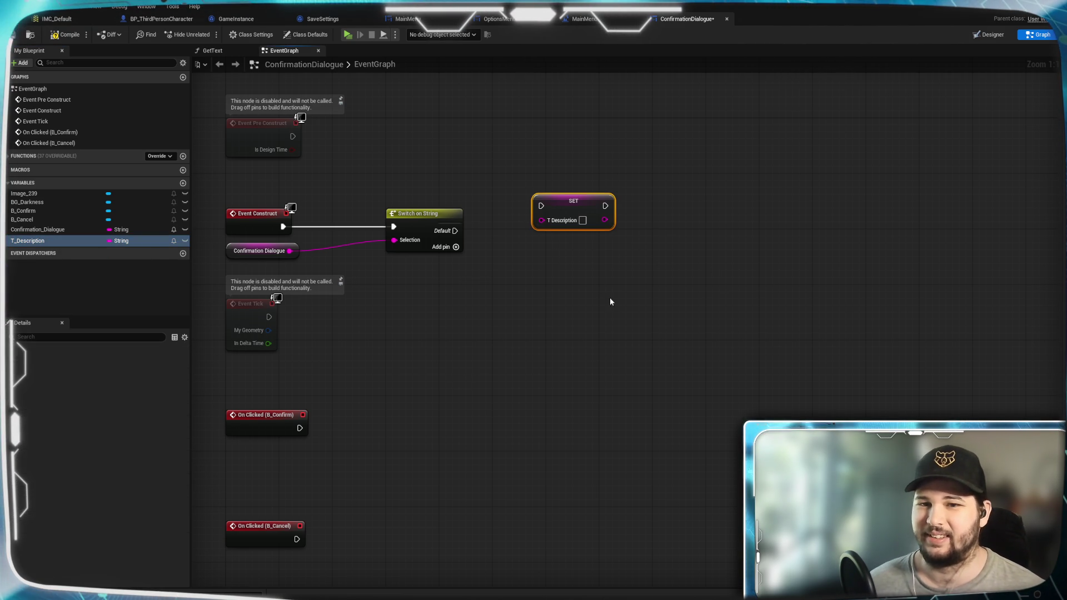
pyautogui.click(504, 271)
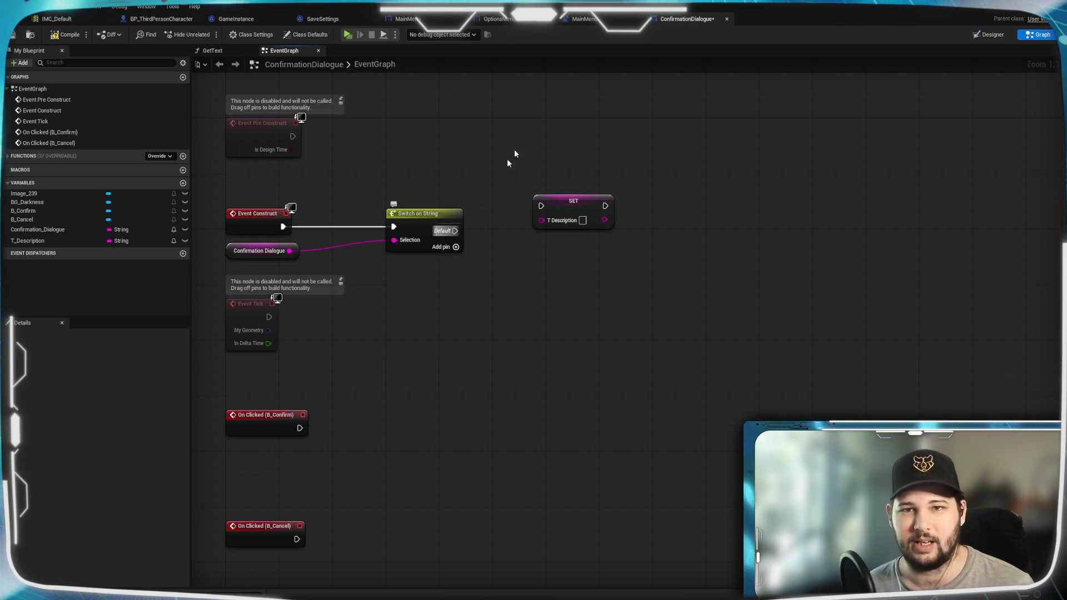
pyautogui.click(221, 51)
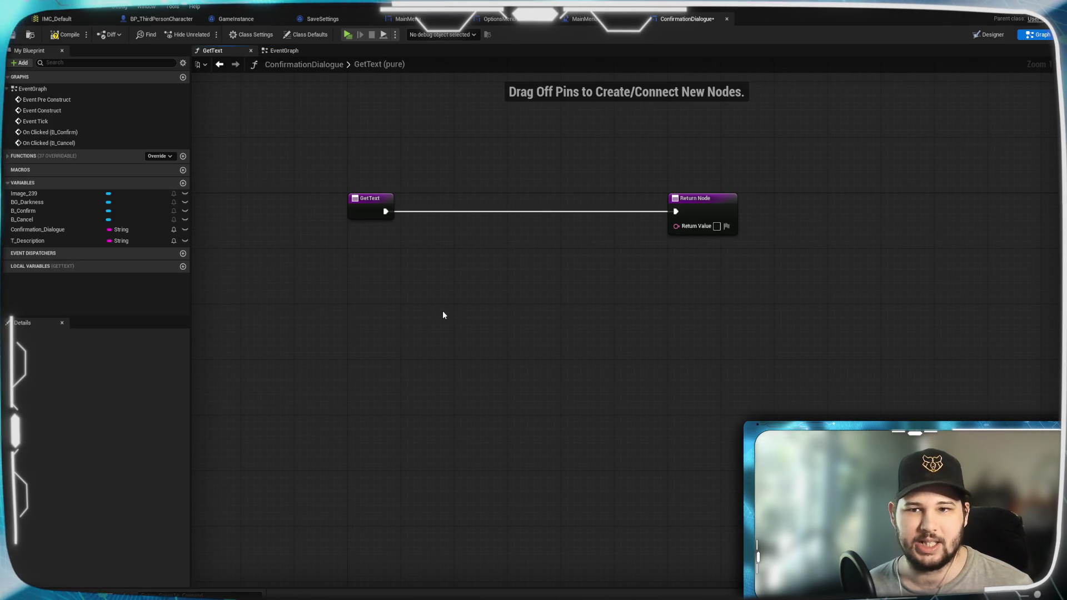
# Make GetText return T_Description through a To Text (String) node, and save the asset
pyautogui.moveTo(37, 245)
pyautogui.mouseDown()
pyautogui.moveTo(388, 250)
pyautogui.moveTo(677, 226)
pyautogui.mouseUp()
pyautogui.click(422, 267)
pyautogui.moveTo(539, 220); pyautogui.dragTo(448, 228)
pyautogui.click(357, 277)
pyautogui.moveTo(372, 243); pyautogui.dragTo(372, 236)
pyautogui.click(477, 330)
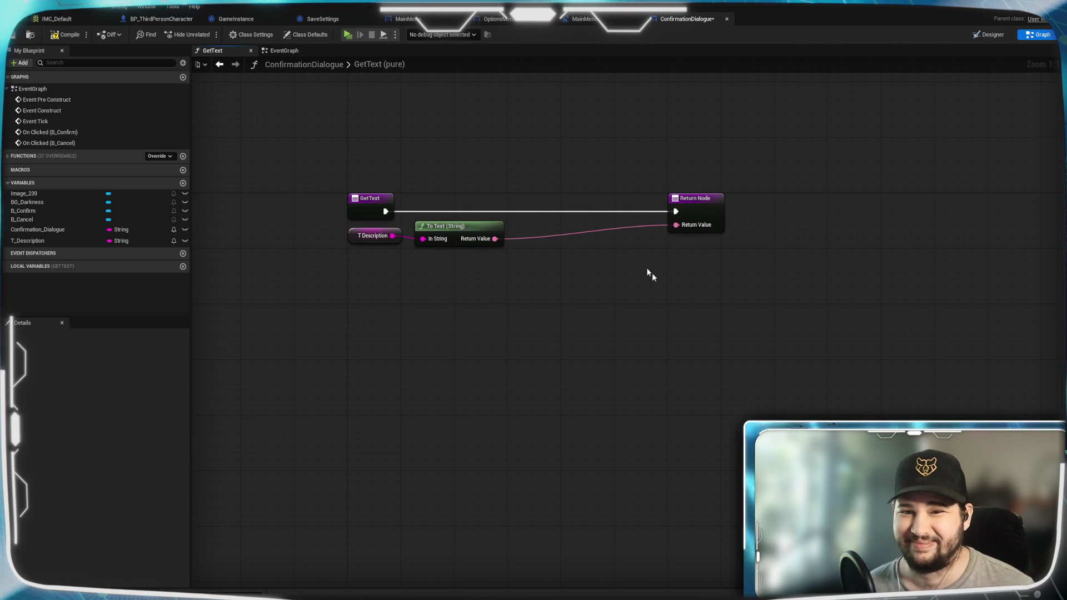
pyautogui.moveTo(706, 208); pyautogui.dragTo(598, 208)
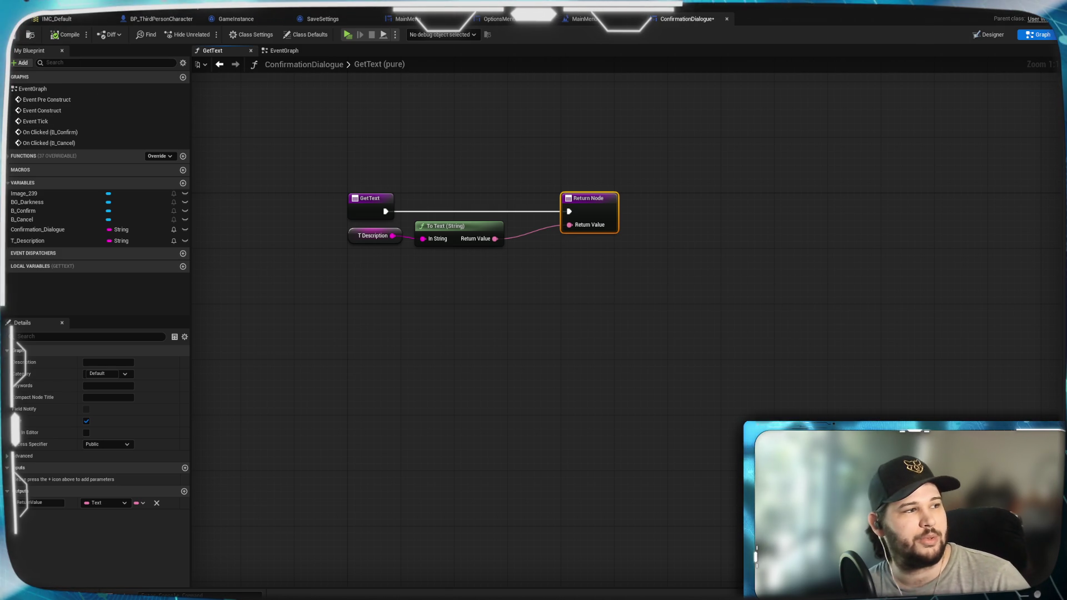
pyautogui.click(12, 35)
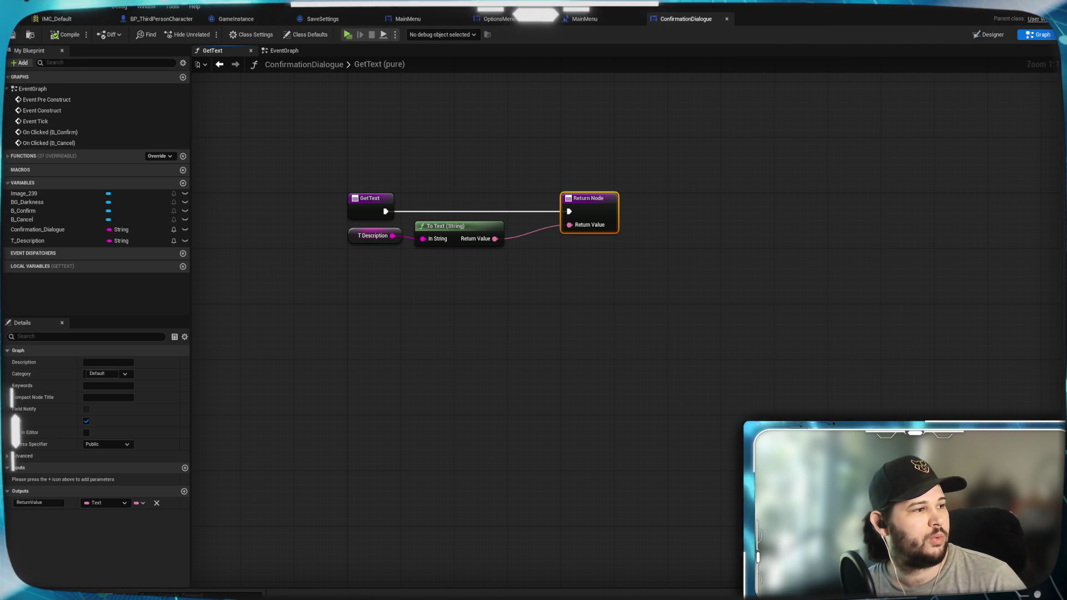
# Delete the GetText function from the Functions list
pyautogui.click(563, 288)
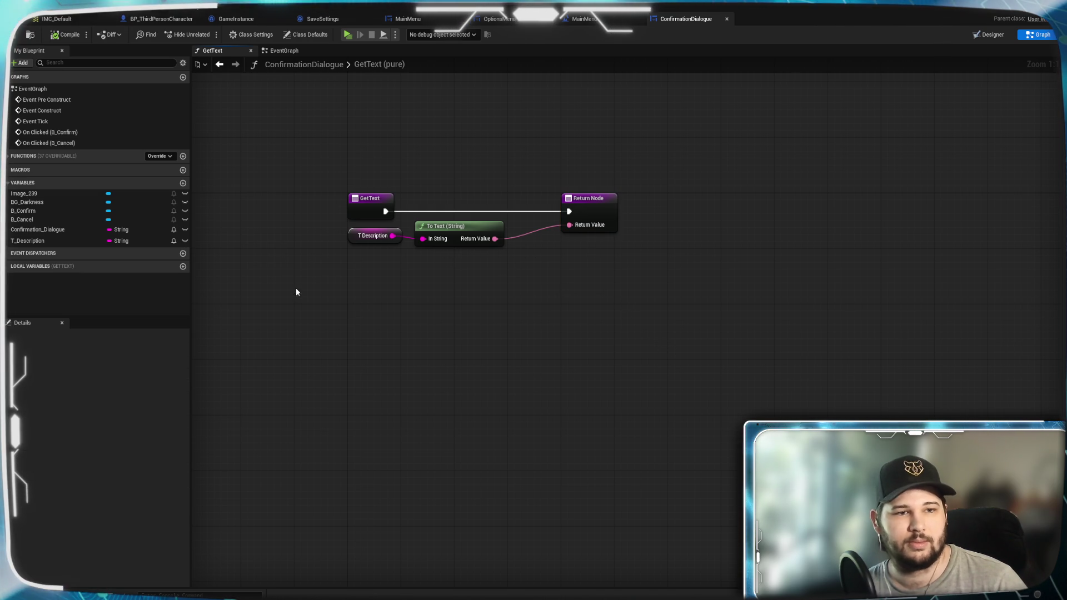
pyautogui.click(39, 241)
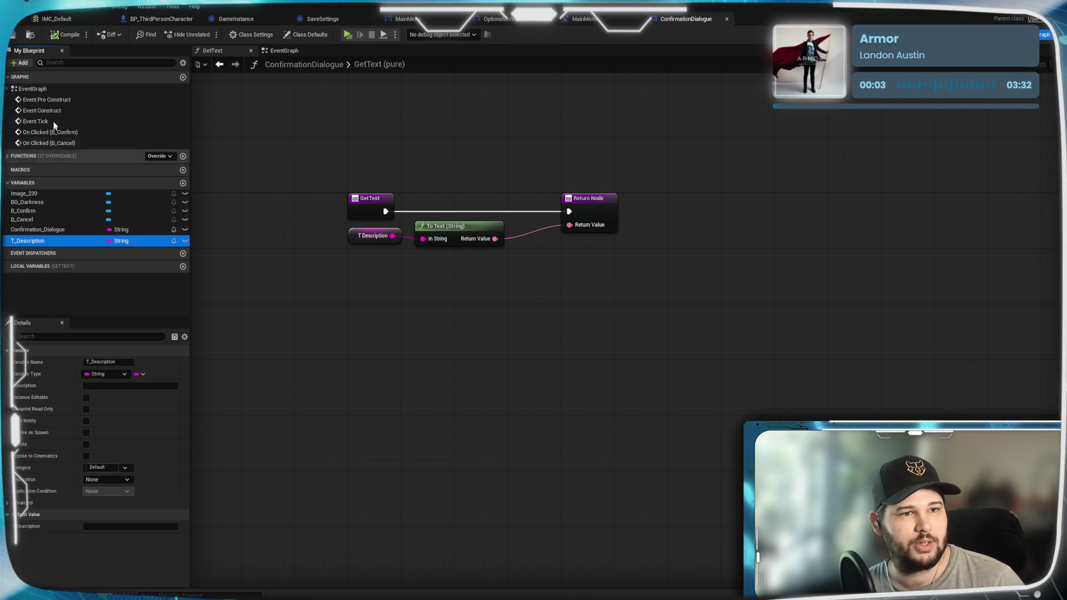
pyautogui.click(22, 156)
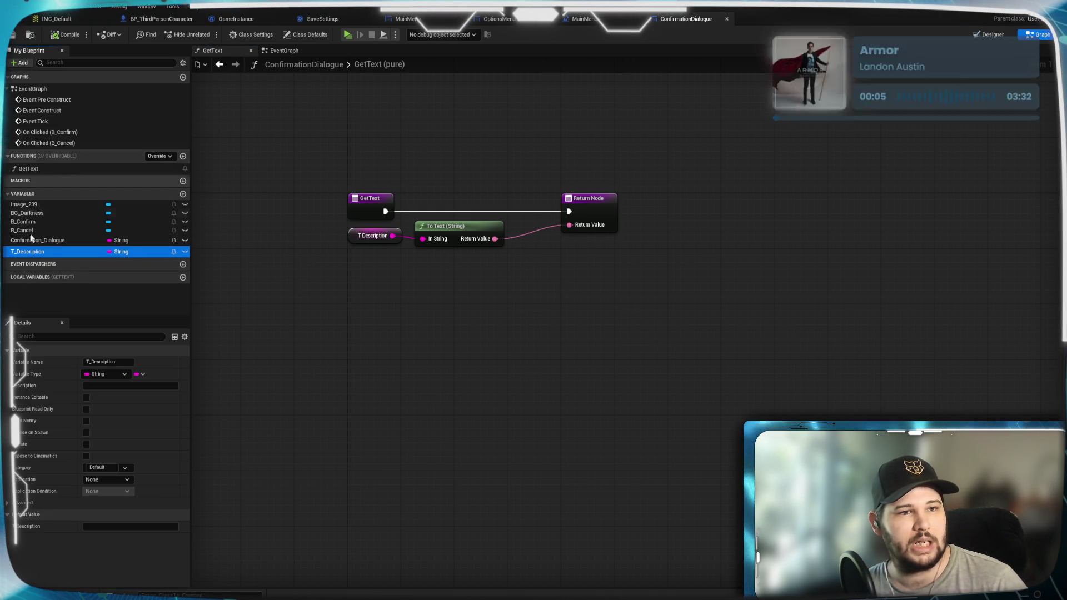
pyautogui.click(30, 169)
pyautogui.press('Delete')
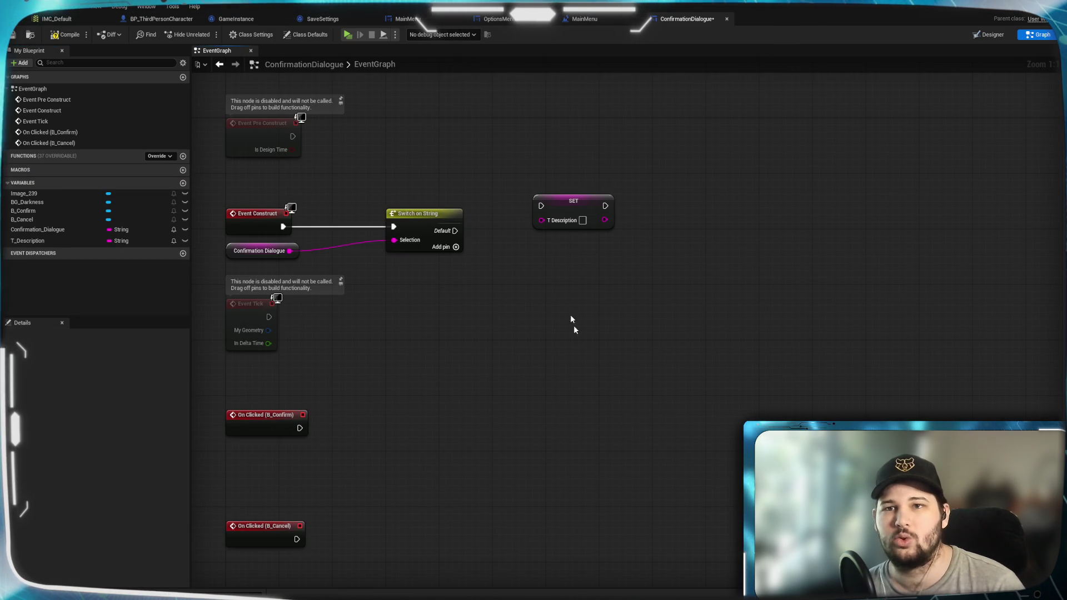
# Compile, then bind the message TextBlock's Text to T_Description in the Designer
pyautogui.click(66, 34)
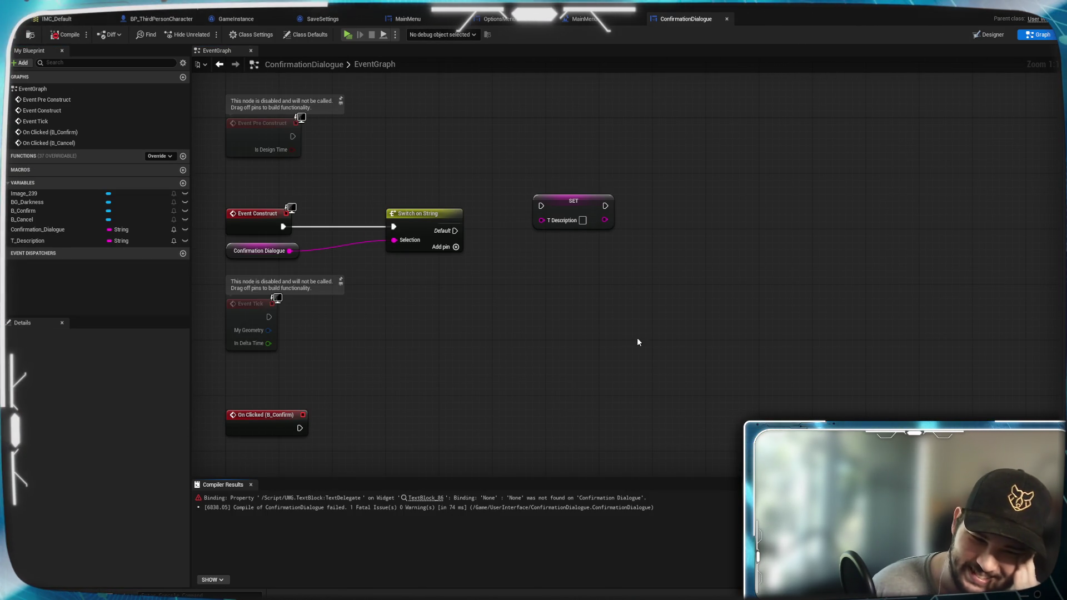
pyautogui.click(989, 34)
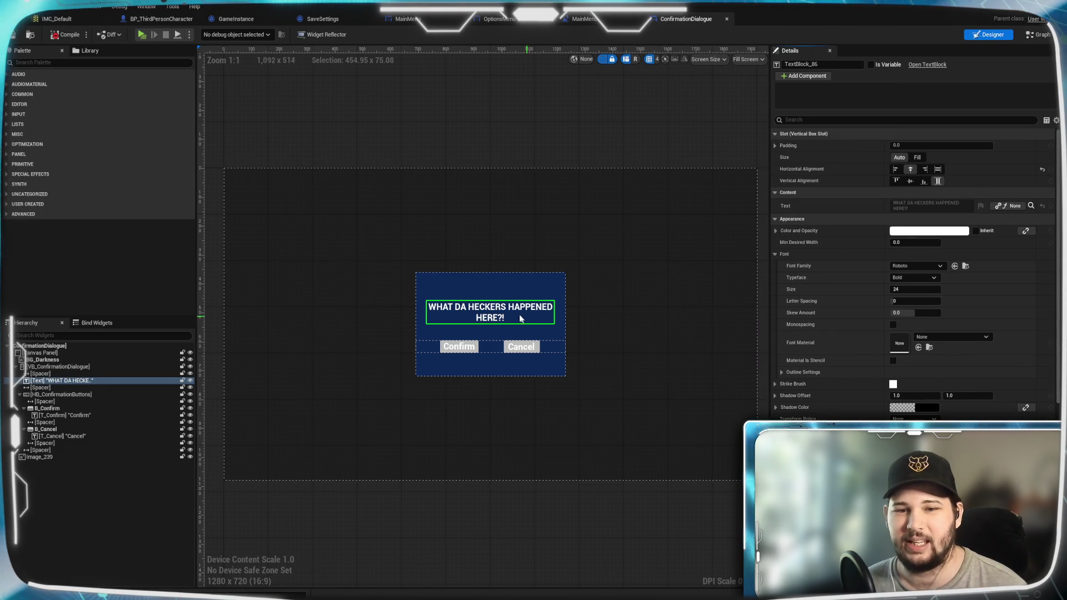
pyautogui.click(1009, 206)
pyautogui.click(1025, 267)
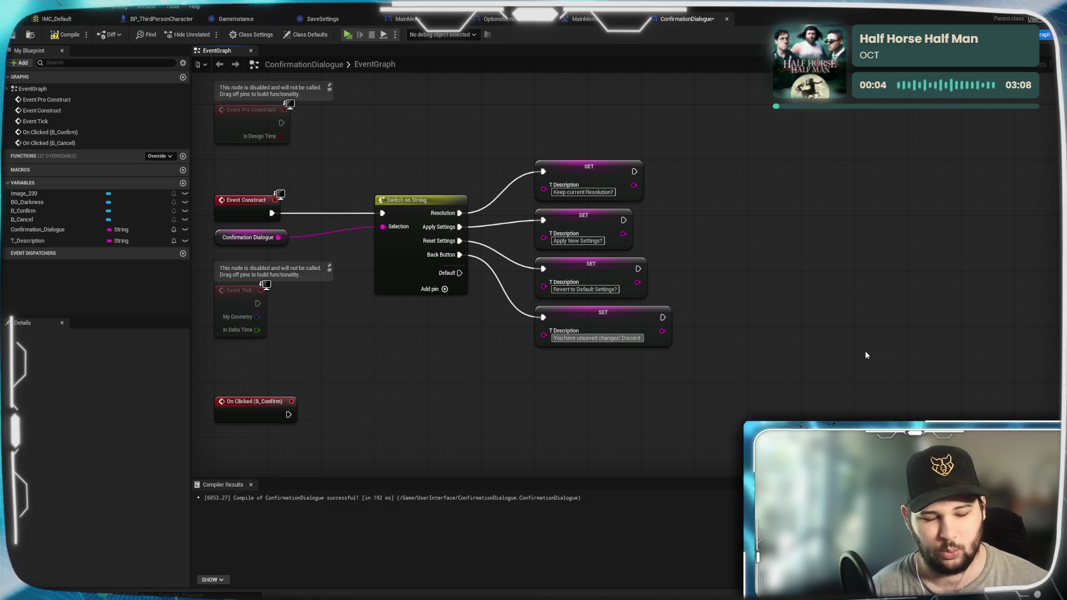
# Finish the description as 'You have unsaved changes! Discard new settings?' and add another String variable
pyautogui.write(' new settint')
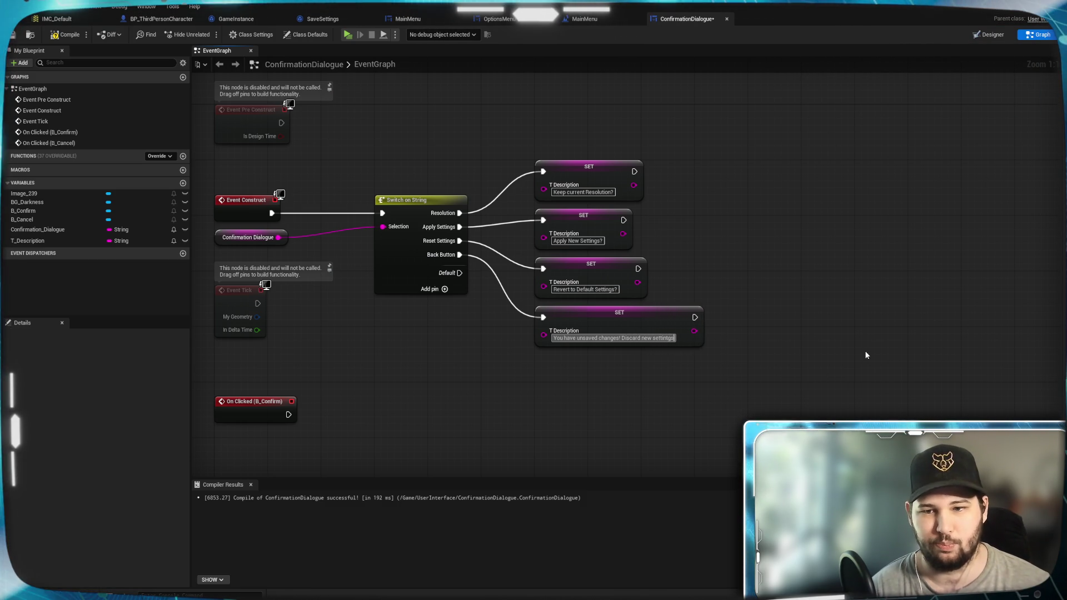
pyautogui.write('gs')
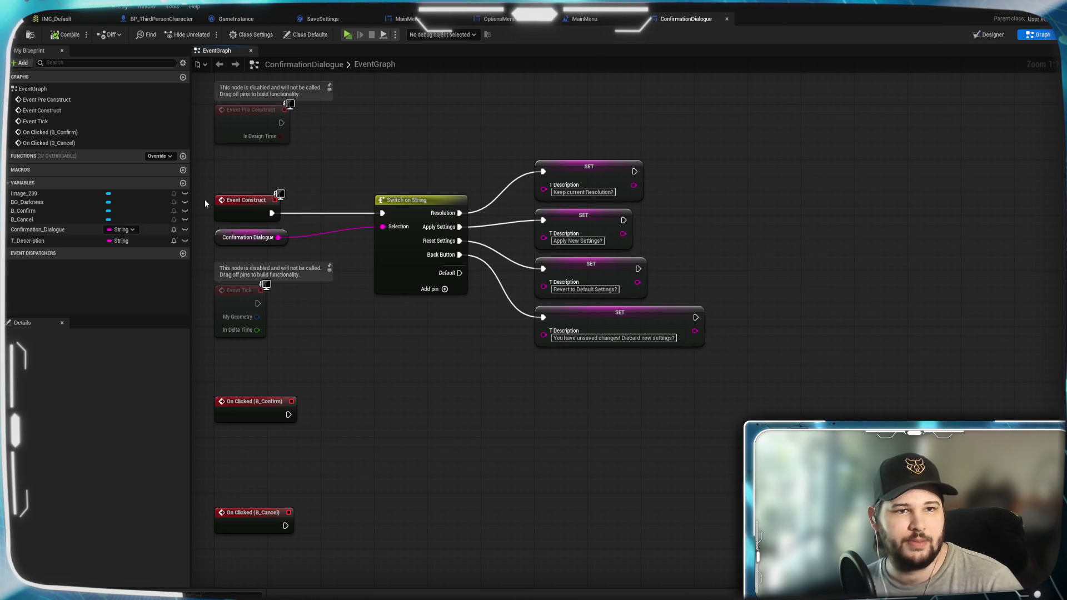
pyautogui.click(183, 184)
# Create two String variables named T_Confirm and T_Cancel
pyautogui.write('T_Confirm')
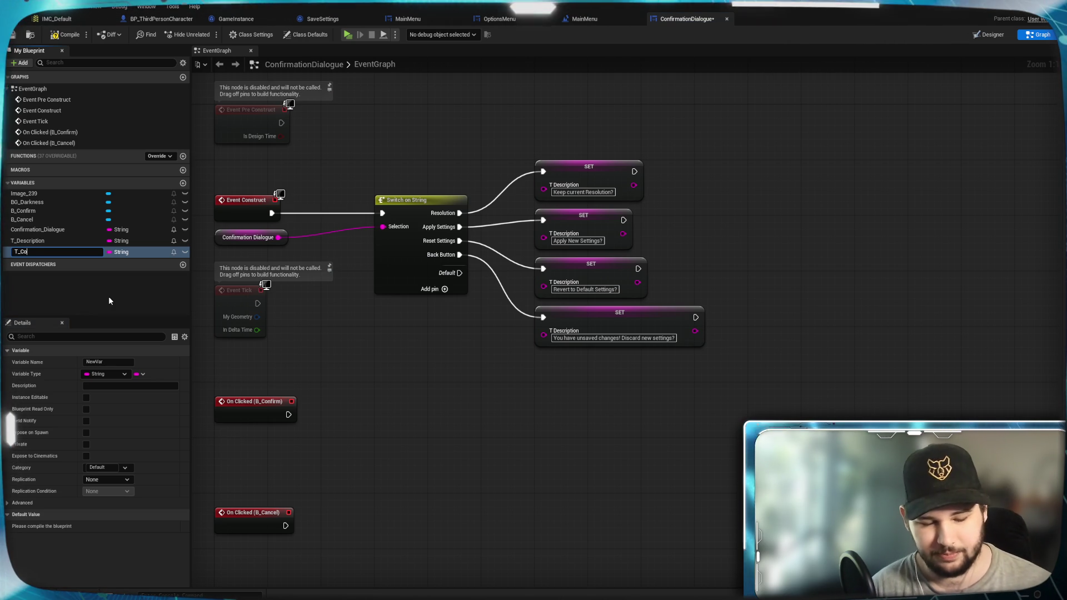
pyautogui.press('Return')
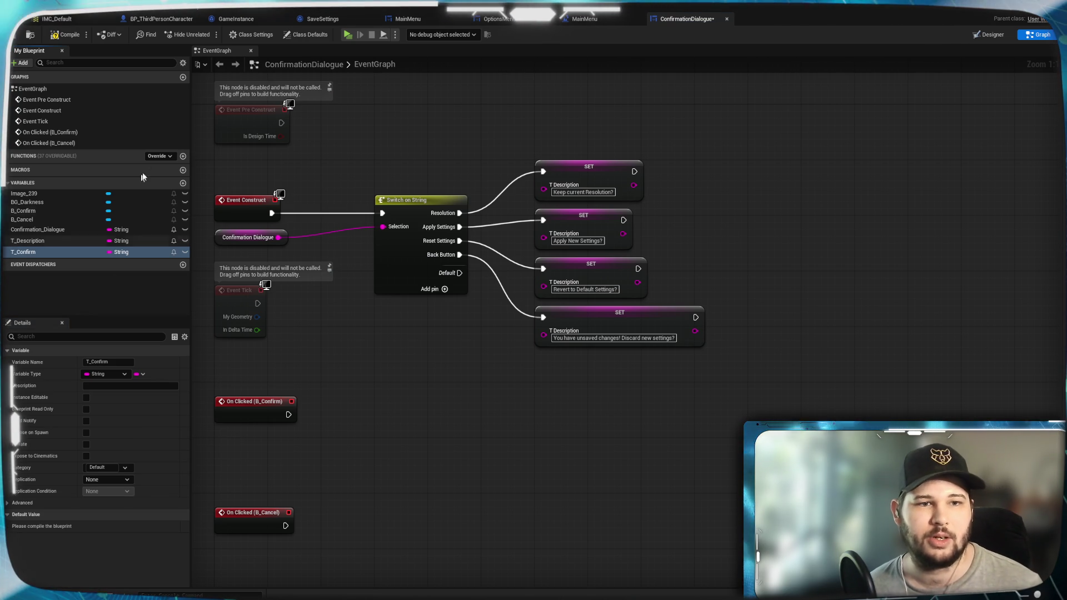
pyautogui.click(184, 183)
pyautogui.write('T_Cancel')
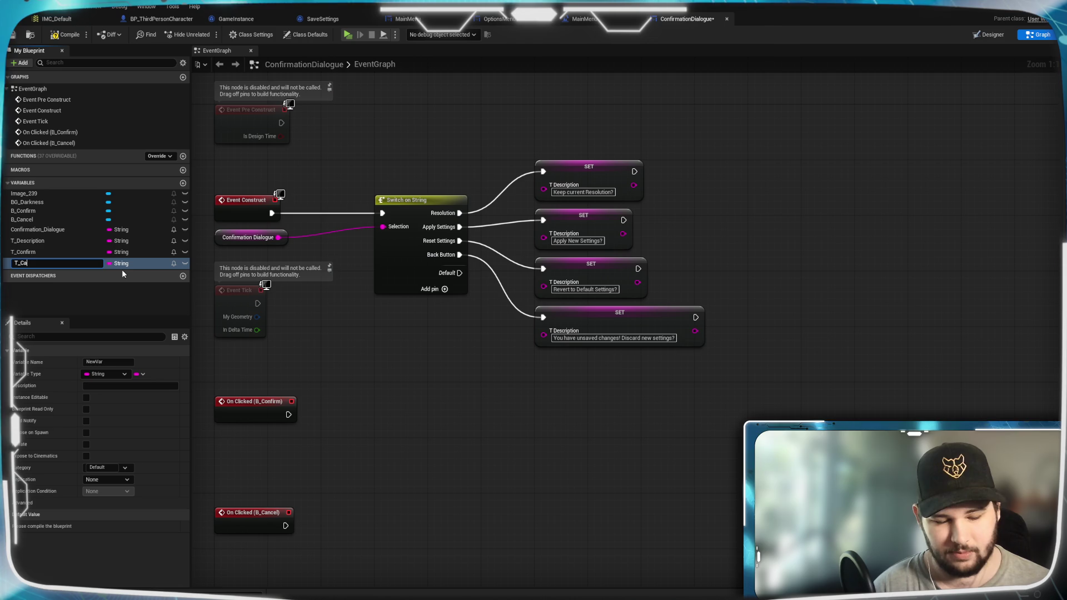
pyautogui.press('Return')
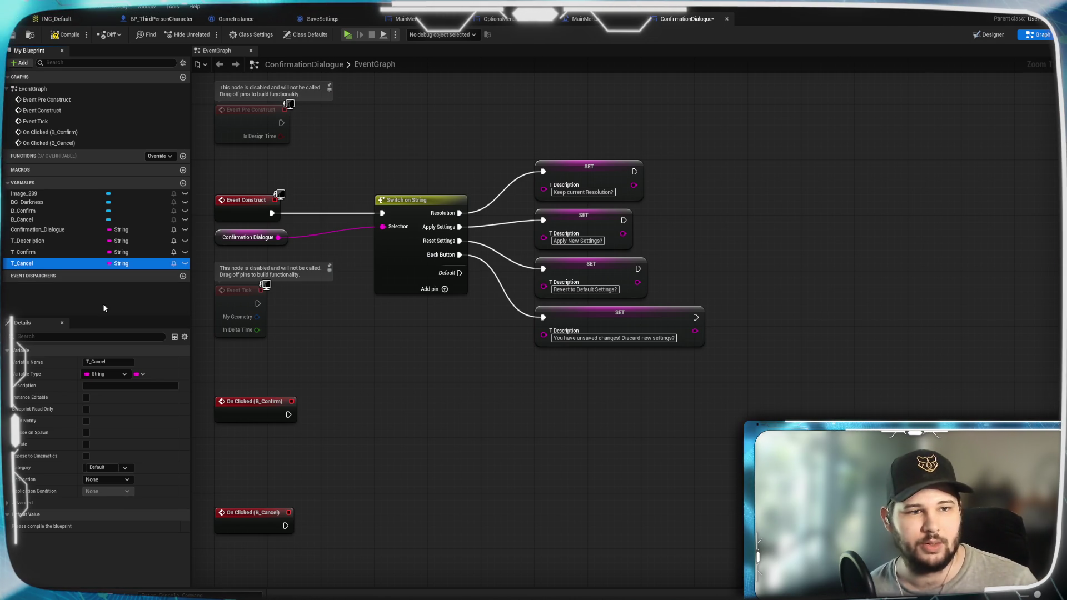
# Add SET nodes for T_Confirm and T_Cancel and move both lower in the graph
pyautogui.moveTo(47, 252); pyautogui.dragTo(746, 246)
pyautogui.click(804, 197)
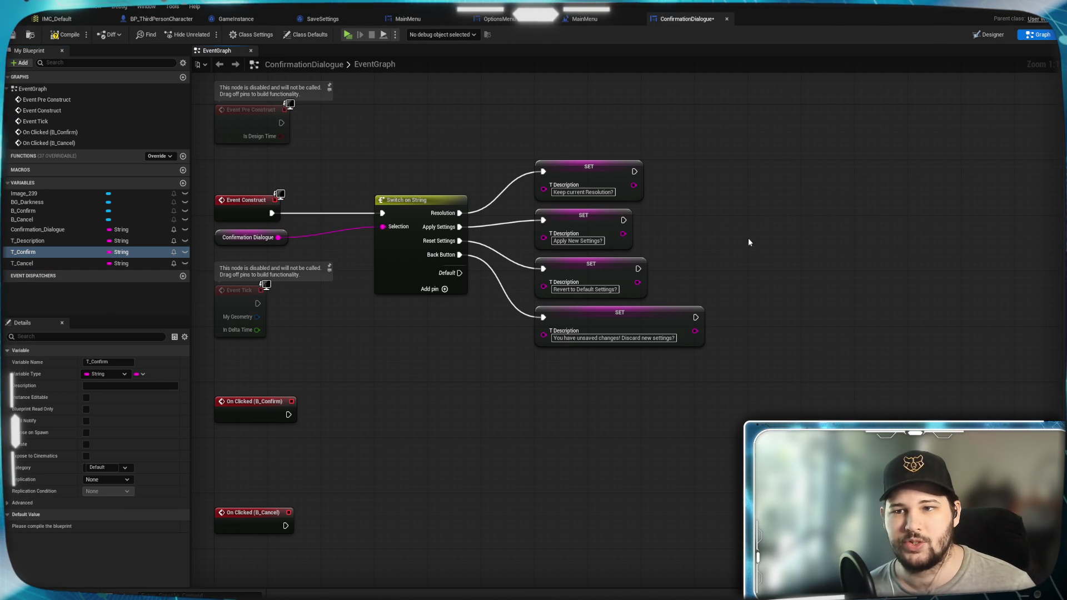
pyautogui.moveTo(33, 264)
pyautogui.mouseDown()
pyautogui.moveTo(913, 200)
pyautogui.moveTo(907, 150)
pyautogui.mouseUp()
pyautogui.click(935, 179)
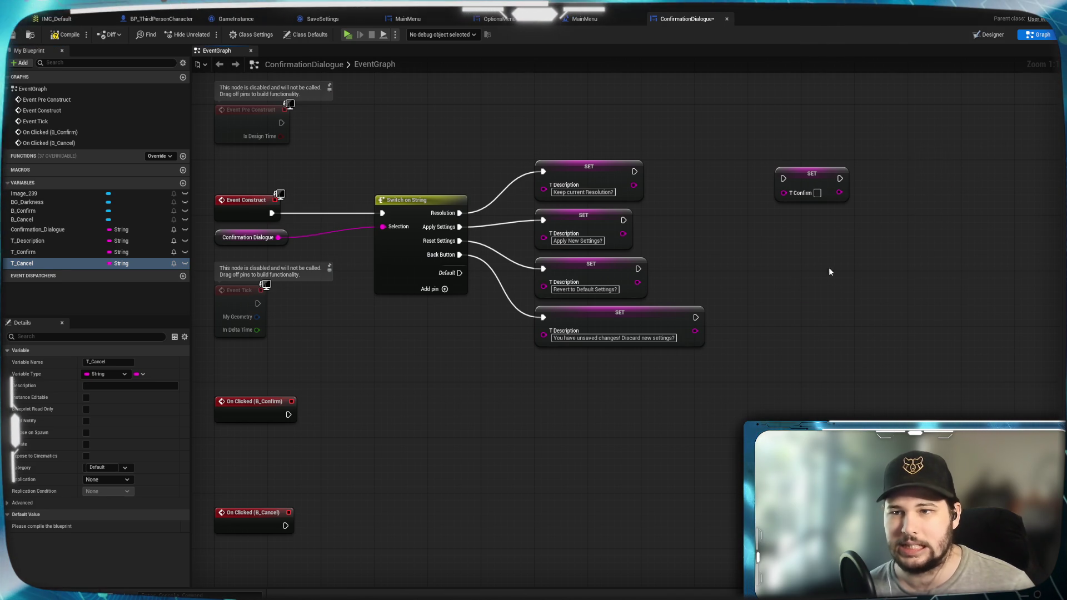
pyautogui.moveTo(790, 237); pyautogui.dragTo(963, 114)
pyautogui.moveTo(817, 193); pyautogui.dragTo(797, 297)
pyautogui.click(800, 353)
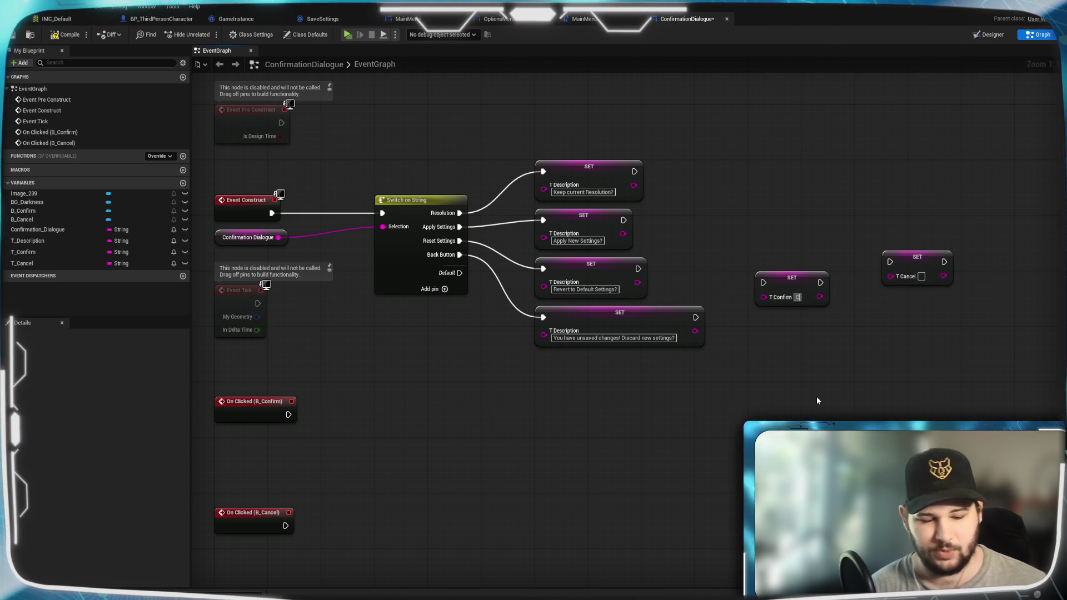
# Set T_Confirm's value to 'Confirm' and T_Cancel's value to 'Cancel'
pyautogui.write('Confirm')
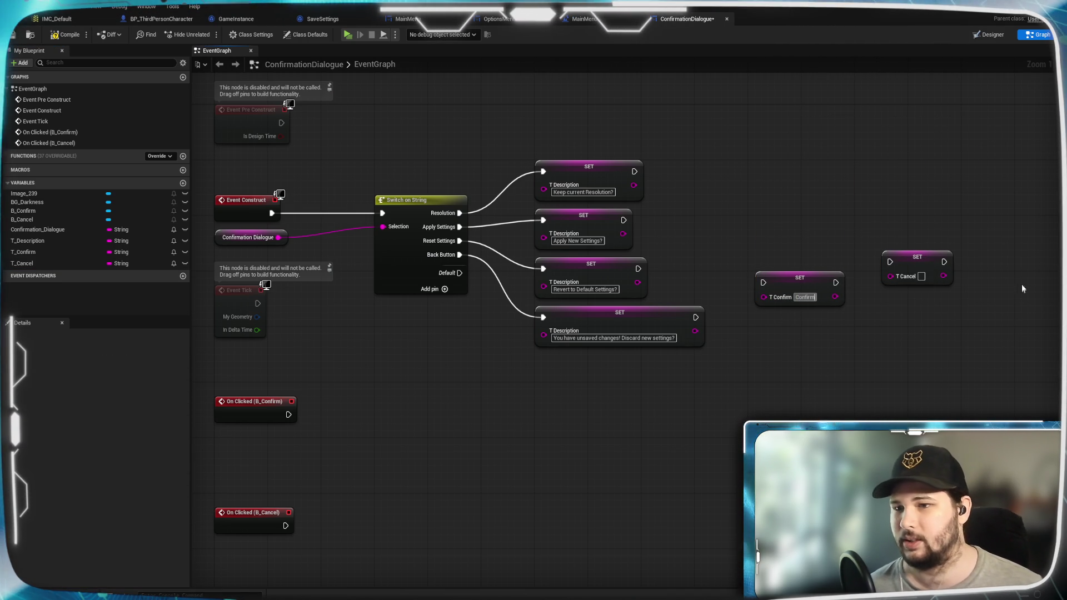
pyautogui.click(922, 277)
pyautogui.write('Cancel')
pyautogui.click(928, 362)
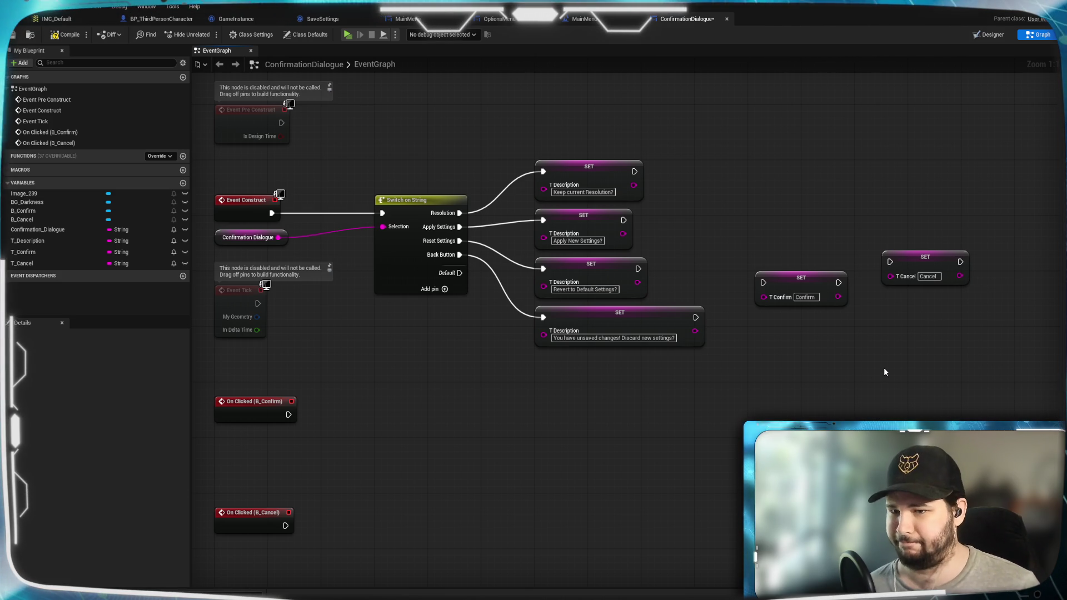
# Wire the Apply Settings, Revert to Default and unsaved-changes descriptions into SET T_Confirm, then chain it into T_Cancel
pyautogui.moveTo(922, 250); pyautogui.dragTo(908, 271)
pyautogui.click(773, 312)
pyautogui.moveTo(623, 220); pyautogui.dragTo(763, 282)
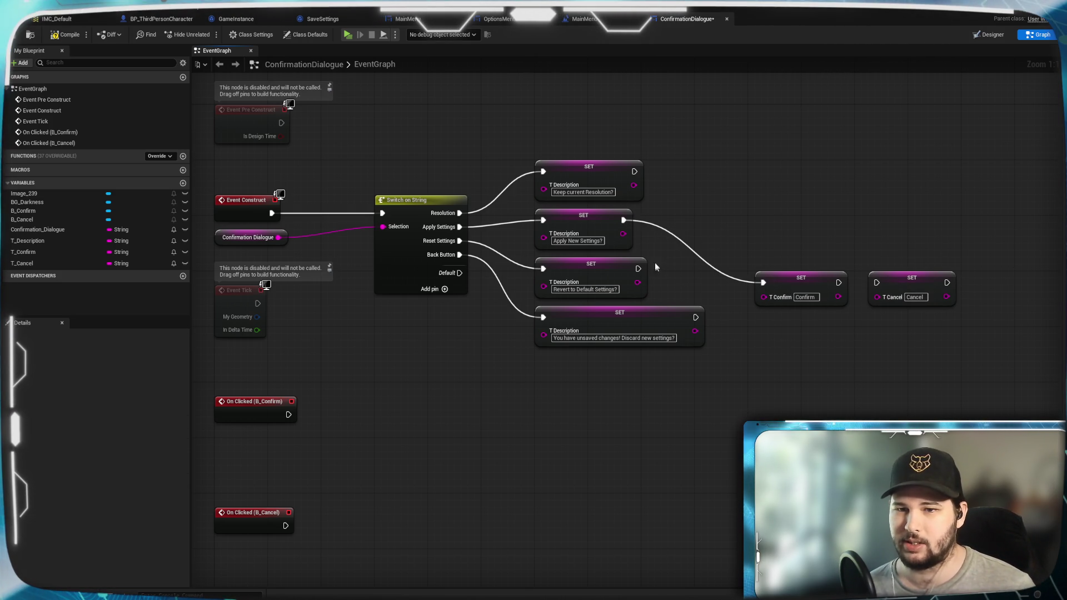
pyautogui.moveTo(638, 268); pyautogui.dragTo(763, 282)
pyautogui.moveTo(695, 318); pyautogui.dragTo(763, 283)
pyautogui.moveTo(839, 282); pyautogui.dragTo(880, 280)
# Duplicate the T_Confirm/T_Cancel pair and place the copy beside Keep current Resolution
pyautogui.moveTo(833, 338); pyautogui.dragTo(933, 305)
pyautogui.moveTo(825, 282); pyautogui.dragTo(818, 280)
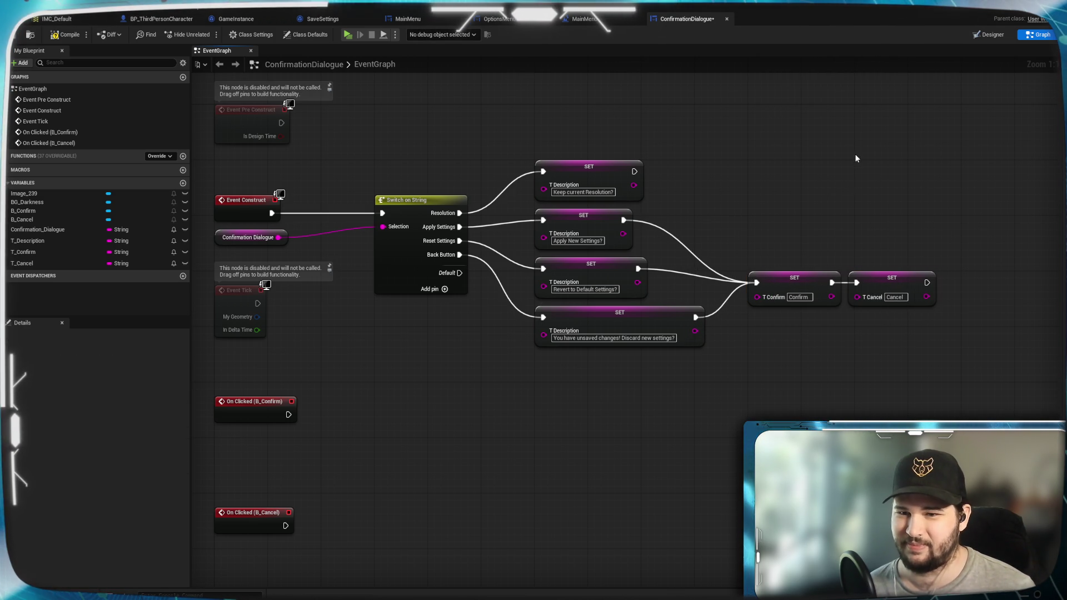
pyautogui.moveTo(853, 345); pyautogui.dragTo(765, 236)
pyautogui.hotkey('ctrl', 'c')
pyautogui.hotkey('ctrl', 'v')
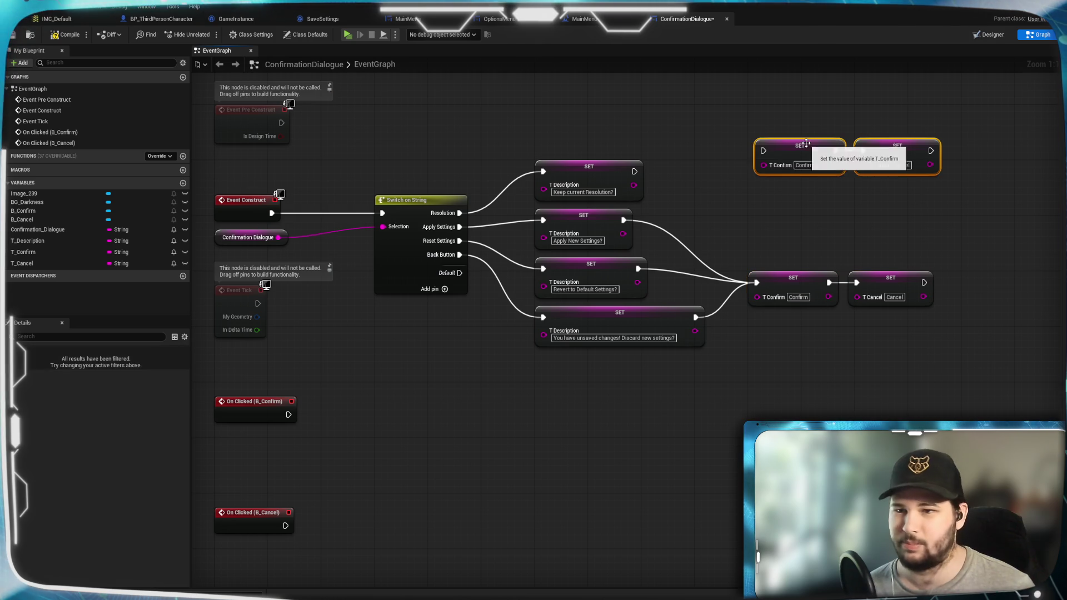
pyautogui.moveTo(815, 158); pyautogui.dragTo(809, 179)
pyautogui.click(717, 183)
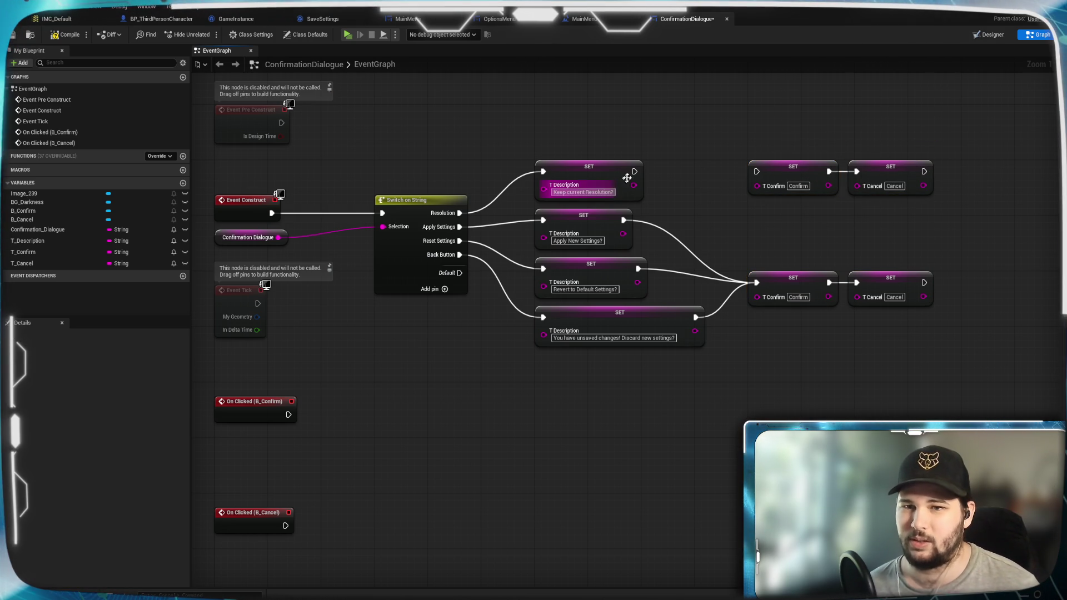
# Connect Keep current Resolution's description to the copied T_Confirm node
pyautogui.moveTo(634, 171); pyautogui.dragTo(693, 176)
pyautogui.moveTo(780, 168); pyautogui.dragTo(780, 169)
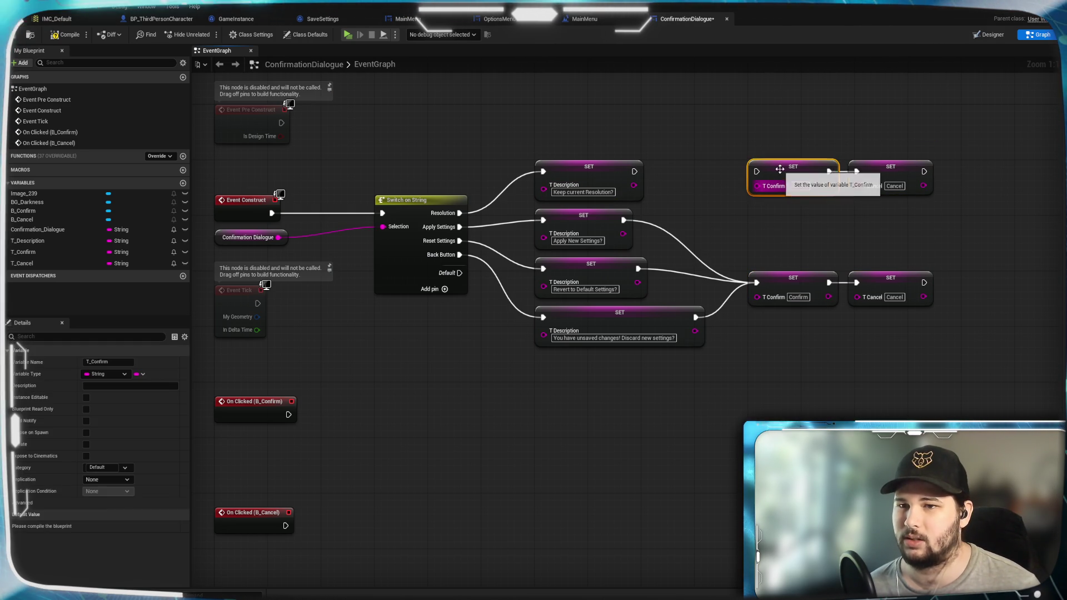
pyautogui.click(634, 171)
pyautogui.moveTo(634, 171); pyautogui.dragTo(758, 172)
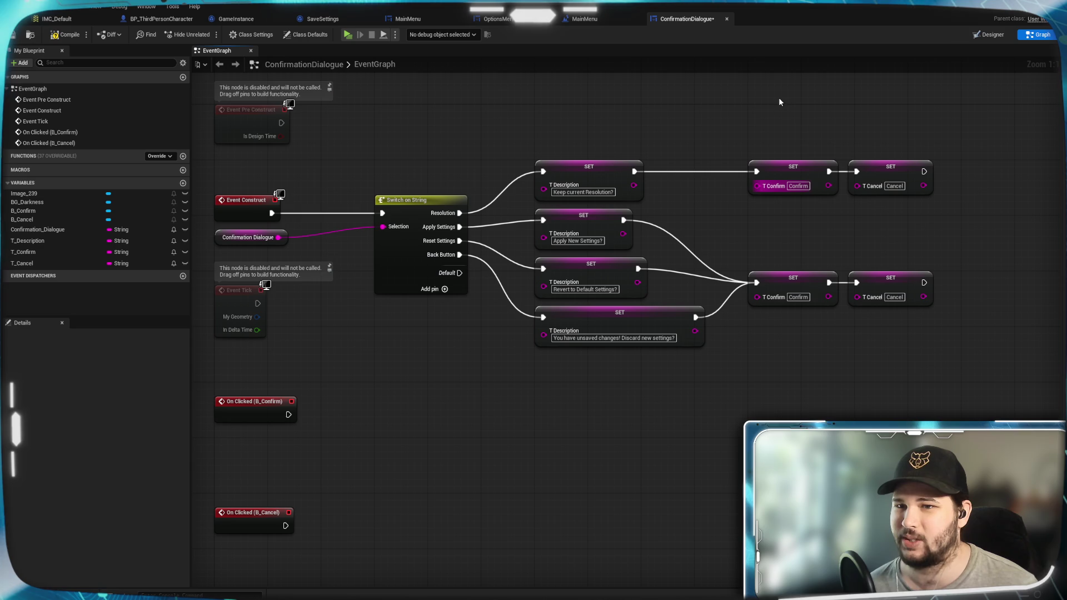
pyautogui.click(894, 186)
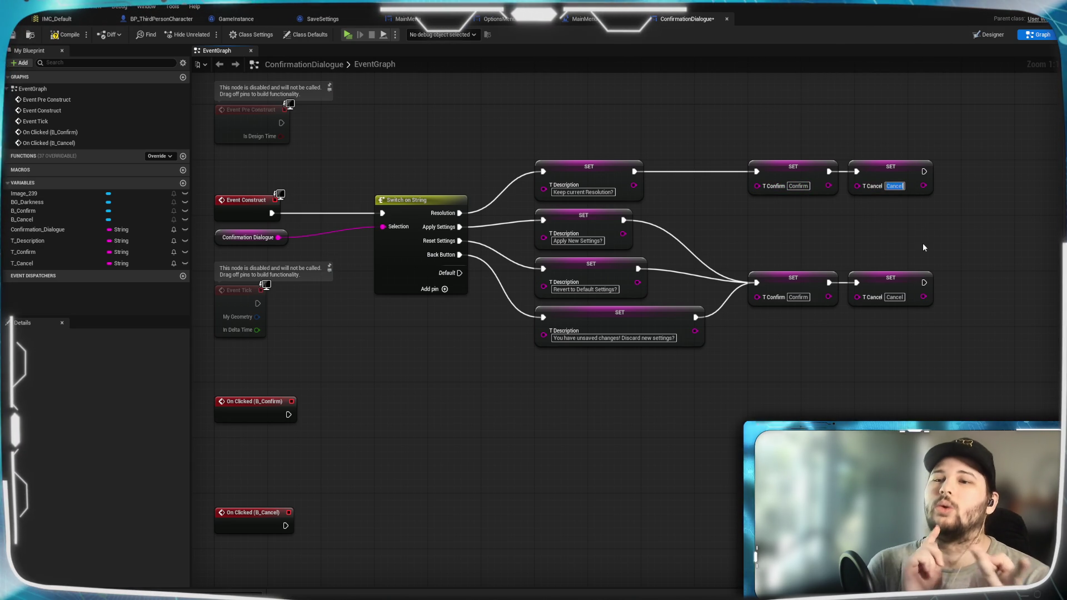
# Enter 'Revert' as the upper SET T_Cancel value, then look over the graph
pyautogui.write('Revert')
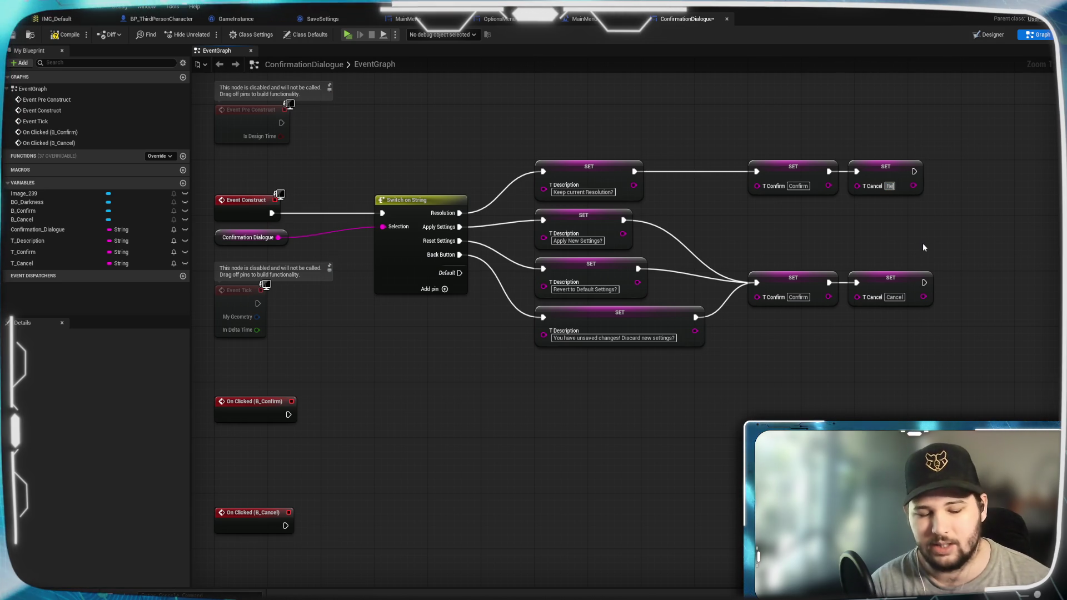
pyautogui.press('Return')
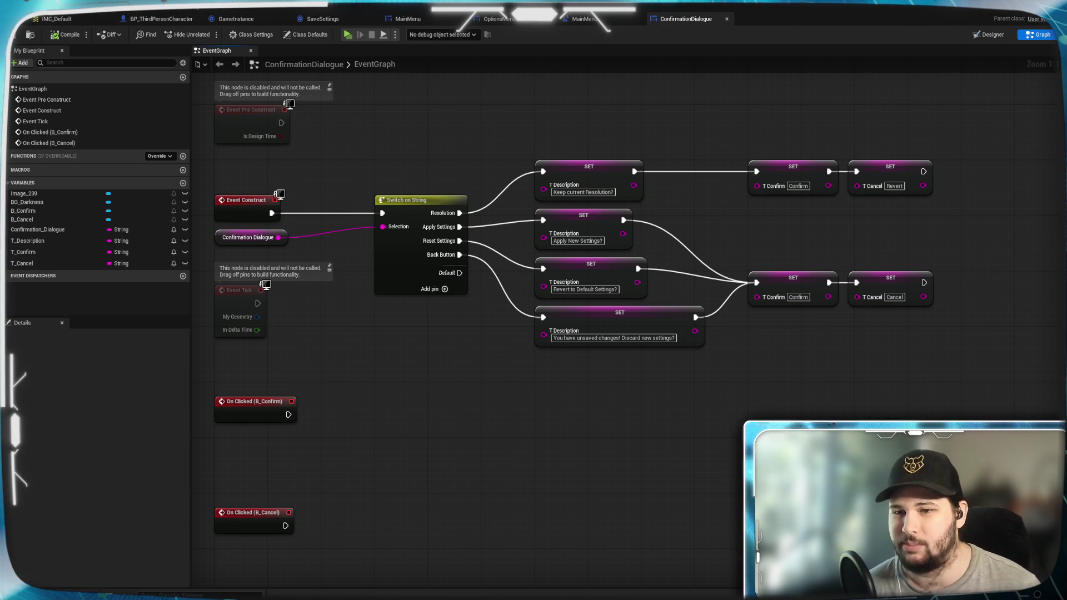
pyautogui.moveTo(793, 377); pyautogui.dragTo(712, 426)
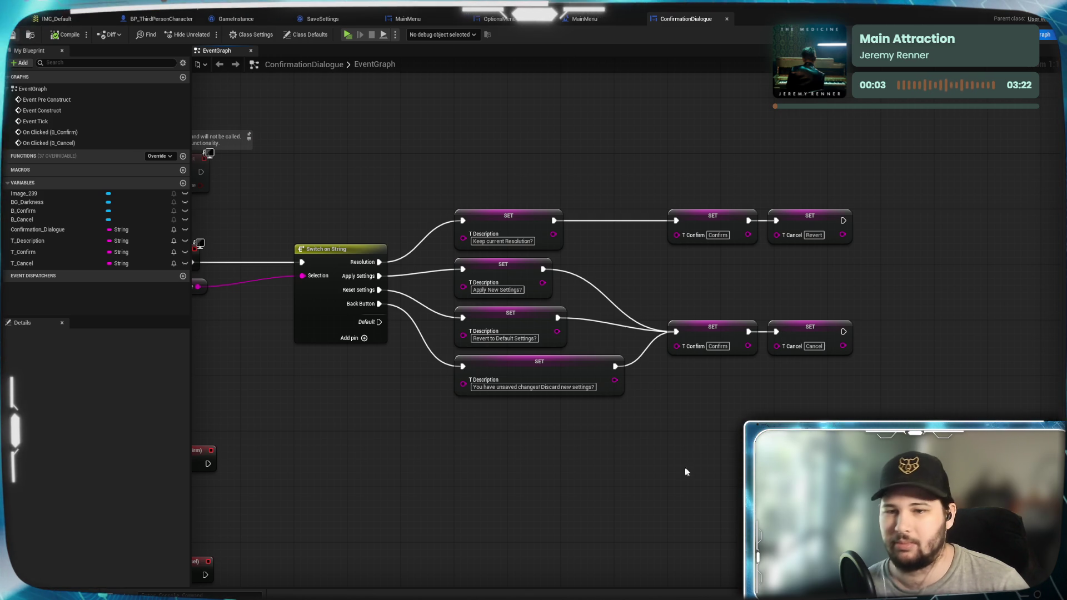
pyautogui.moveTo(642, 423); pyautogui.dragTo(723, 428)
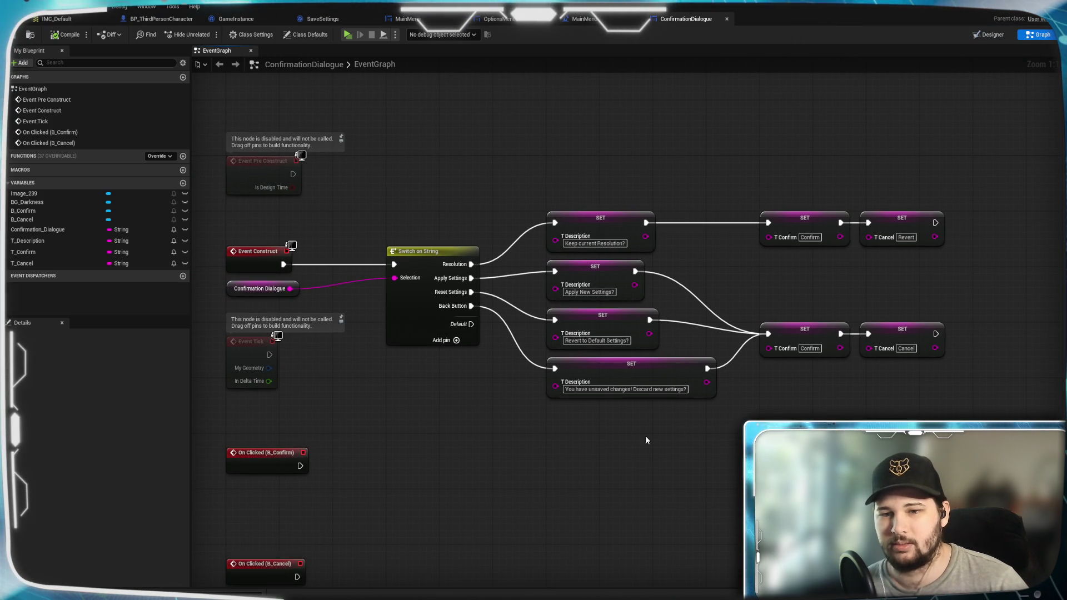
pyautogui.moveTo(642, 435)
pyautogui.mouseDown()
pyautogui.moveTo(619, 443)
pyautogui.moveTo(640, 425)
pyautogui.moveTo(661, 356)
pyautogui.moveTo(676, 398)
pyautogui.moveTo(667, 321)
pyautogui.mouseUp()
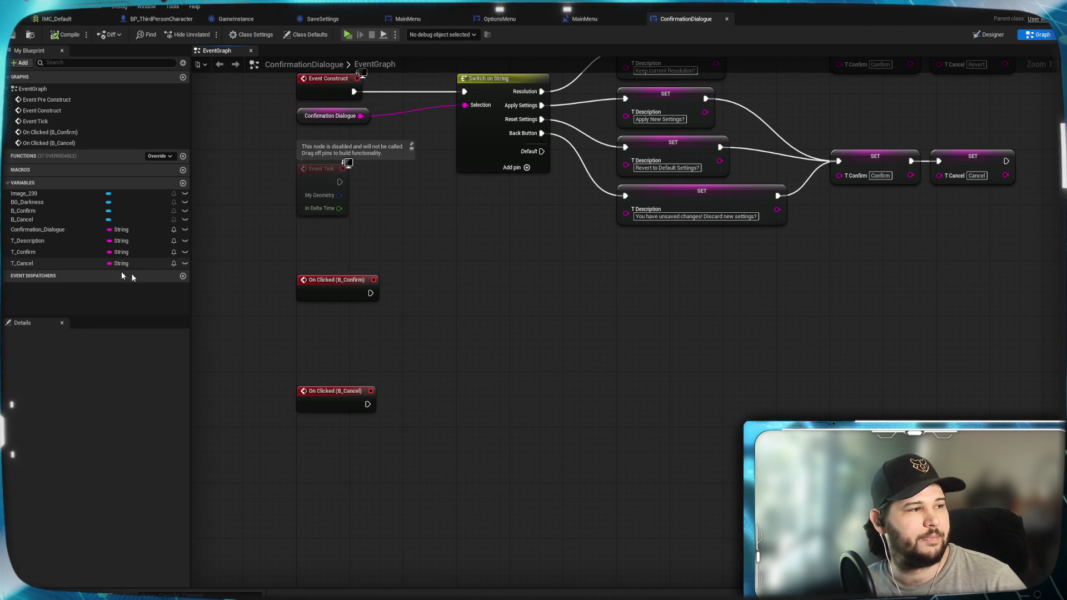
# In My Blueprint, rename the Confirmation_Dialogue String variable to Confirmation_Choice
pyautogui.click(46, 230)
pyautogui.rightClick(50, 230)
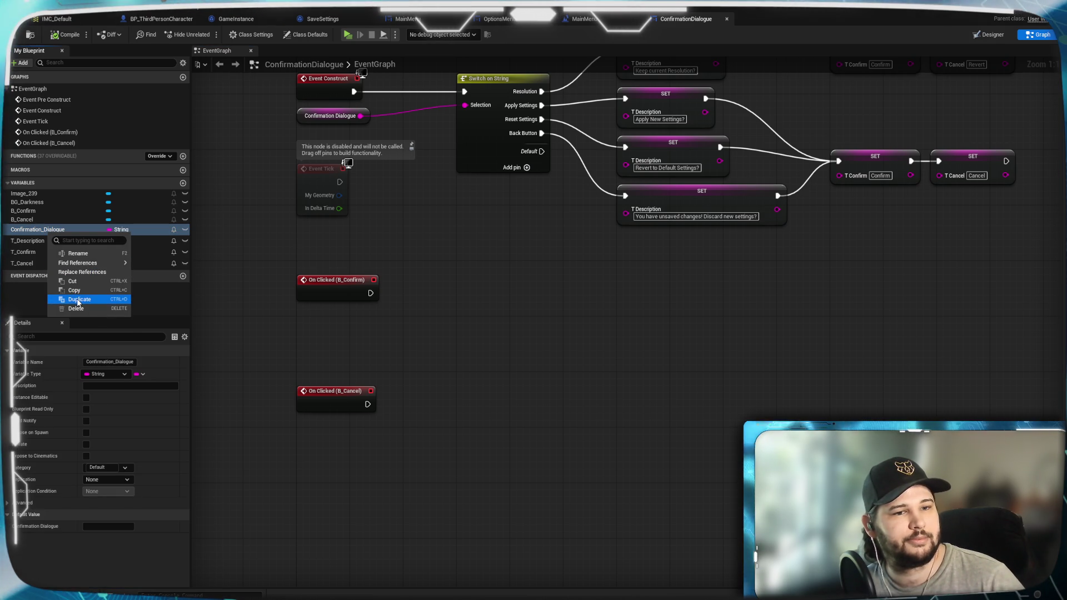
pyautogui.press('Escape')
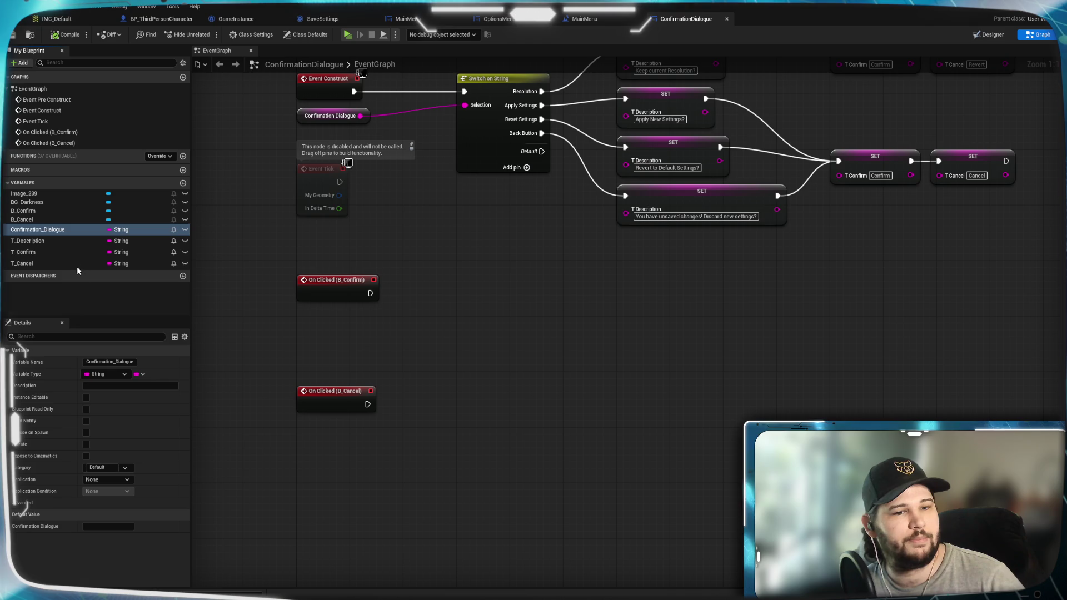
pyautogui.click(55, 229)
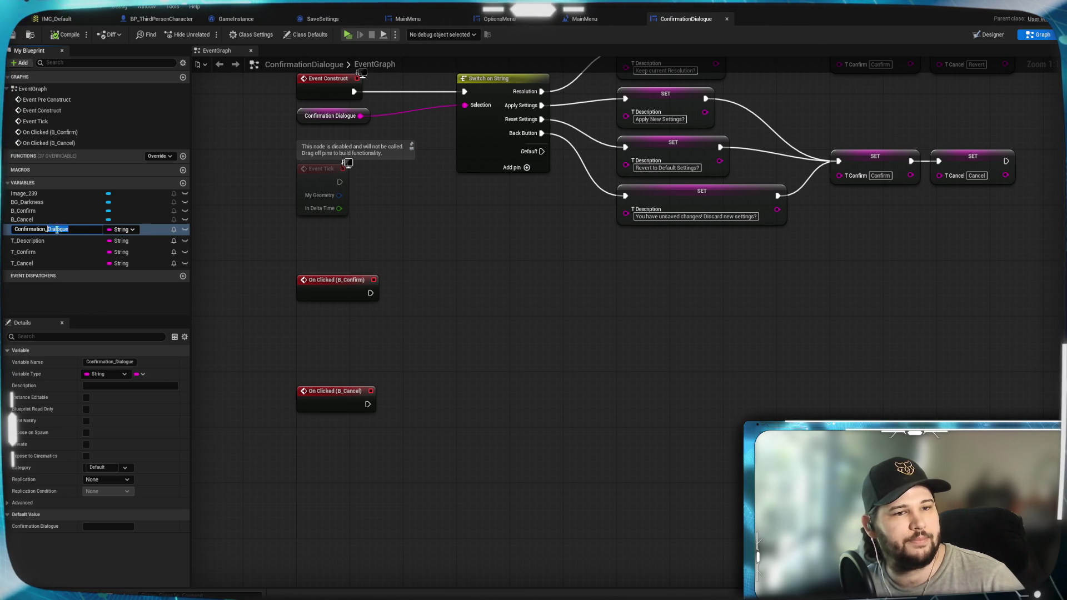
pyautogui.write('Choic')
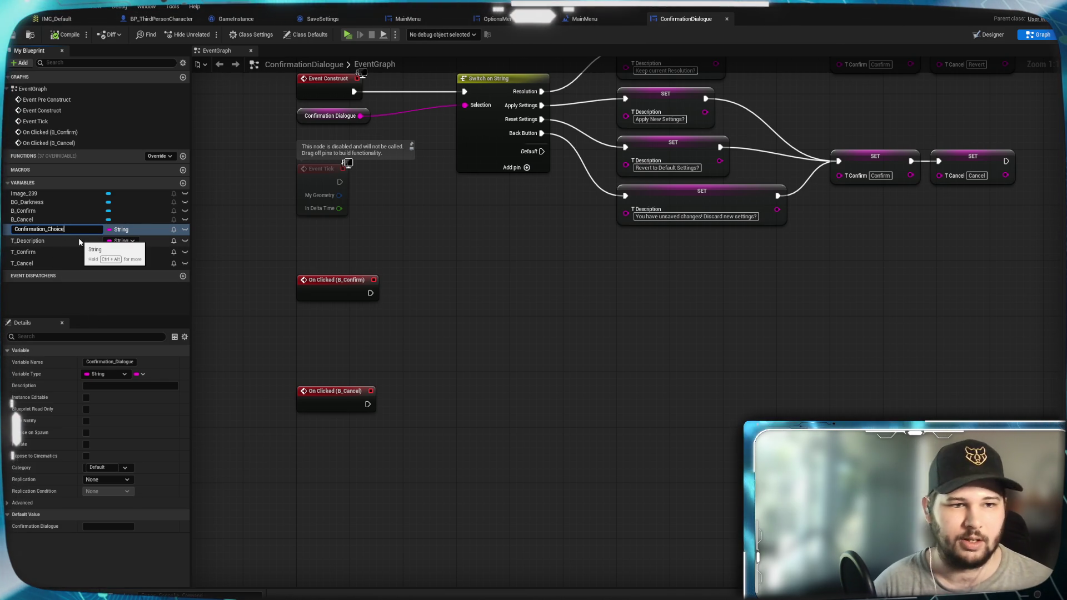
pyautogui.press('Return')
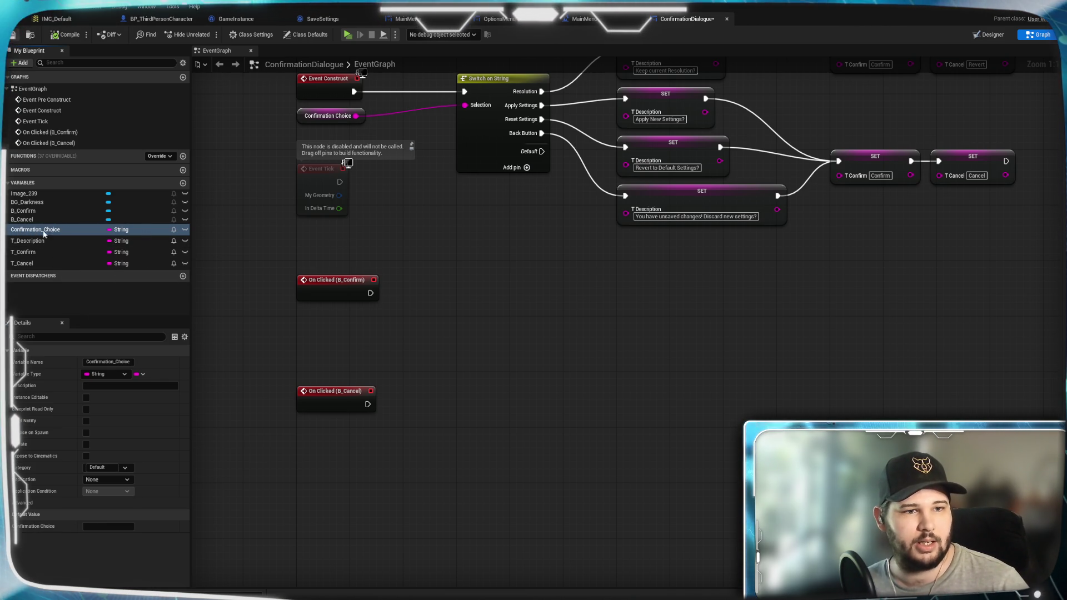
# Place a Confirmation Choice getter and a pasted copy of Switch on String under B_Confirm
pyautogui.moveTo(35, 230)
pyautogui.mouseDown()
pyautogui.moveTo(359, 353)
pyautogui.moveTo(422, 333)
pyautogui.moveTo(360, 303)
pyautogui.moveTo(369, 312)
pyautogui.mouseUp()
pyautogui.click(439, 341)
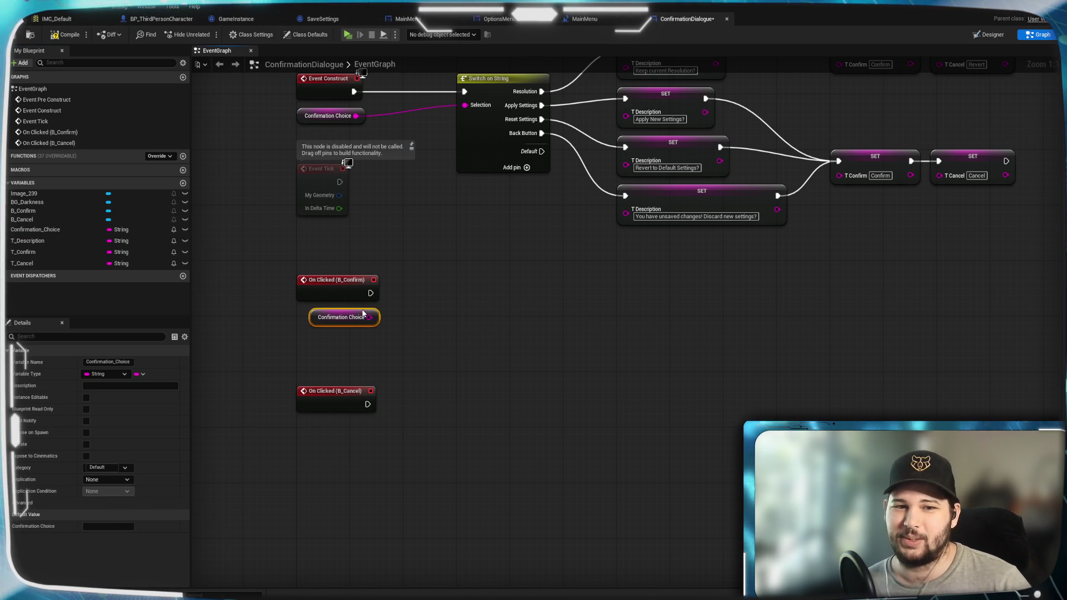
pyautogui.click(440, 439)
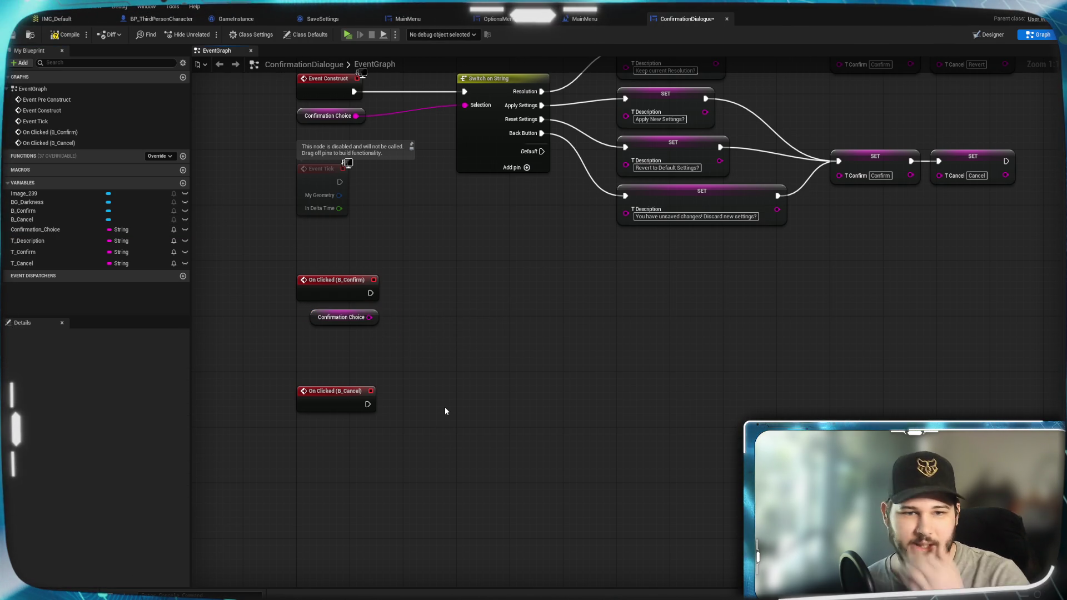
pyautogui.moveTo(505, 308); pyautogui.dragTo(509, 379)
pyautogui.click(503, 194)
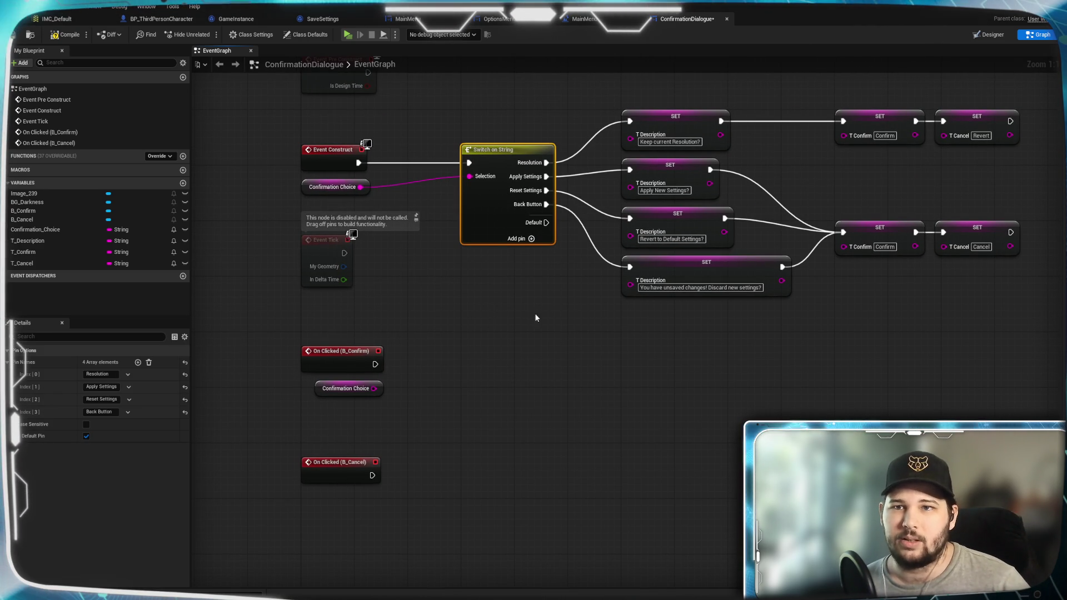
pyautogui.hotkey('ctrl', 'v')
pyautogui.moveTo(515, 361); pyautogui.dragTo(505, 355)
pyautogui.click(318, 377)
# Wire On Clicked (B_Confirm) into the copied switch and Confirmation Choice into its Selection
pyautogui.moveTo(374, 365); pyautogui.dragTo(469, 364)
pyautogui.moveTo(365, 294)
pyautogui.mouseDown()
pyautogui.moveTo(434, 303)
pyautogui.moveTo(454, 283)
pyautogui.mouseUp()
pyautogui.moveTo(451, 178); pyautogui.dragTo(459, 259)
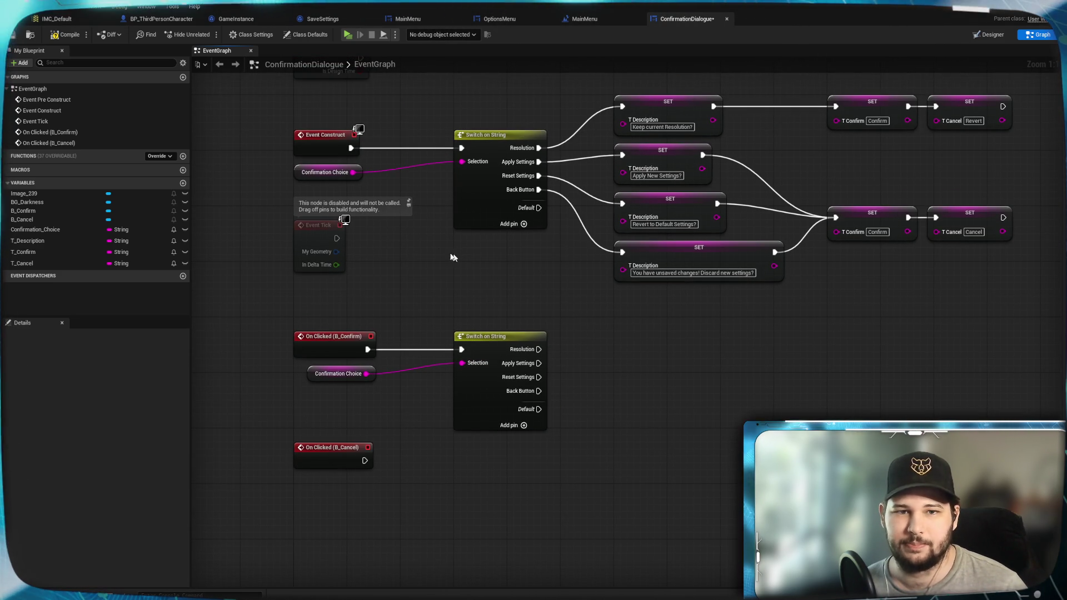
# Copy and paste the Confirmation Choice getter and Switch on String group
pyautogui.moveTo(386, 349); pyautogui.dragTo(412, 284)
pyautogui.click(378, 301)
pyautogui.click(420, 361)
pyautogui.moveTo(420, 361); pyautogui.dragTo(393, 295)
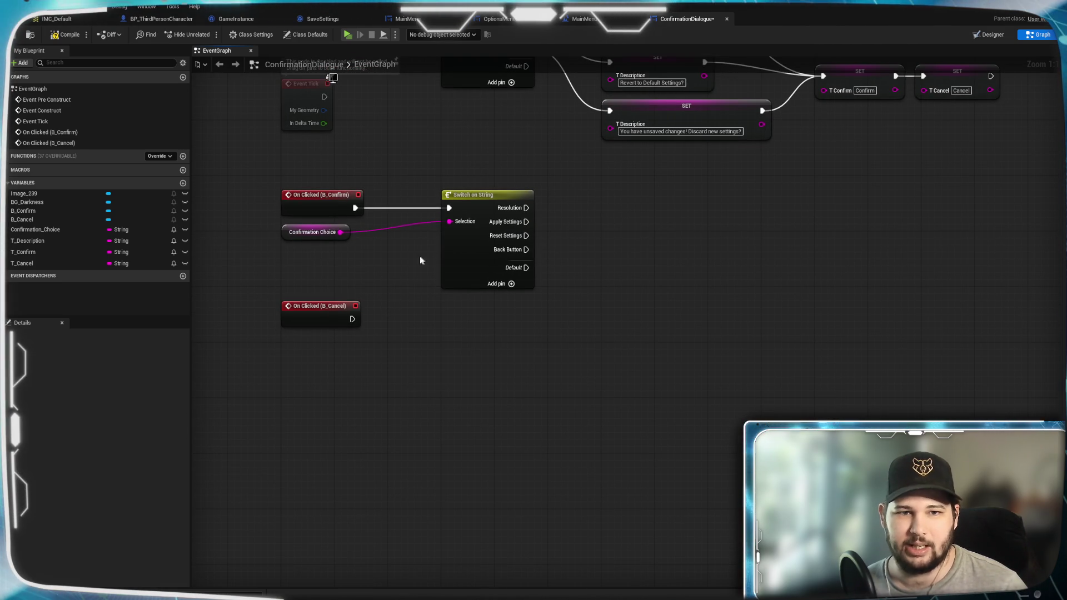
pyautogui.moveTo(589, 215)
pyautogui.mouseDown()
pyautogui.moveTo(442, 229)
pyautogui.moveTo(341, 256)
pyautogui.moveTo(403, 249)
pyautogui.mouseUp()
pyautogui.moveTo(595, 268)
pyautogui.mouseDown()
pyautogui.moveTo(261, 245)
pyautogui.moveTo(259, 235)
pyautogui.mouseUp()
pyautogui.click(385, 368)
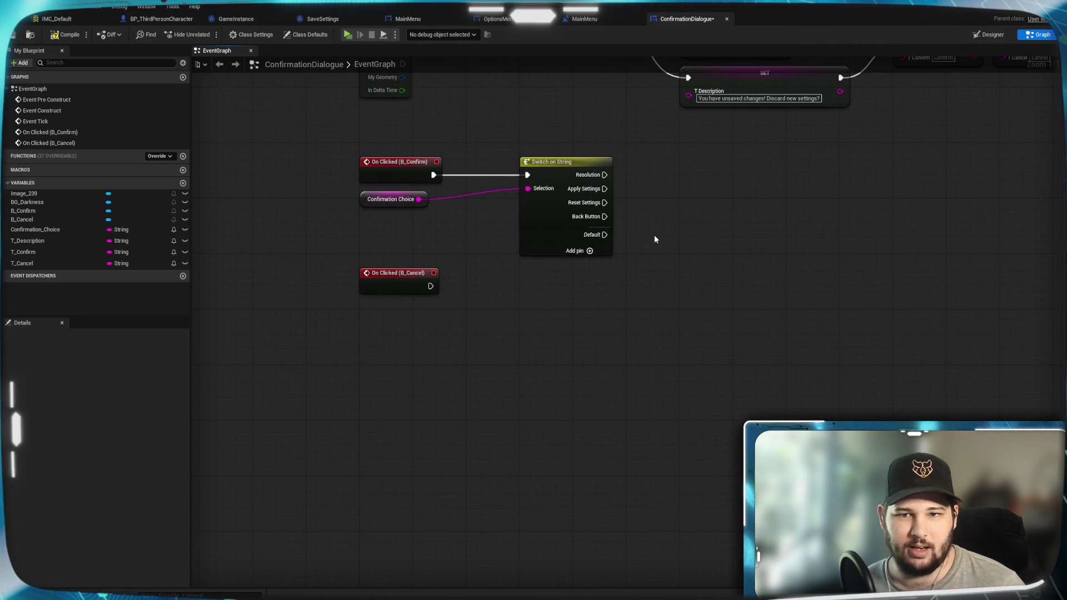
pyautogui.moveTo(655, 239); pyautogui.dragTo(362, 204)
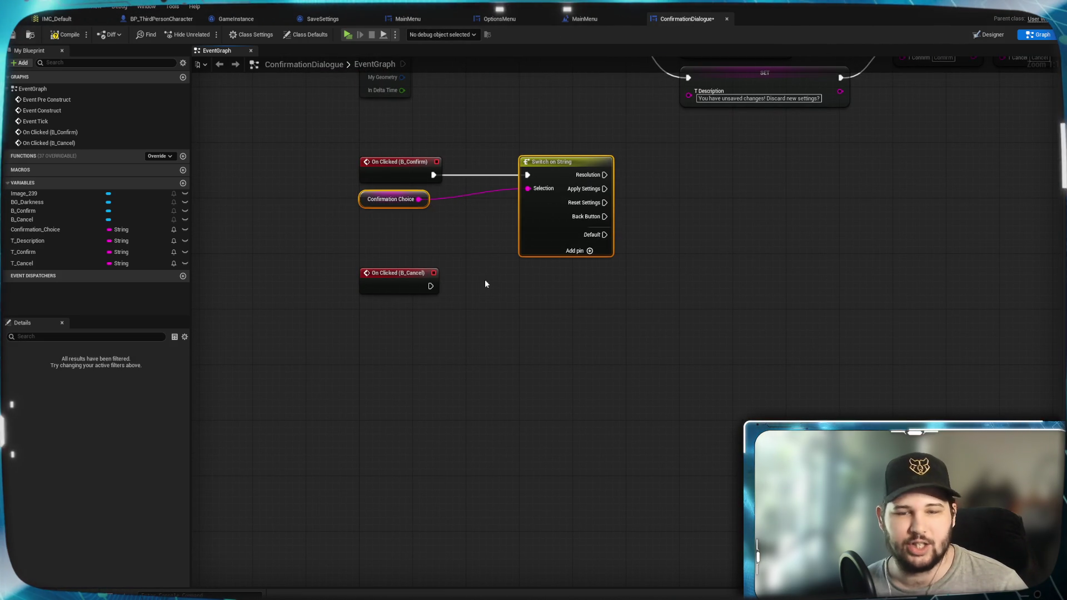
pyautogui.hotkey('ctrl', 'c')
pyautogui.hotkey('ctrl', 'v')
# Wire On Clicked (B_Cancel) into the pasted switch and move that group lower
pyautogui.moveTo(575, 350)
pyautogui.mouseDown()
pyautogui.moveTo(569, 364)
pyautogui.moveTo(535, 365)
pyautogui.moveTo(545, 326)
pyautogui.mouseUp()
pyautogui.moveTo(431, 285)
pyautogui.mouseDown()
pyautogui.moveTo(462, 298)
pyautogui.moveTo(527, 286)
pyautogui.mouseUp()
pyautogui.moveTo(529, 328)
pyautogui.mouseDown()
pyautogui.moveTo(528, 395)
pyautogui.moveTo(528, 328)
pyautogui.mouseUp()
pyautogui.moveTo(682, 398)
pyautogui.mouseDown()
pyautogui.moveTo(668, 405)
pyautogui.moveTo(288, 265)
pyautogui.mouseUp()
pyautogui.moveTo(533, 323); pyautogui.dragTo(532, 476)
pyautogui.click(713, 315)
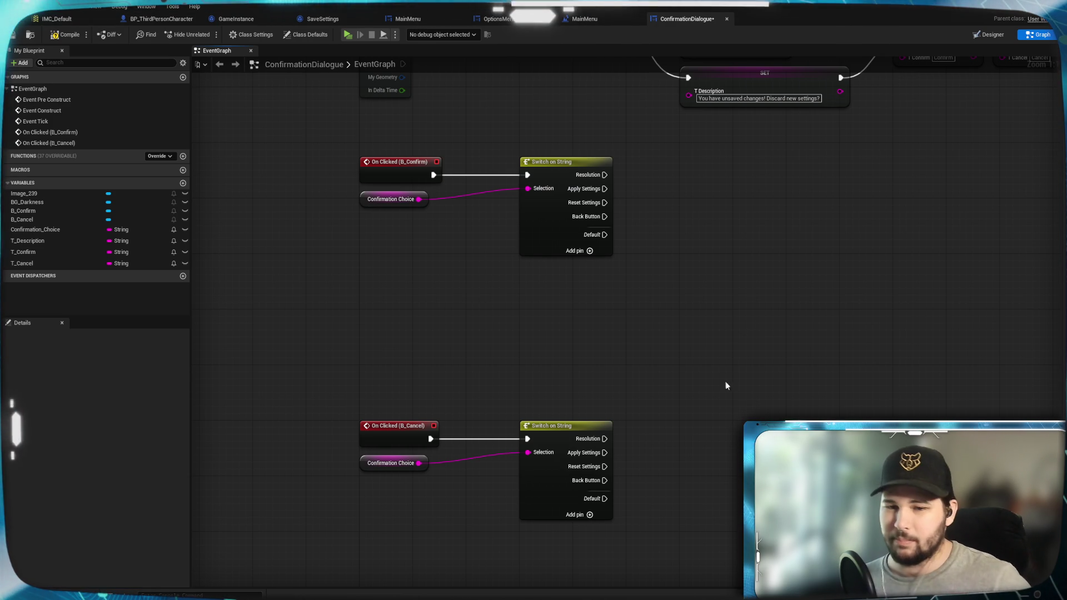
pyautogui.moveTo(765, 450)
pyautogui.mouseDown()
pyautogui.moveTo(714, 400)
pyautogui.moveTo(677, 463)
pyautogui.mouseUp()
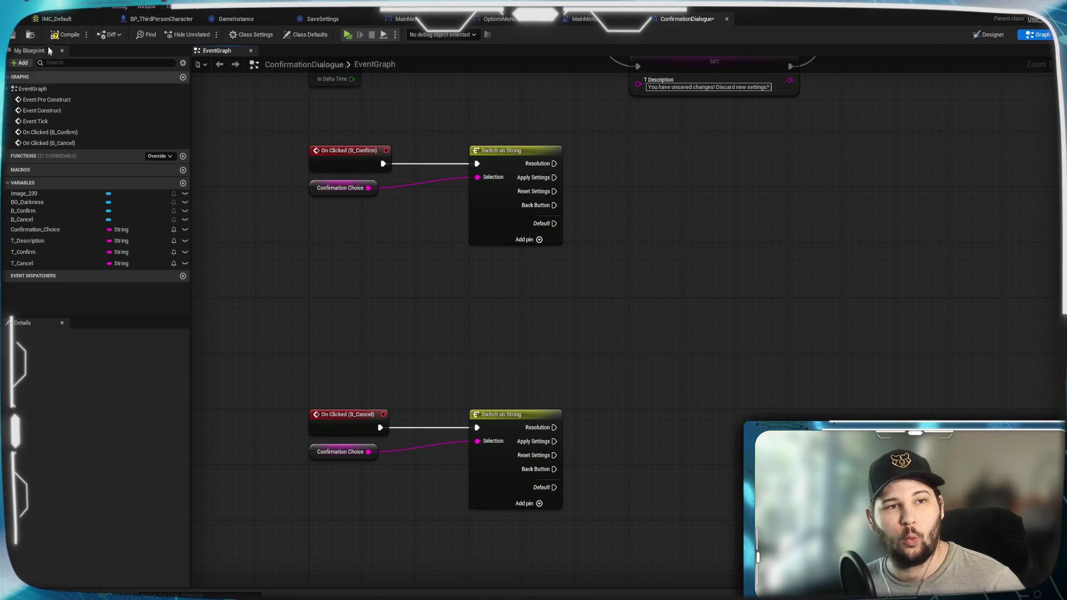
pyautogui.click(14, 37)
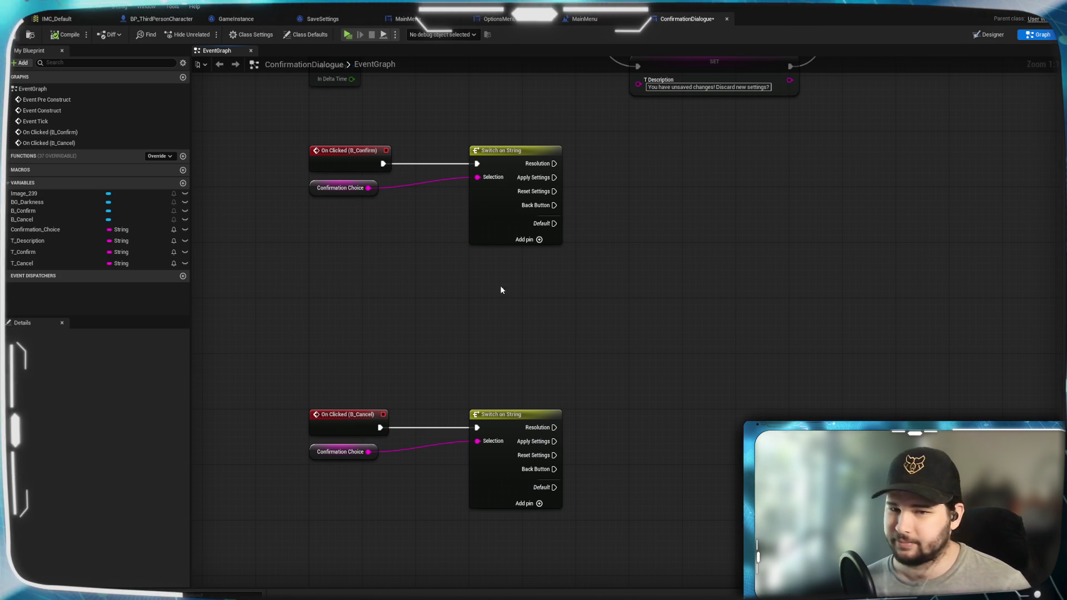
pyautogui.moveTo(684, 374)
pyautogui.mouseDown()
pyautogui.moveTo(625, 374)
pyautogui.moveTo(619, 403)
pyautogui.mouseUp()
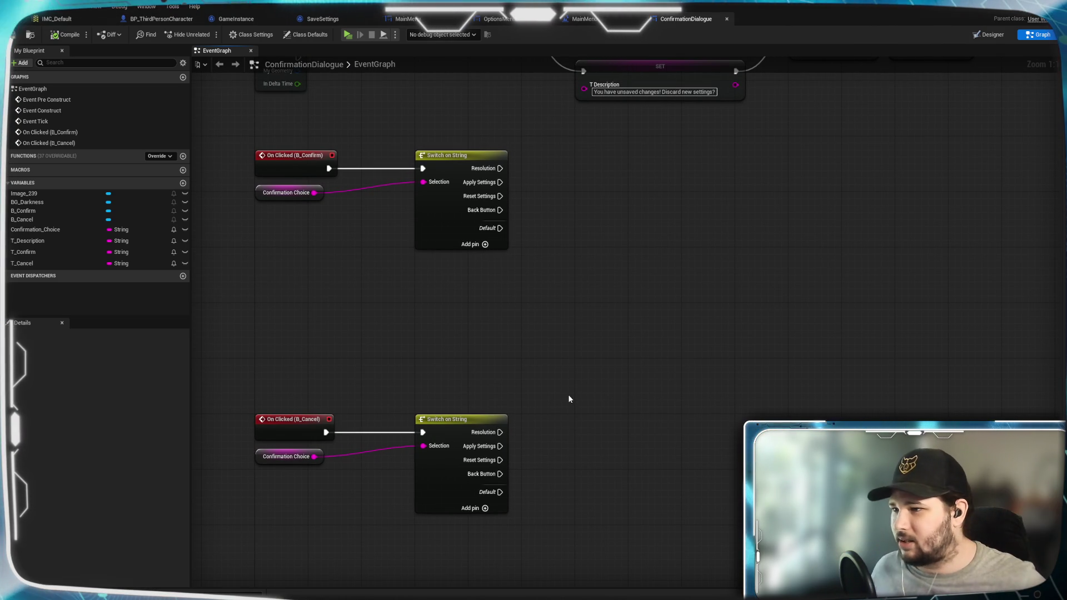
pyautogui.moveTo(622, 504)
pyautogui.mouseDown()
pyautogui.moveTo(598, 434)
pyautogui.moveTo(600, 464)
pyautogui.moveTo(586, 372)
pyautogui.mouseUp()
pyautogui.moveTo(565, 302)
pyautogui.mouseDown()
pyautogui.moveTo(528, 294)
pyautogui.moveTo(542, 307)
pyautogui.mouseUp()
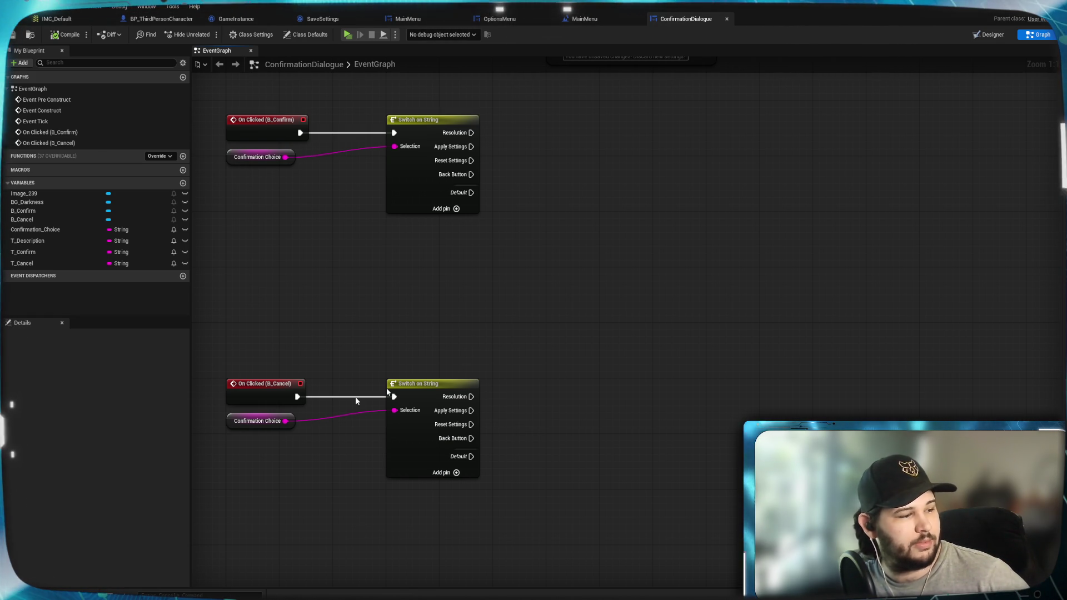
pyautogui.moveTo(551, 356)
pyautogui.mouseDown()
pyautogui.moveTo(646, 345)
pyautogui.moveTo(593, 377)
pyautogui.moveTo(610, 384)
pyautogui.mouseUp()
pyautogui.moveTo(607, 296)
pyautogui.mouseDown()
pyautogui.moveTo(624, 355)
pyautogui.moveTo(678, 338)
pyautogui.moveTo(633, 297)
pyautogui.mouseUp()
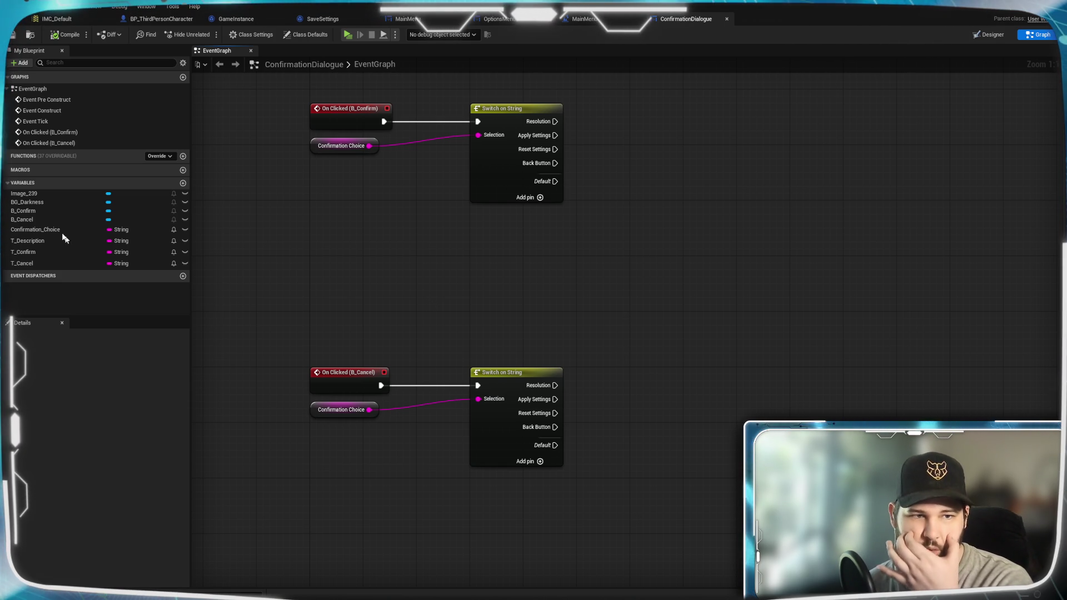
# Create a Parent_Widget variable of type Options Menu Object Reference and drag it into the graph
pyautogui.click(183, 183)
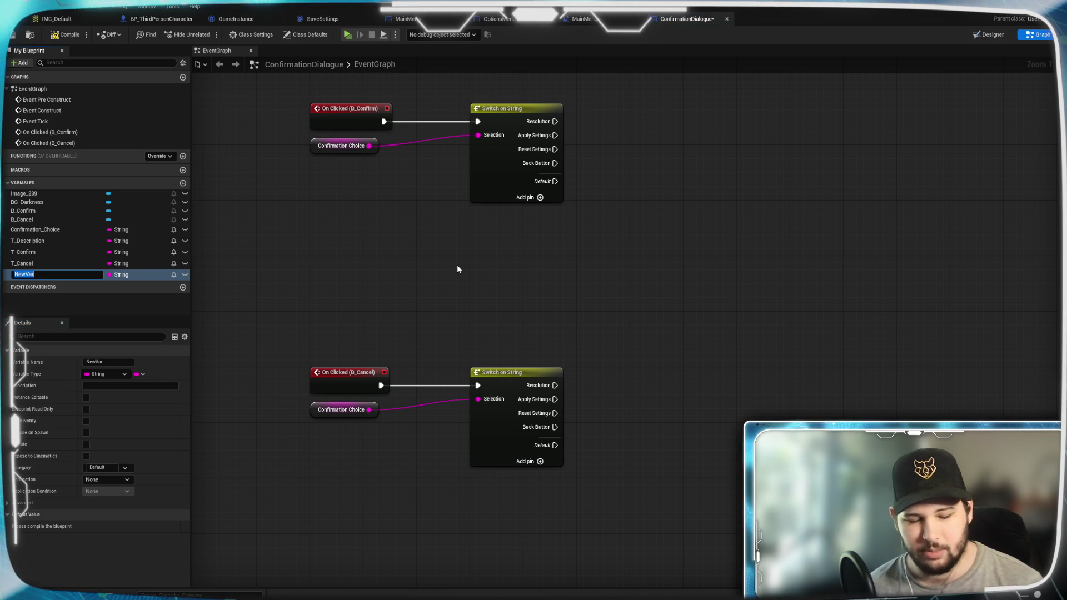
pyautogui.write('F')
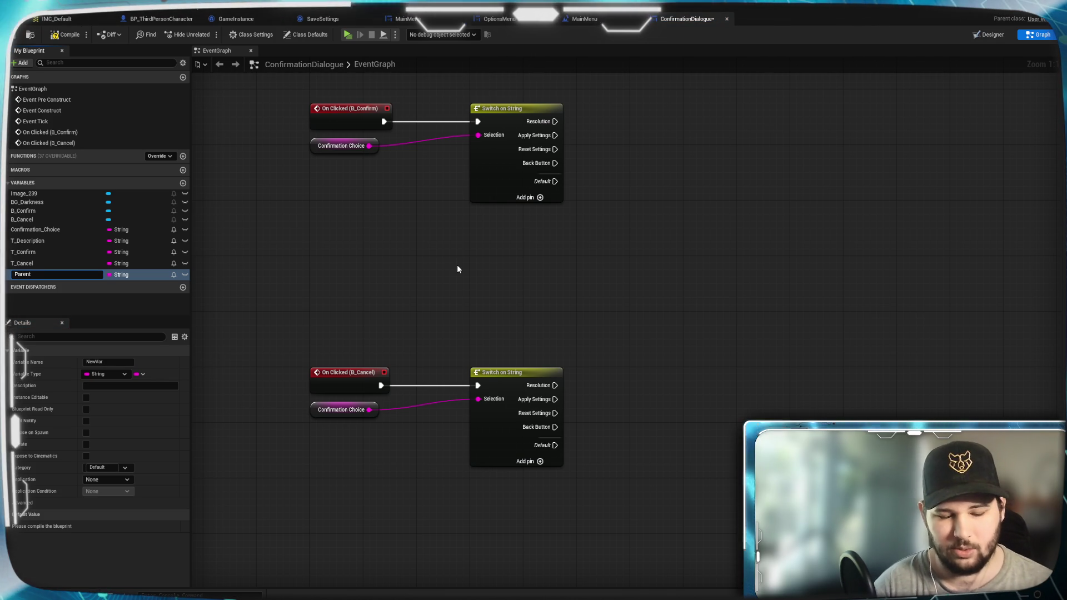
pyautogui.write('Widget')
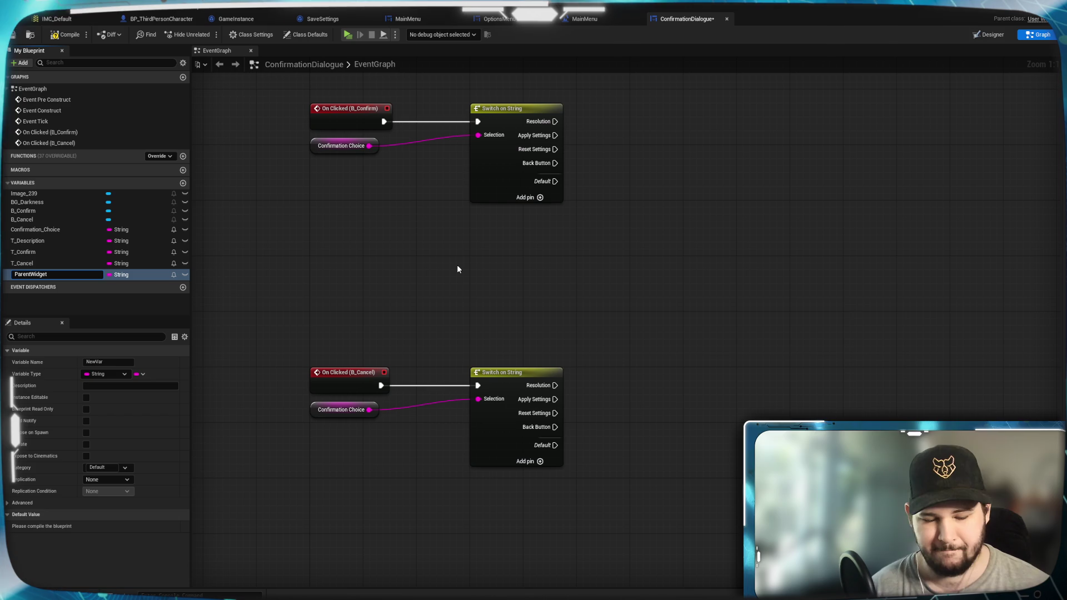
pyautogui.press('Return')
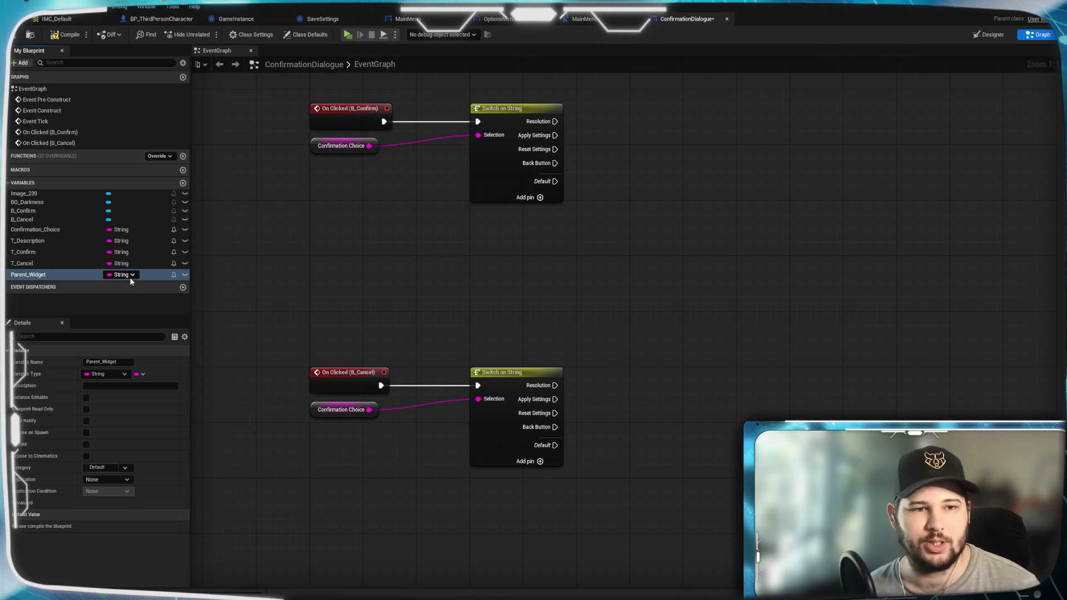
pyautogui.click(121, 274)
pyautogui.write('OptionsMenu')
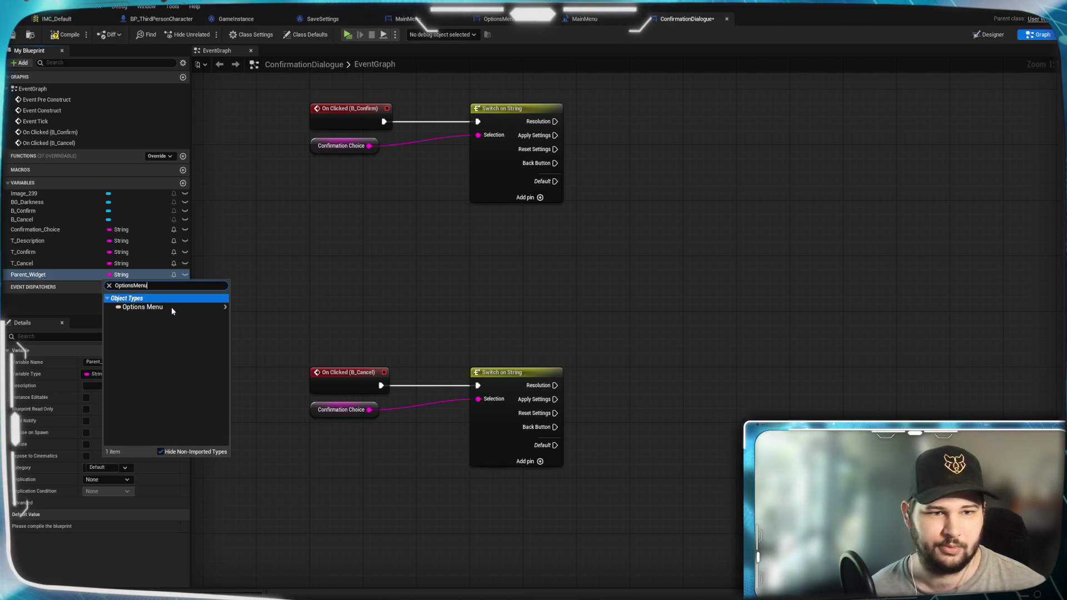
pyautogui.moveTo(171, 307)
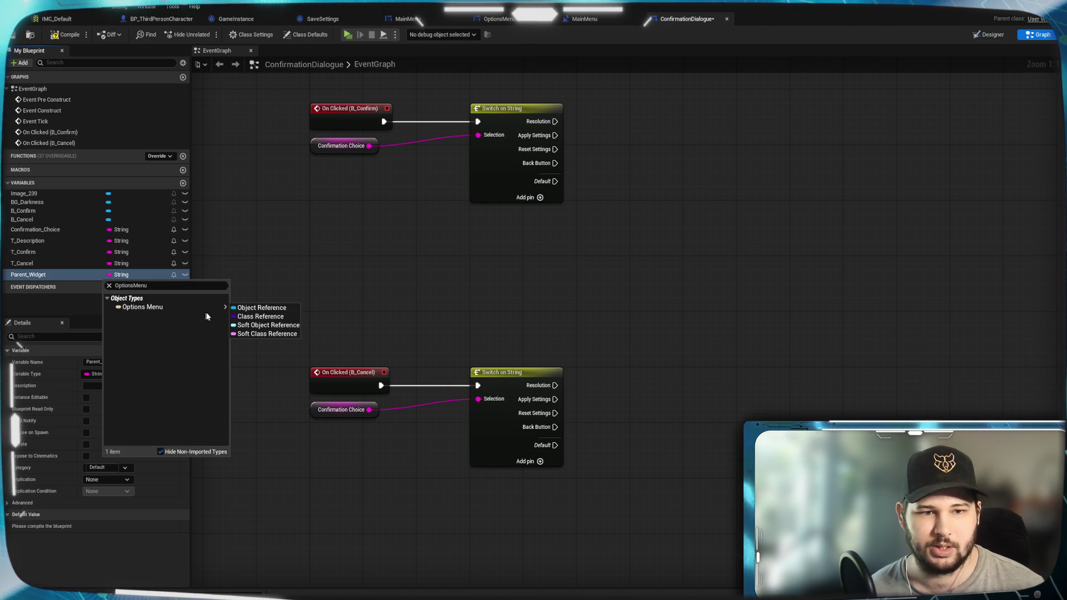
pyautogui.click(261, 305)
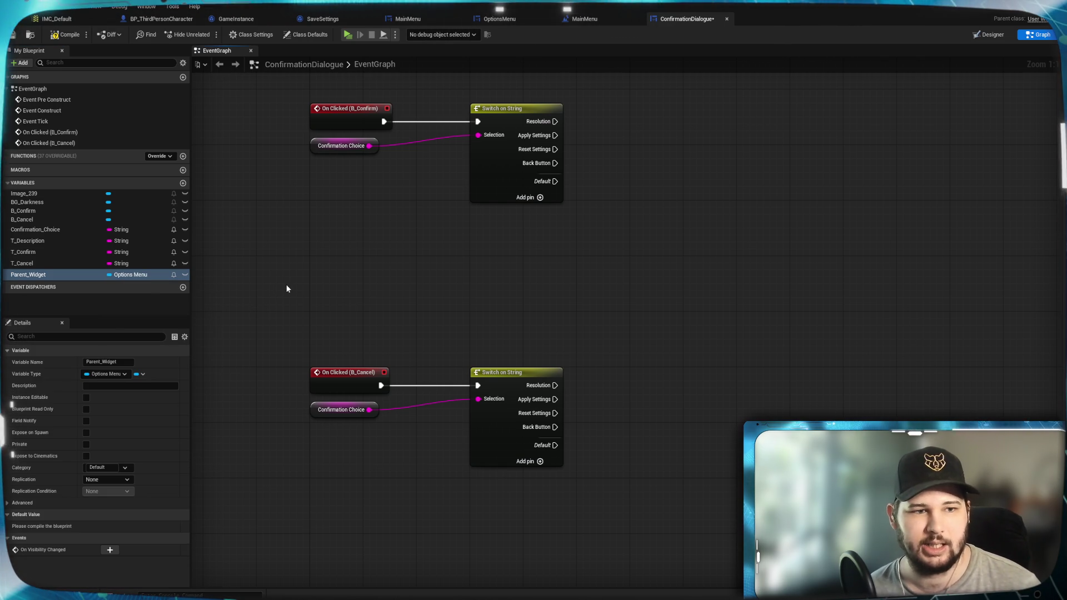
pyautogui.moveTo(369, 295)
pyautogui.mouseDown()
pyautogui.moveTo(324, 283)
pyautogui.moveTo(351, 295)
pyautogui.mouseUp()
pyautogui.moveTo(25, 275)
pyautogui.mouseDown()
pyautogui.moveTo(485, 362)
pyautogui.moveTo(529, 357)
pyautogui.mouseUp()
# Place a Parent Widget getter node just above the B_Cancel Switch on String
pyautogui.click(507, 351)
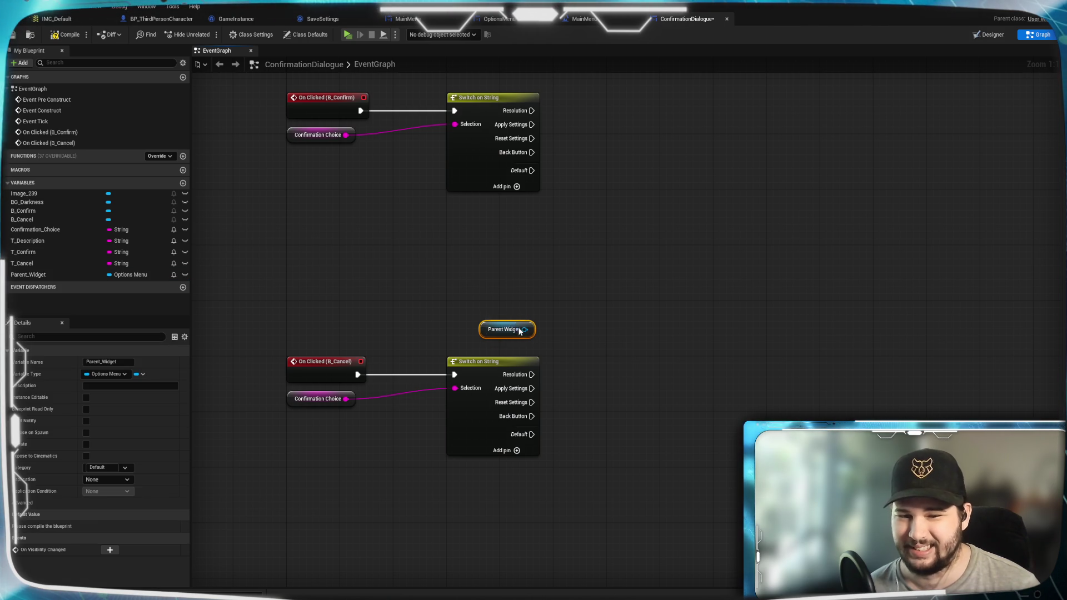
pyautogui.moveTo(518, 330); pyautogui.dragTo(519, 338)
pyautogui.click(645, 338)
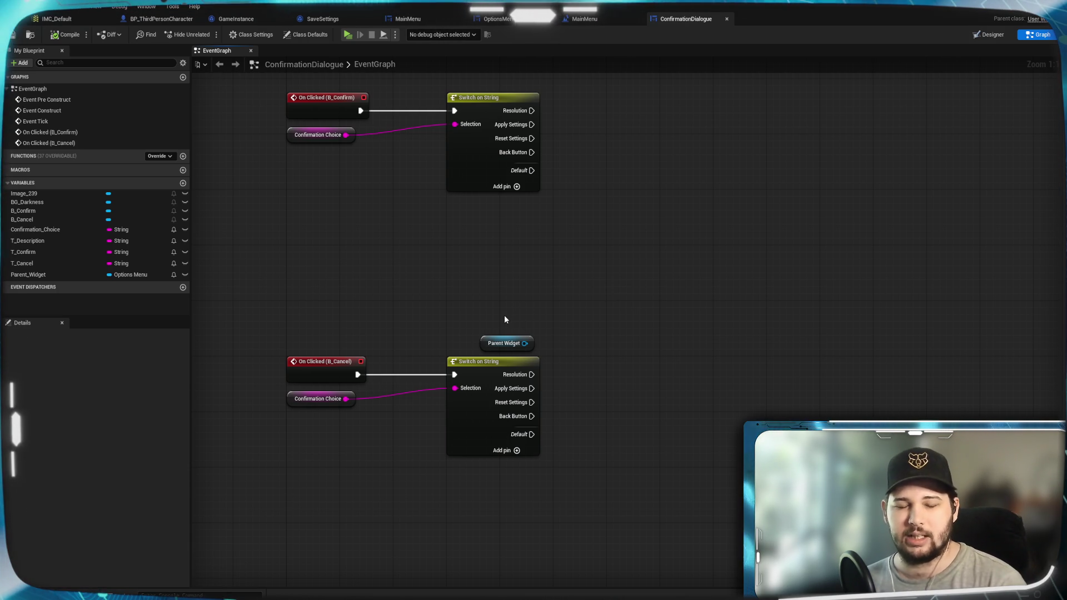
pyautogui.moveTo(540, 347); pyautogui.dragTo(540, 347)
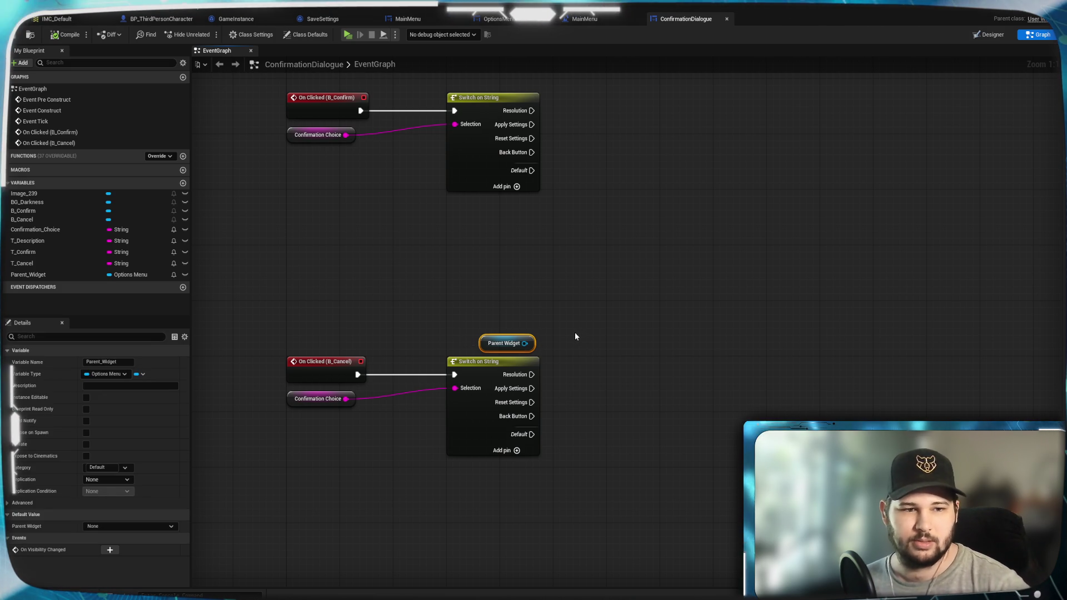
pyautogui.click(576, 315)
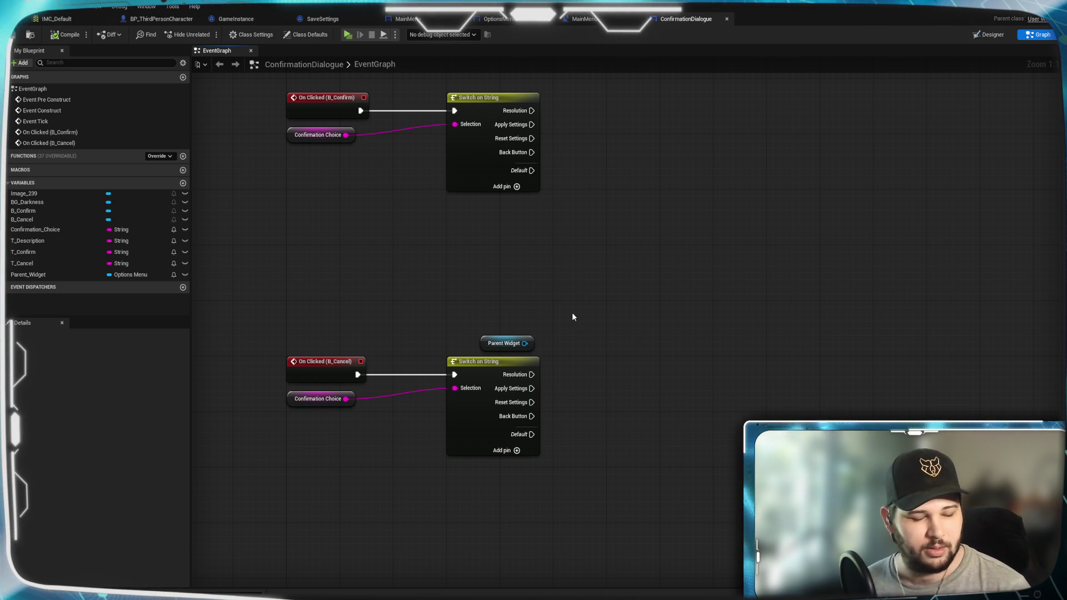
pyautogui.moveTo(584, 378); pyautogui.dragTo(570, 326)
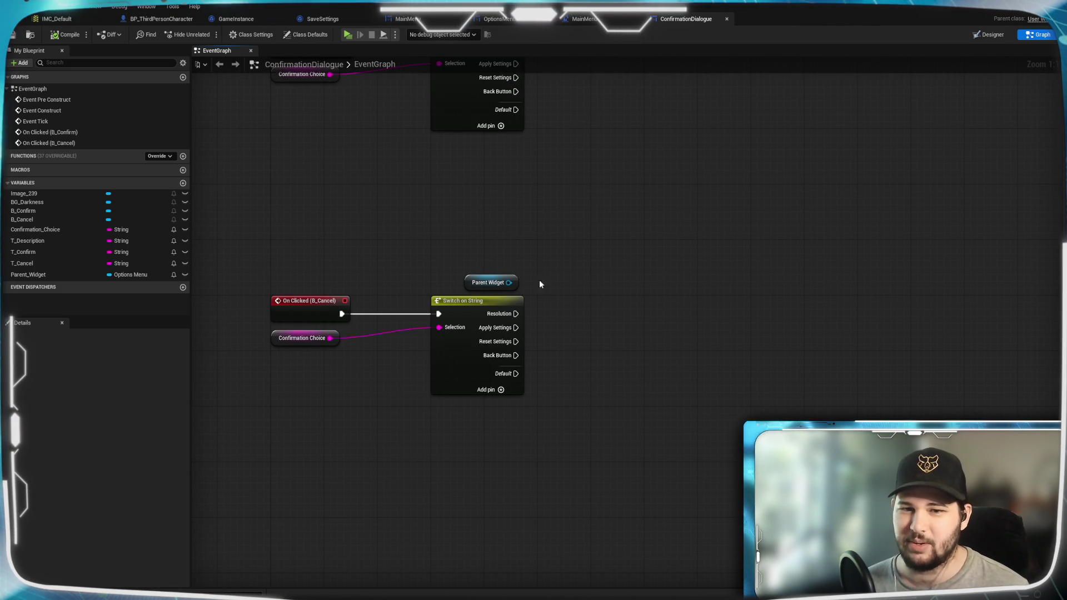
pyautogui.moveTo(509, 282); pyautogui.dragTo(564, 274)
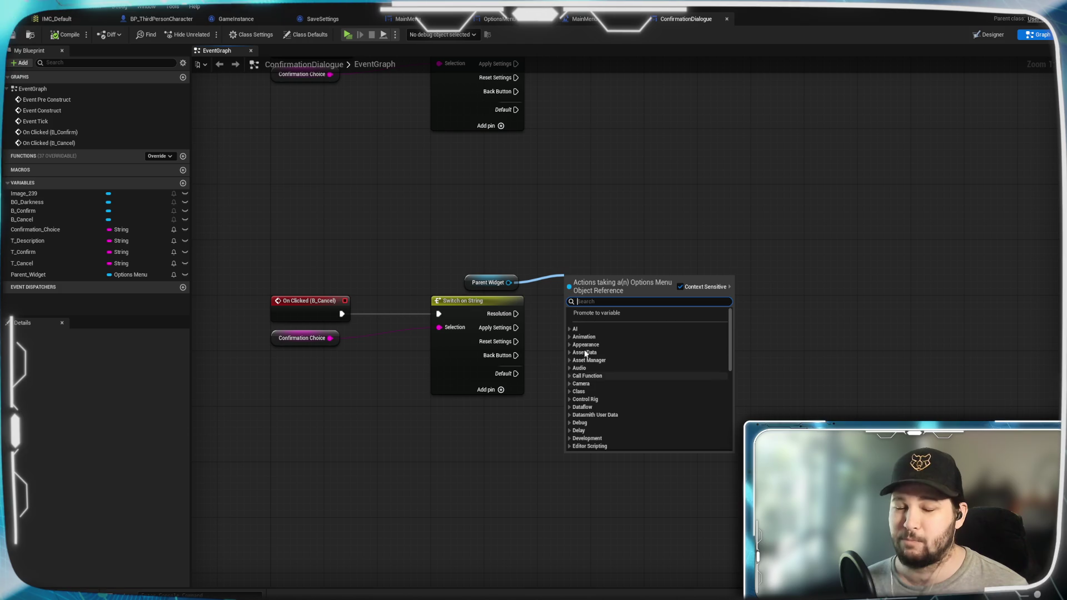
pyautogui.click(719, 258)
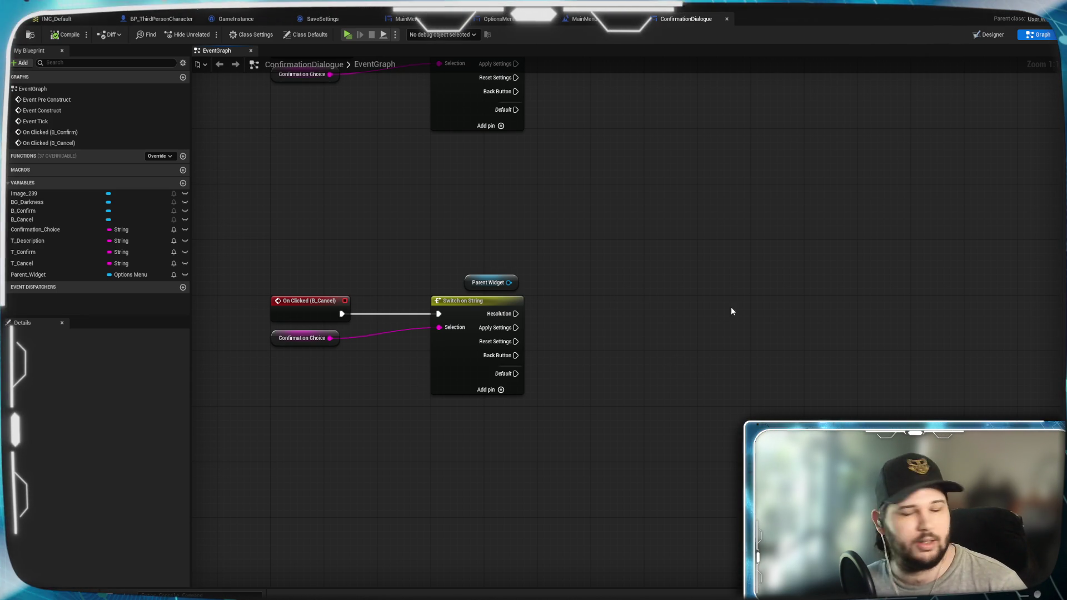
# Add a Remove from Parent node to the right of the cancel switch
pyautogui.rightClick(707, 330)
pyautogui.write('remove f')
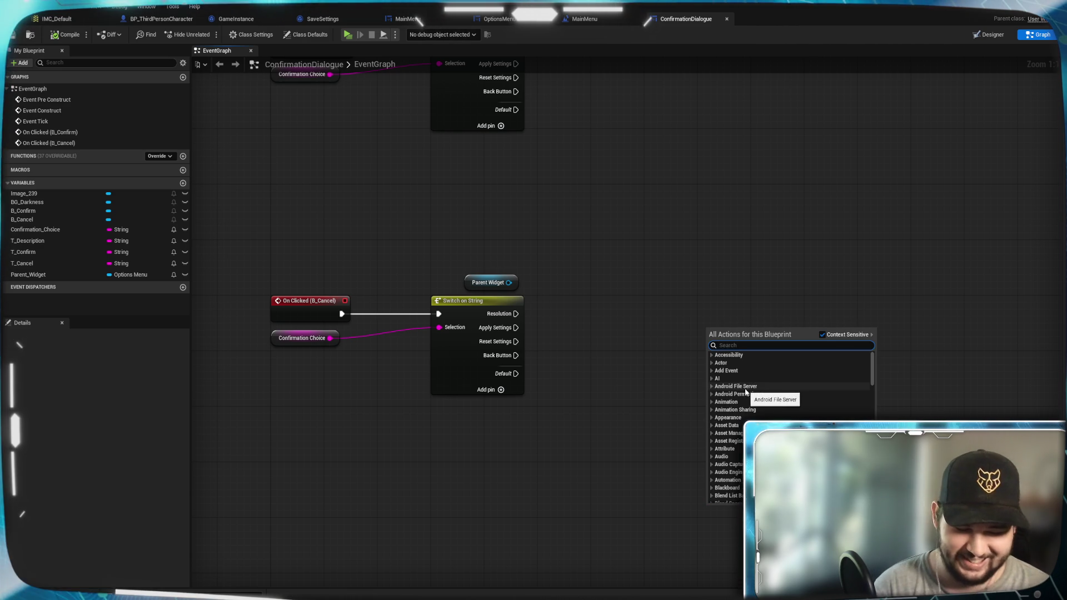
pyautogui.write('rom')
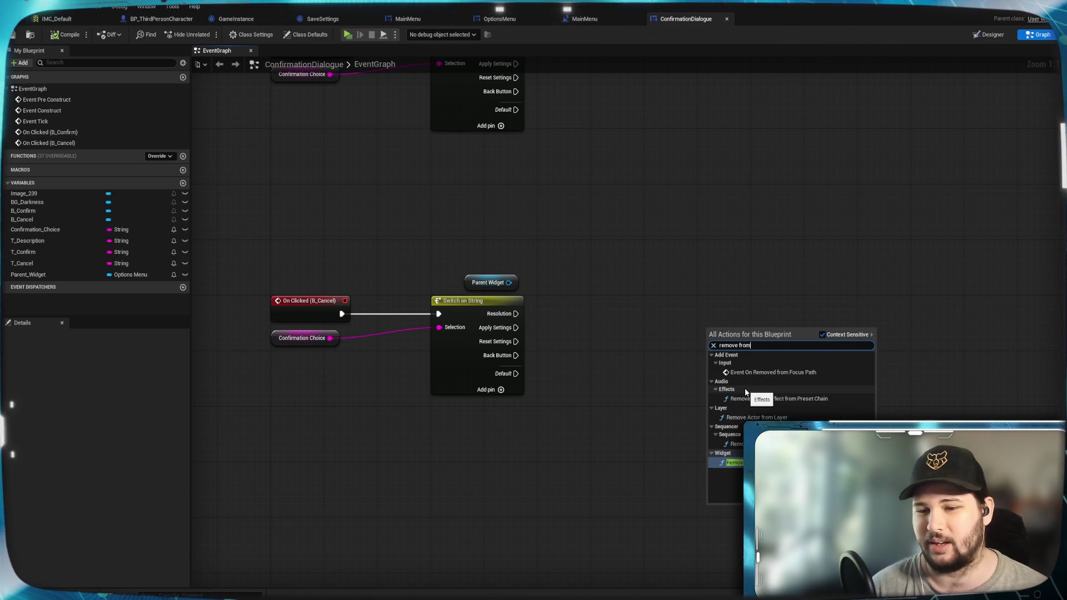
pyautogui.press('Return')
pyautogui.moveTo(731, 335); pyautogui.dragTo(778, 308)
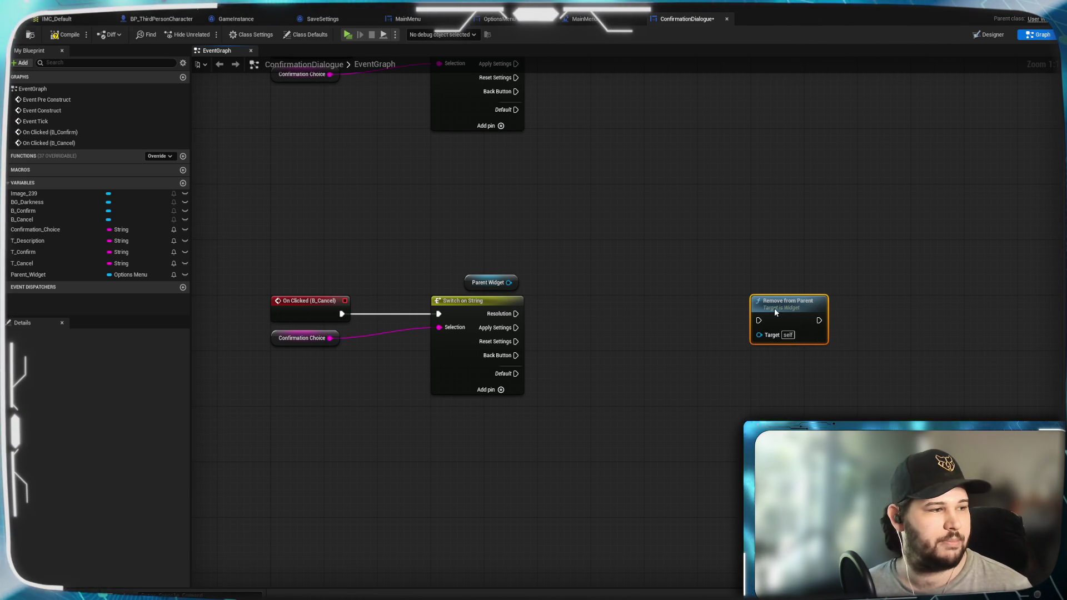
pyautogui.click(603, 375)
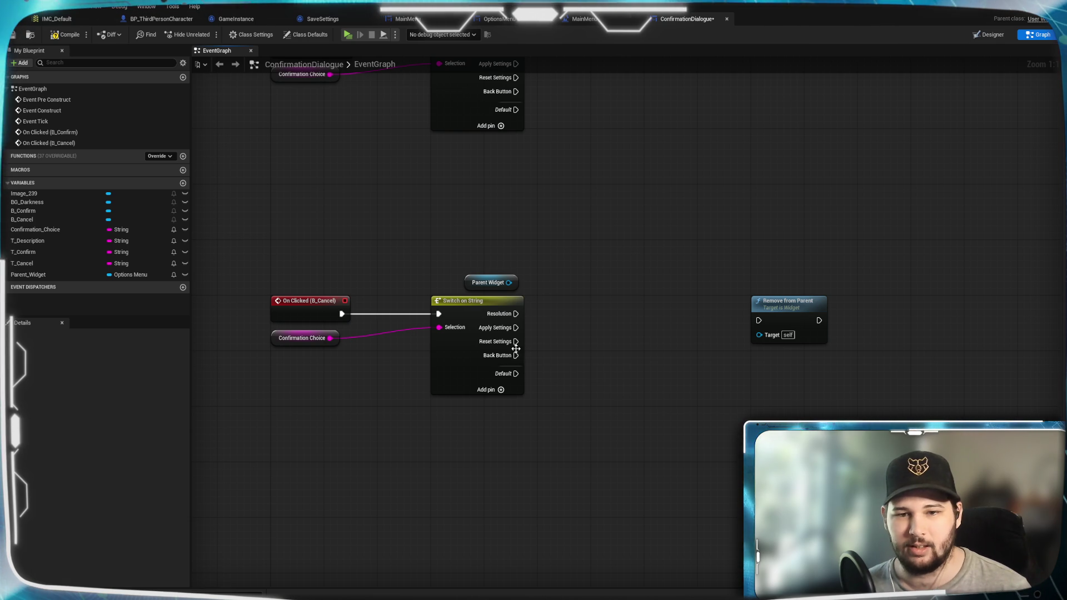
# Connect the Back Button, Reset Settings and Apply Settings outputs into Remove from Parent
pyautogui.moveTo(522, 354)
pyautogui.mouseDown()
pyautogui.moveTo(753, 334)
pyautogui.moveTo(748, 349)
pyautogui.moveTo(752, 322)
pyautogui.moveTo(724, 320)
pyautogui.moveTo(760, 320)
pyautogui.mouseUp()
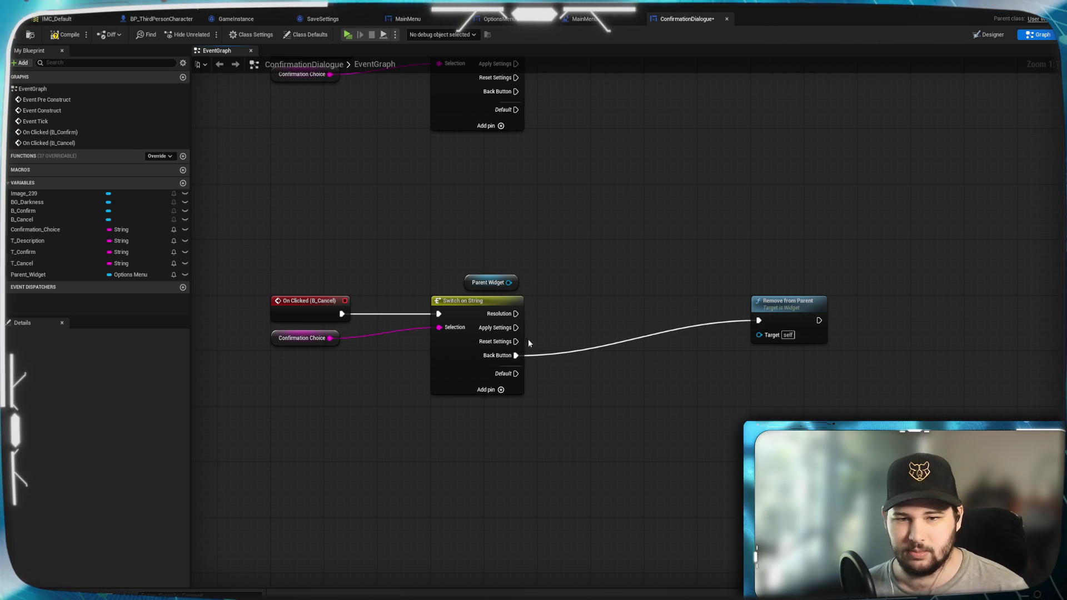
pyautogui.moveTo(516, 341); pyautogui.dragTo(759, 320)
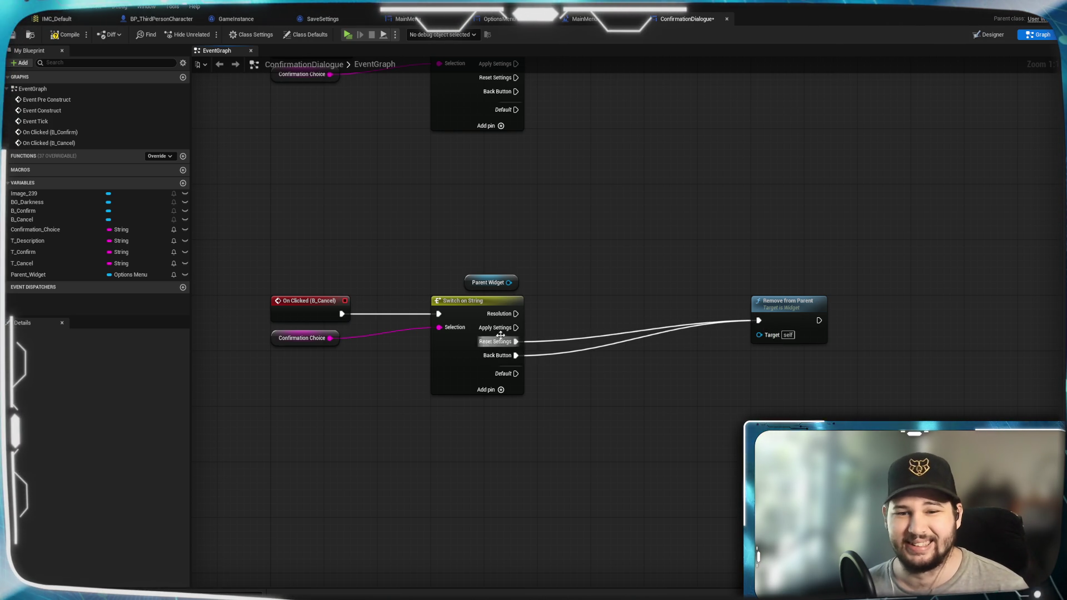
pyautogui.moveTo(520, 328)
pyautogui.mouseDown()
pyautogui.moveTo(759, 320)
pyautogui.moveTo(749, 361)
pyautogui.moveTo(746, 344)
pyautogui.mouseUp()
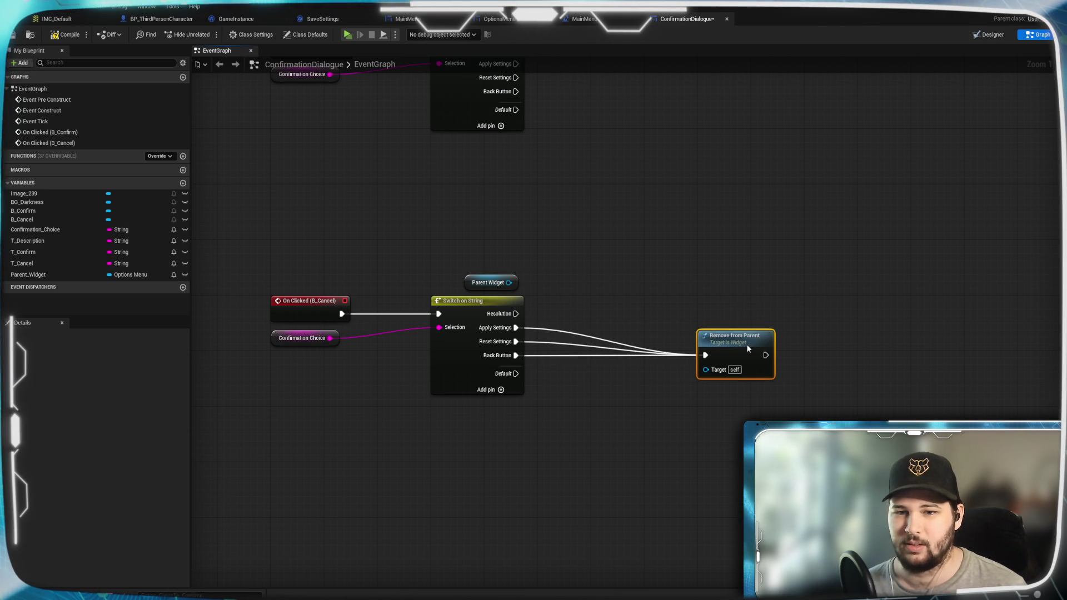
pyautogui.click(836, 207)
pyautogui.moveTo(516, 314)
pyautogui.mouseDown()
pyautogui.moveTo(643, 250)
pyautogui.moveTo(598, 246)
pyautogui.mouseUp()
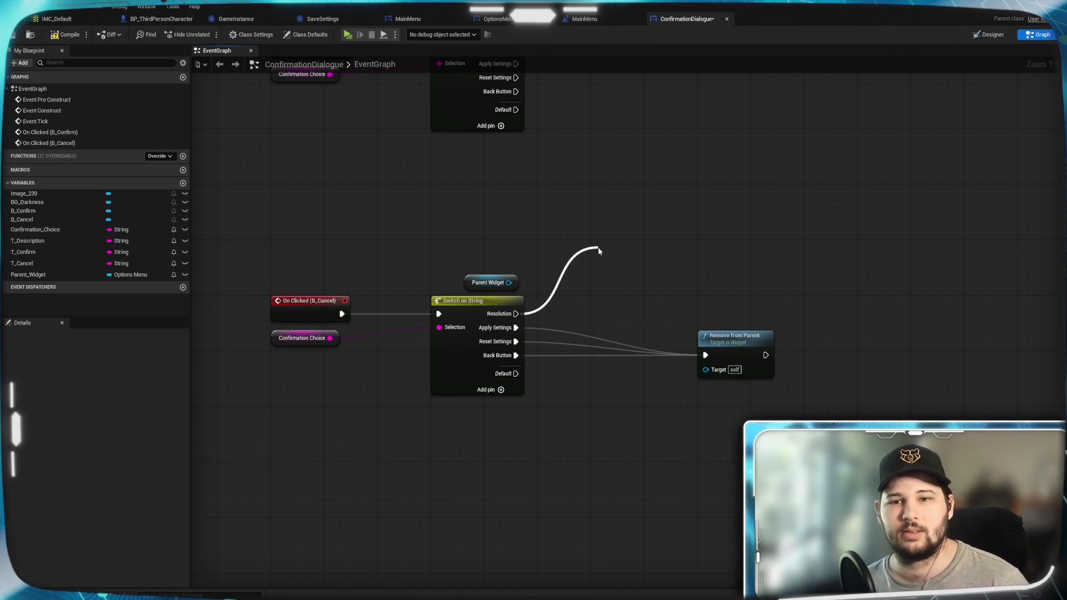
pyautogui.click(695, 203)
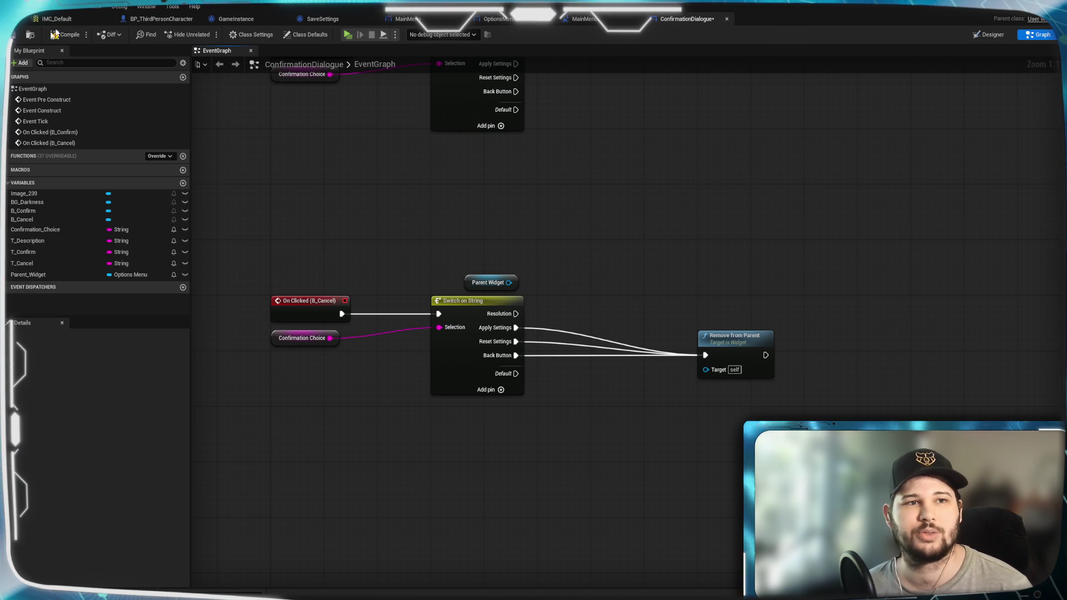
# Switch to the OptionsMenu blueprint, dismiss the not-responding warning, and view its EventGraph
pyautogui.click(511, 18)
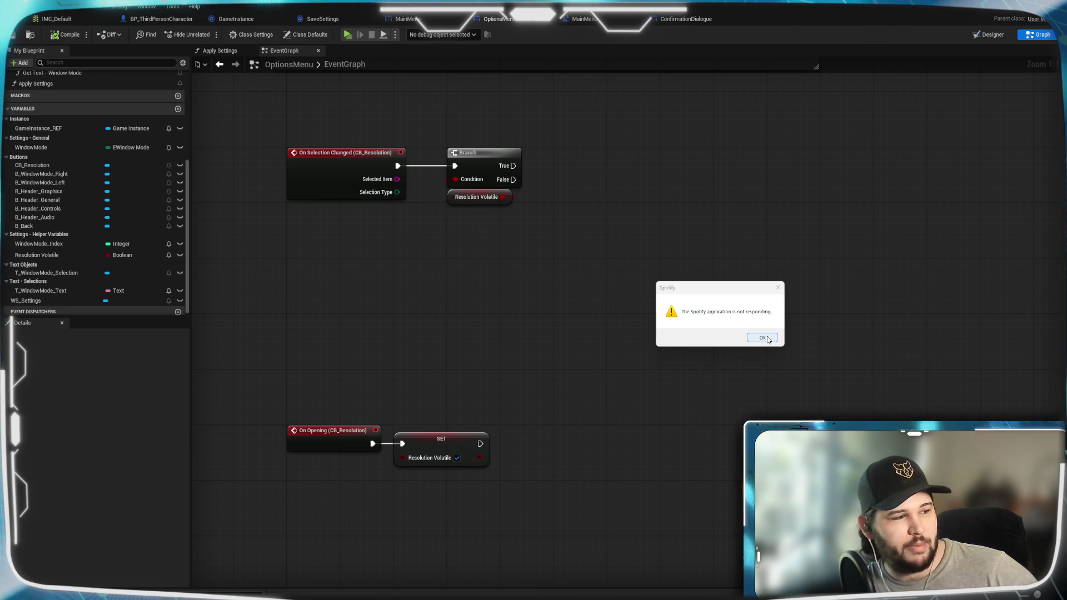
pyautogui.click(768, 340)
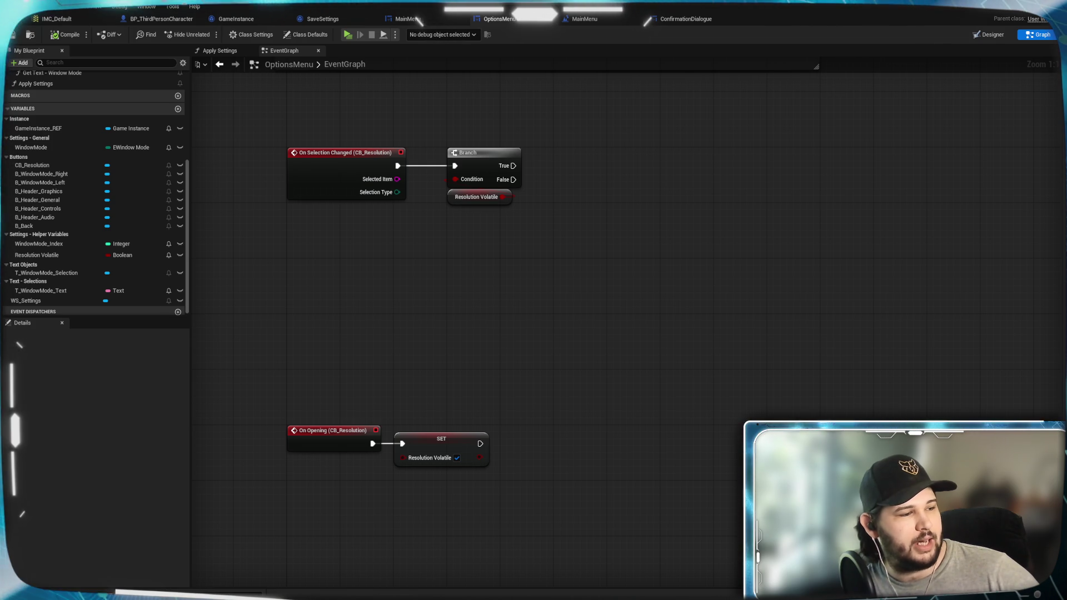
pyautogui.moveTo(465, 354); pyautogui.dragTo(478, 329)
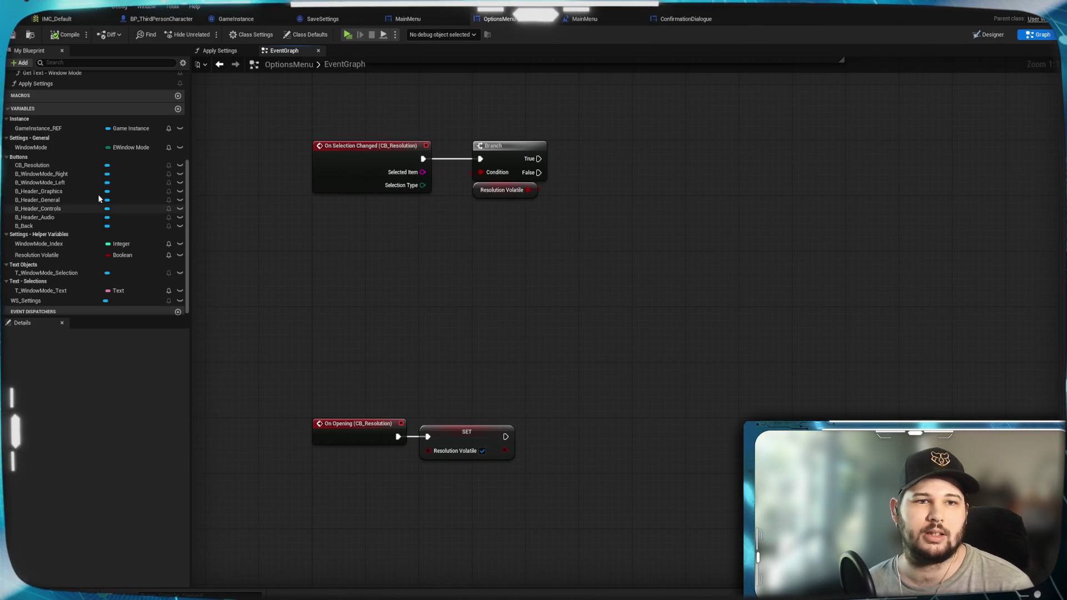
pyautogui.scroll(5, 104, 196)
pyautogui.scroll(-2, 103, 196)
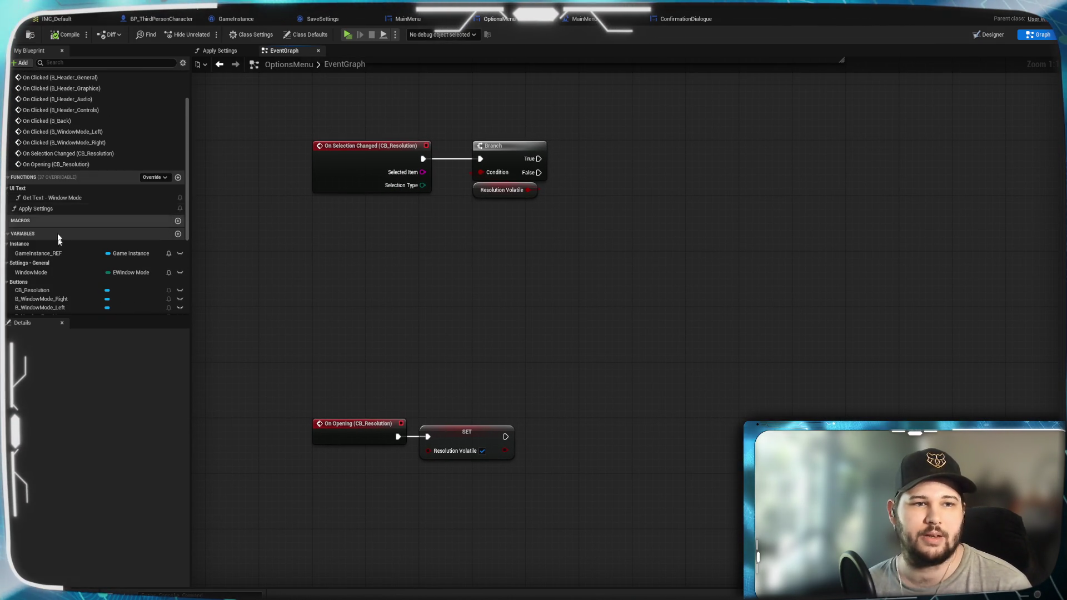